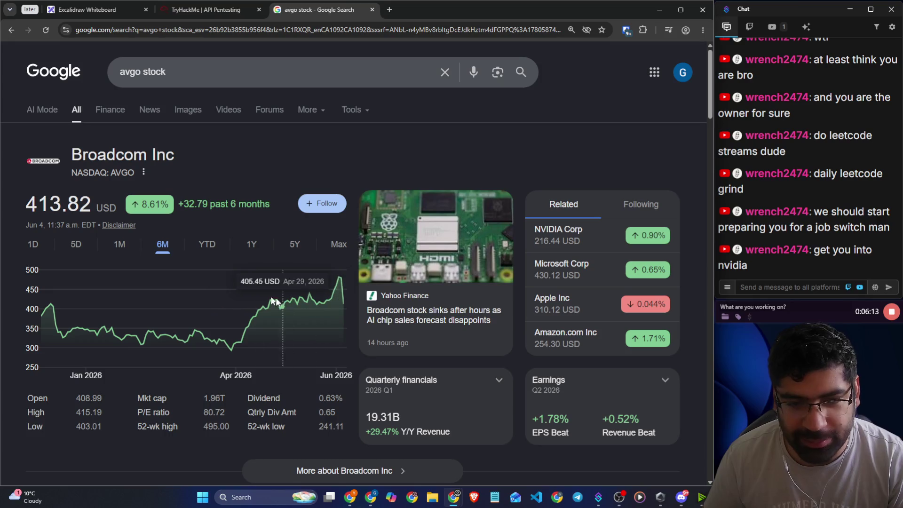
Step: View Broadcom's one-month price chart, then close the search tab to return to TryHackMe
{"action": "left_click", "coordinate": [122, 245]}
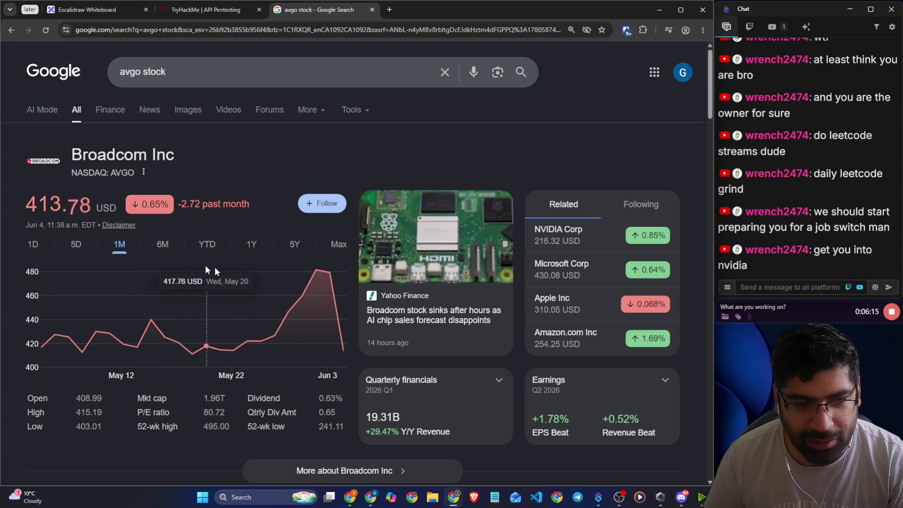
{"action": "mouse_move", "coordinate": [41, 346]}
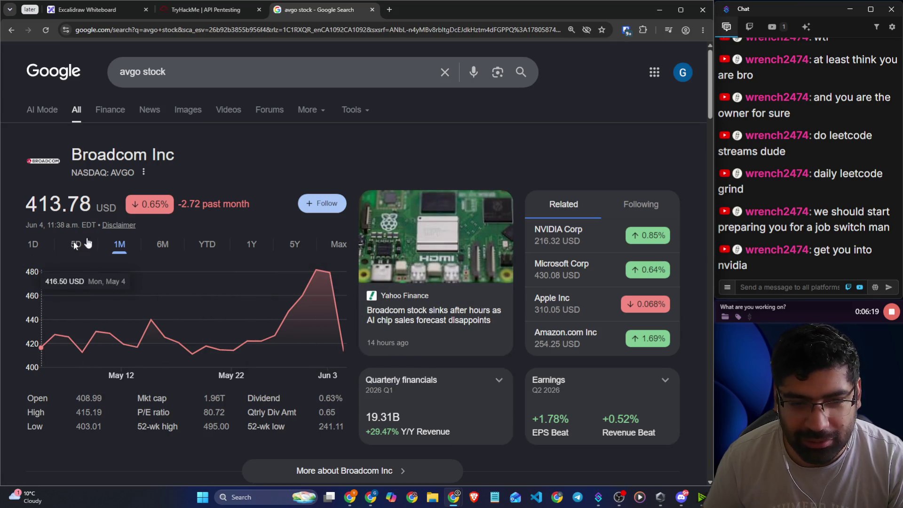
{"action": "left_click", "coordinate": [373, 10]}
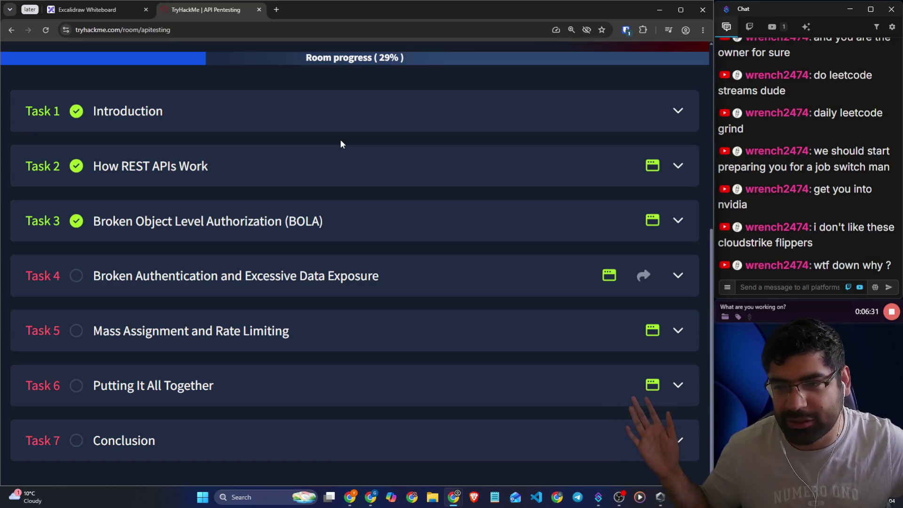
{"action": "mouse_move", "coordinate": [354, 275]}
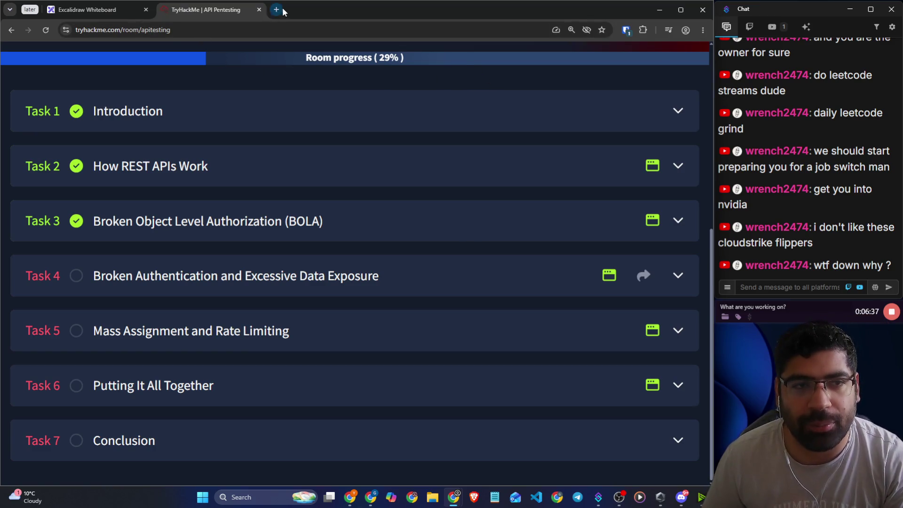
Step: On the whiteboard, undo a stray rectangle and freehand-draw the circled N linked toward B
{"action": "left_click", "coordinate": [108, 6]}
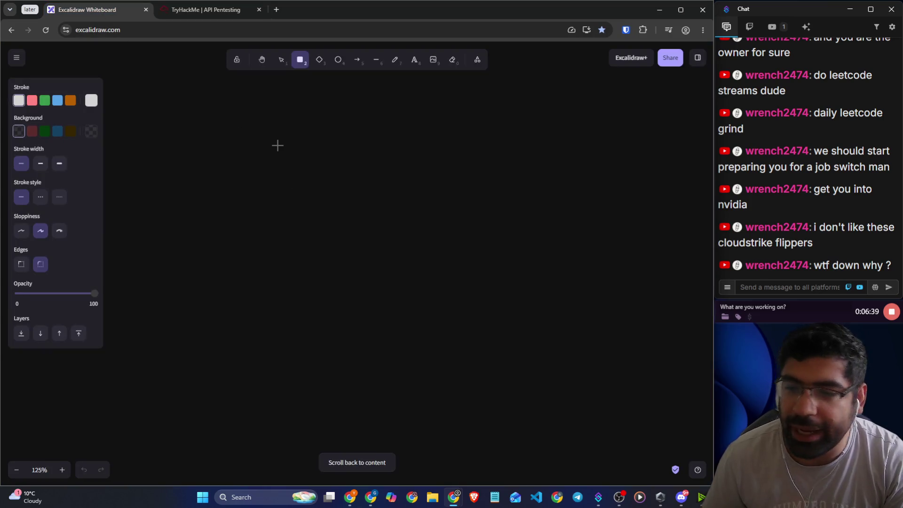
{"action": "mouse_move", "coordinate": [360, 106]}
{"action": "left_mouse_down"}
{"action": "mouse_move", "coordinate": [384, 185]}
{"action": "mouse_move", "coordinate": [376, 125]}
{"action": "left_mouse_up"}
{"action": "key", "text": "ctrl+z"}
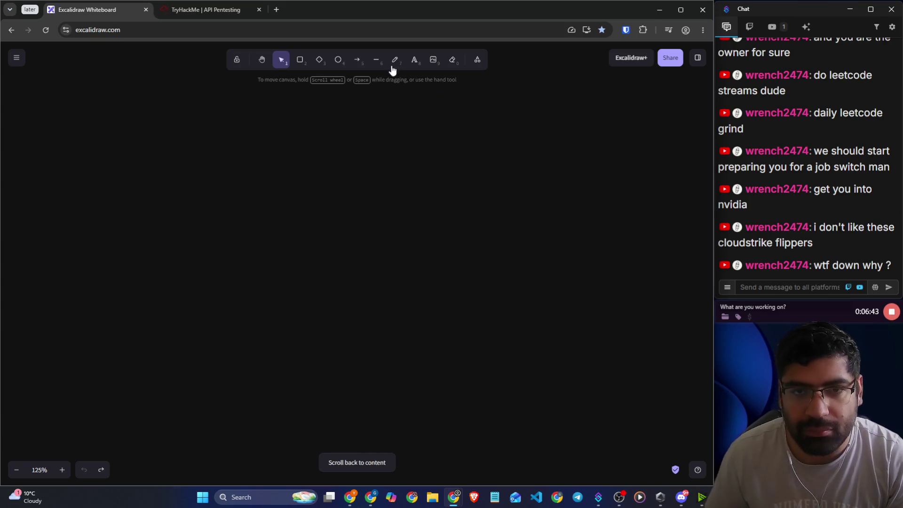
{"action": "left_click", "coordinate": [394, 59]}
{"action": "mouse_move", "coordinate": [364, 129]}
{"action": "left_mouse_down"}
{"action": "mouse_move", "coordinate": [404, 111]}
{"action": "mouse_move", "coordinate": [483, 217]}
{"action": "mouse_move", "coordinate": [508, 225]}
{"action": "mouse_move", "coordinate": [482, 277]}
{"action": "left_mouse_up"}
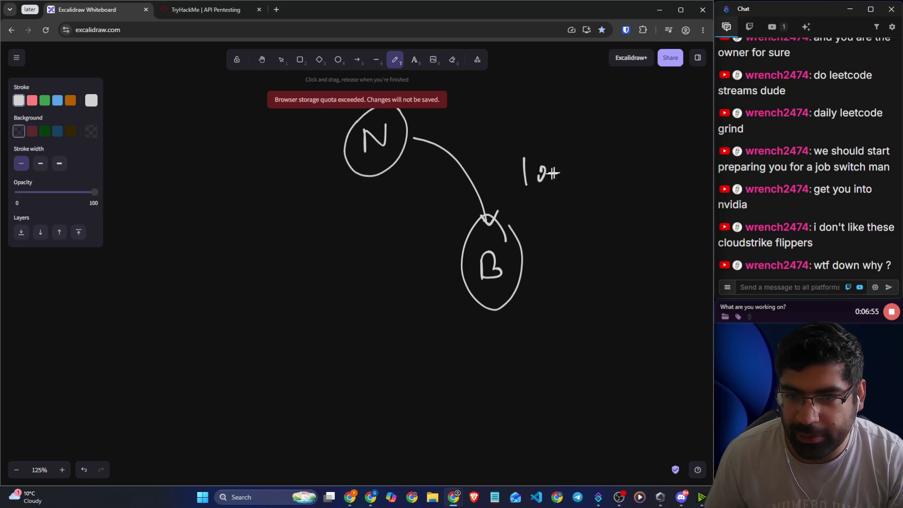
Step: Finish the 100B label, draw links from B to N and leftward, and add a circled Cloud
{"action": "left_click_drag", "start_coordinate": [576, 161], "coordinate": [584, 178]}
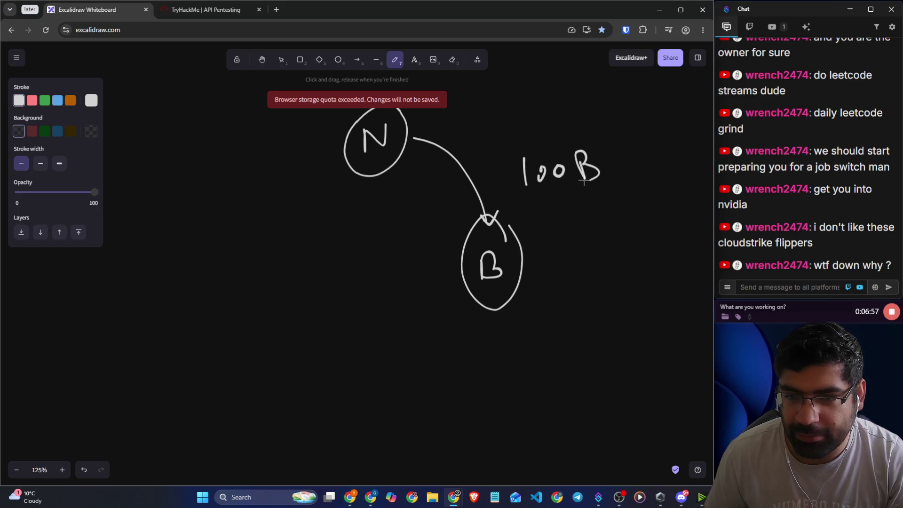
{"action": "left_click_drag", "start_coordinate": [466, 226], "coordinate": [402, 154]}
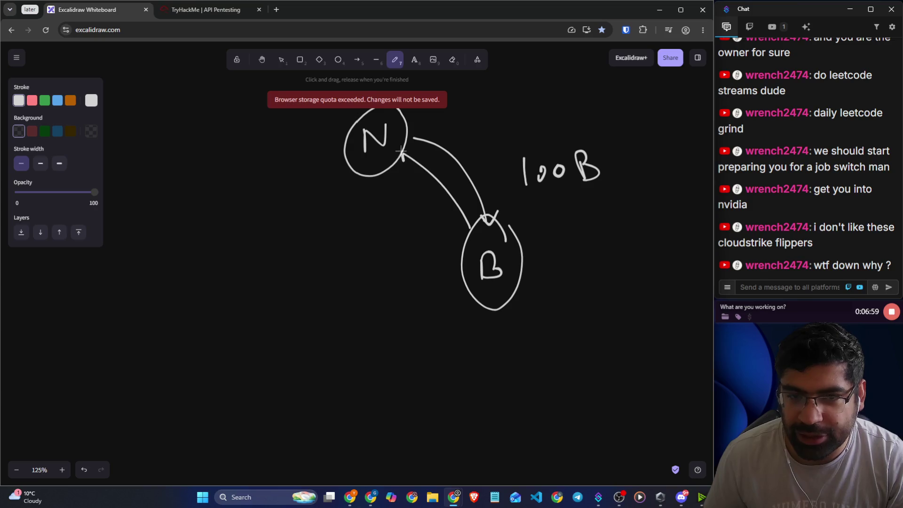
{"action": "mouse_move", "coordinate": [345, 135]}
{"action": "left_mouse_down"}
{"action": "mouse_move", "coordinate": [288, 151]}
{"action": "mouse_move", "coordinate": [251, 187]}
{"action": "left_mouse_up"}
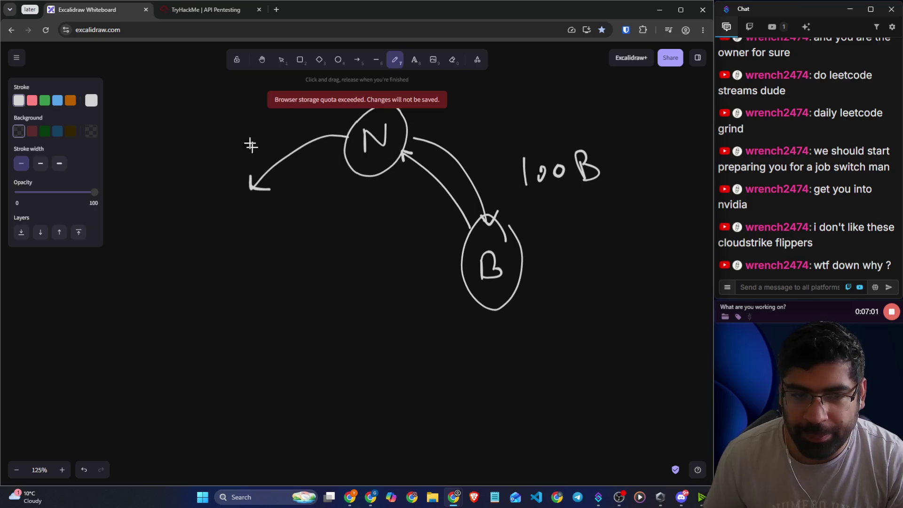
{"action": "scroll", "coordinate": [260, 132], "scroll_direction": "up", "scroll_amount": 2}
{"action": "mouse_move", "coordinate": [248, 160]}
{"action": "left_mouse_down"}
{"action": "mouse_move", "coordinate": [261, 178]}
{"action": "mouse_move", "coordinate": [295, 162]}
{"action": "mouse_move", "coordinate": [311, 138]}
{"action": "mouse_move", "coordinate": [315, 159]}
{"action": "left_mouse_up"}
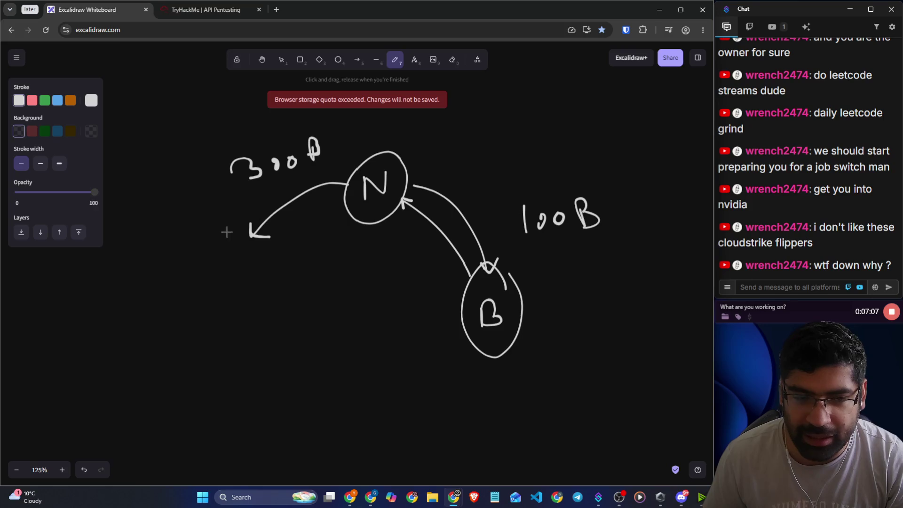
{"action": "left_click_drag", "start_coordinate": [243, 251], "coordinate": [247, 254]}
{"action": "mouse_move", "coordinate": [169, 272]}
{"action": "left_mouse_down"}
{"action": "mouse_move", "coordinate": [169, 297]}
{"action": "mouse_move", "coordinate": [244, 281]}
{"action": "mouse_move", "coordinate": [346, 211]}
{"action": "left_mouse_up"}
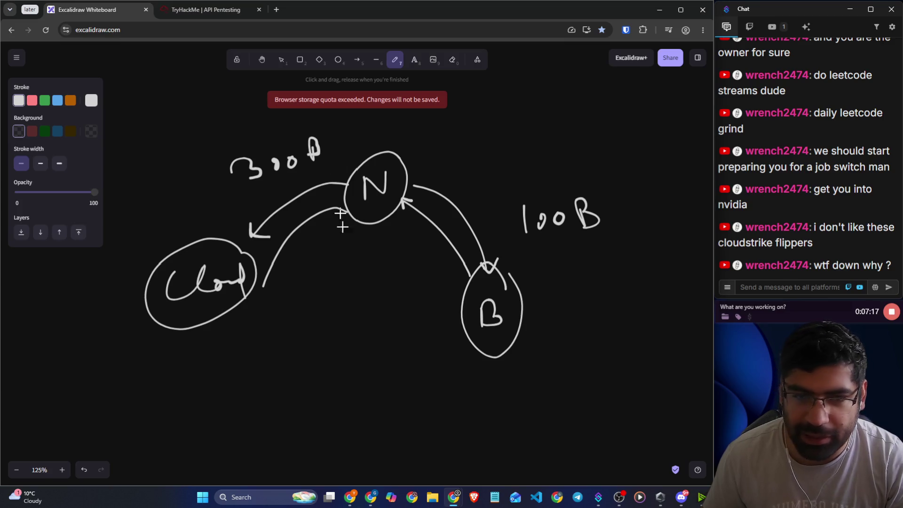
Step: Erase the connecting arrows and return to freehand drawing
{"action": "left_click", "coordinate": [453, 59]}
{"action": "mouse_move", "coordinate": [305, 213]}
{"action": "left_mouse_down"}
{"action": "mouse_move", "coordinate": [410, 270]}
{"action": "mouse_move", "coordinate": [432, 227]}
{"action": "mouse_move", "coordinate": [343, 253]}
{"action": "mouse_move", "coordinate": [264, 191]}
{"action": "left_mouse_up"}
{"action": "left_click", "coordinate": [394, 59]}
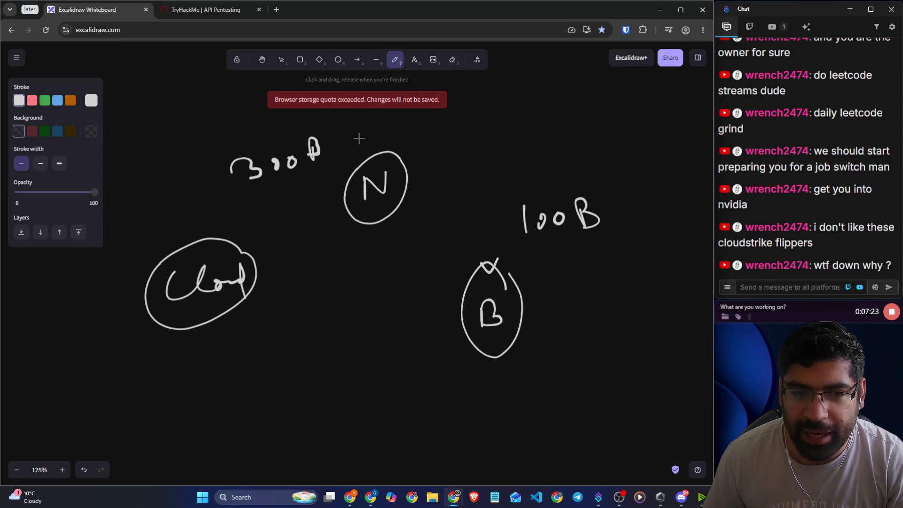
Step: Draw arrows from N to B, Cloud and downward, sketch the circled AI, and write 200B
{"action": "left_click_drag", "start_coordinate": [414, 200], "coordinate": [450, 287]}
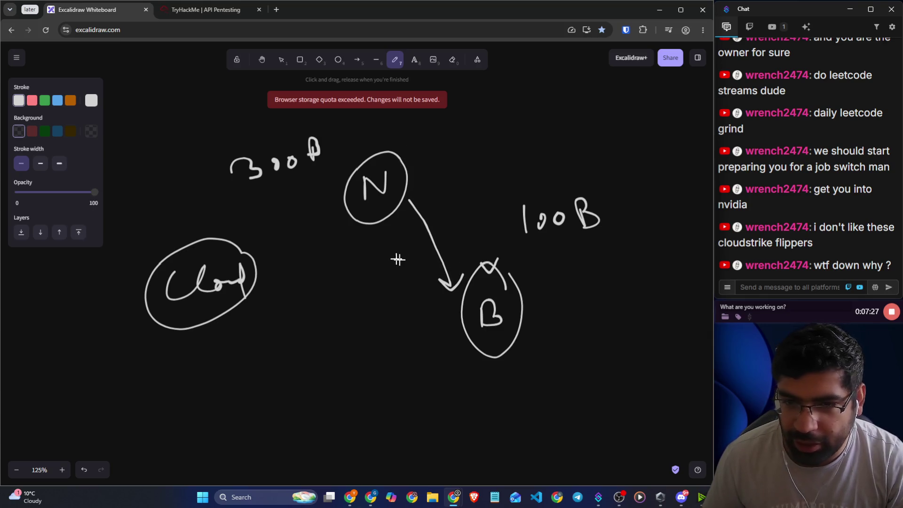
{"action": "mouse_move", "coordinate": [359, 222]}
{"action": "left_mouse_down"}
{"action": "mouse_move", "coordinate": [309, 246]}
{"action": "mouse_move", "coordinate": [244, 258]}
{"action": "mouse_move", "coordinate": [270, 266]}
{"action": "left_mouse_up"}
{"action": "mouse_move", "coordinate": [362, 227]}
{"action": "left_mouse_down"}
{"action": "mouse_move", "coordinate": [329, 346]}
{"action": "mouse_move", "coordinate": [339, 339]}
{"action": "left_mouse_up"}
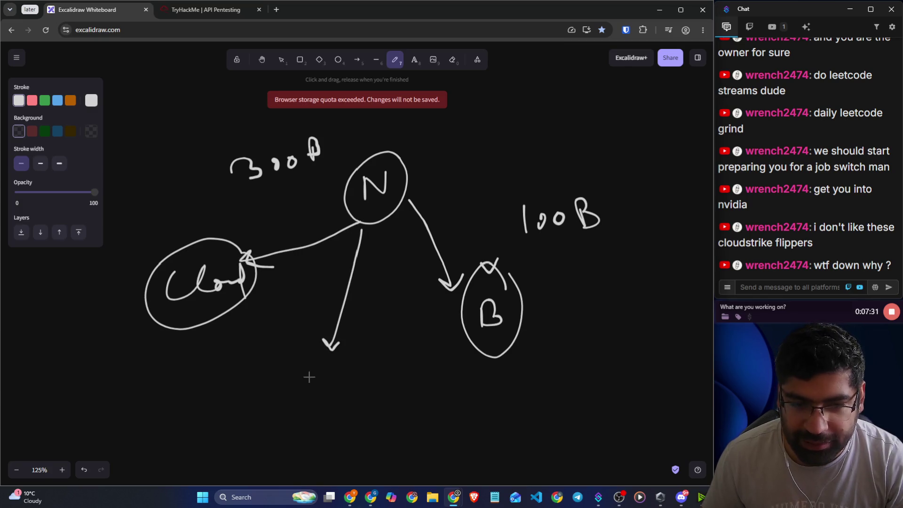
{"action": "mouse_move", "coordinate": [289, 410]}
{"action": "left_mouse_down"}
{"action": "mouse_move", "coordinate": [312, 396]}
{"action": "mouse_move", "coordinate": [306, 423]}
{"action": "mouse_move", "coordinate": [332, 368]}
{"action": "left_mouse_up"}
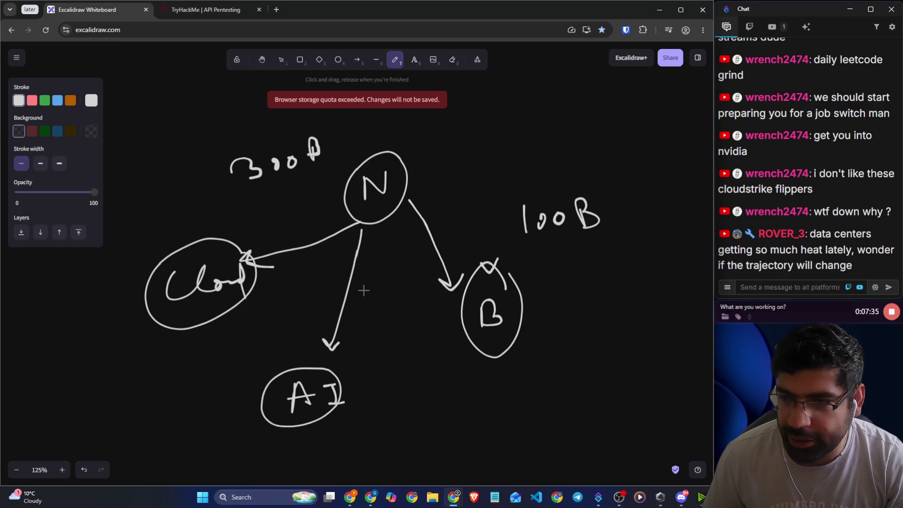
{"action": "left_click_drag", "start_coordinate": [379, 307], "coordinate": [374, 297]}
{"action": "left_click_drag", "start_coordinate": [387, 295], "coordinate": [387, 309]}
{"action": "left_click_drag", "start_coordinate": [387, 295], "coordinate": [408, 307]}
Step: Add arrows AI–Cloud, Cloud–N and B–AI, underline 200B, and loop around the whole diagram
{"action": "left_click_drag", "start_coordinate": [272, 379], "coordinate": [221, 327]}
{"action": "mouse_move", "coordinate": [234, 244]}
{"action": "left_mouse_down"}
{"action": "mouse_move", "coordinate": [322, 190]}
{"action": "mouse_move", "coordinate": [321, 218]}
{"action": "left_mouse_up"}
{"action": "left_click_drag", "start_coordinate": [353, 319], "coordinate": [404, 316]}
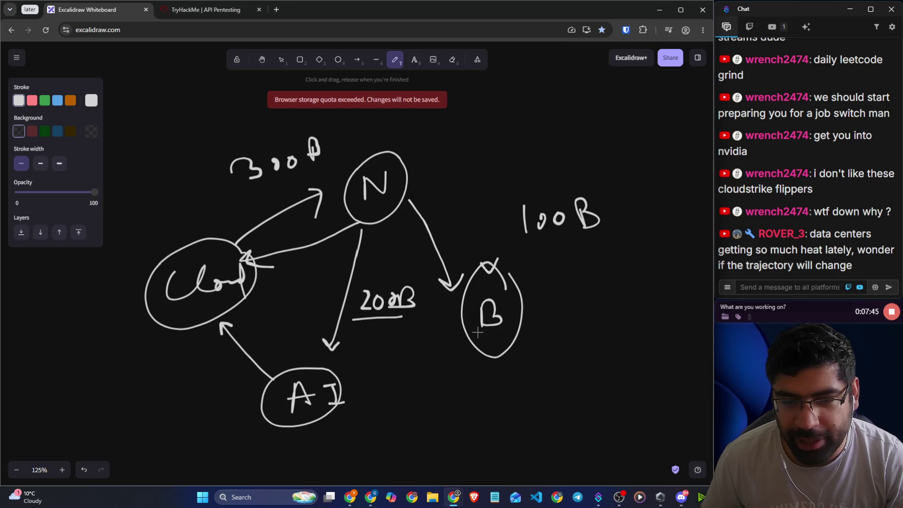
{"action": "mouse_move", "coordinate": [478, 334]}
{"action": "left_mouse_down"}
{"action": "mouse_move", "coordinate": [340, 399]}
{"action": "mouse_move", "coordinate": [395, 407]}
{"action": "mouse_move", "coordinate": [425, 389]}
{"action": "mouse_move", "coordinate": [445, 400]}
{"action": "left_mouse_up"}
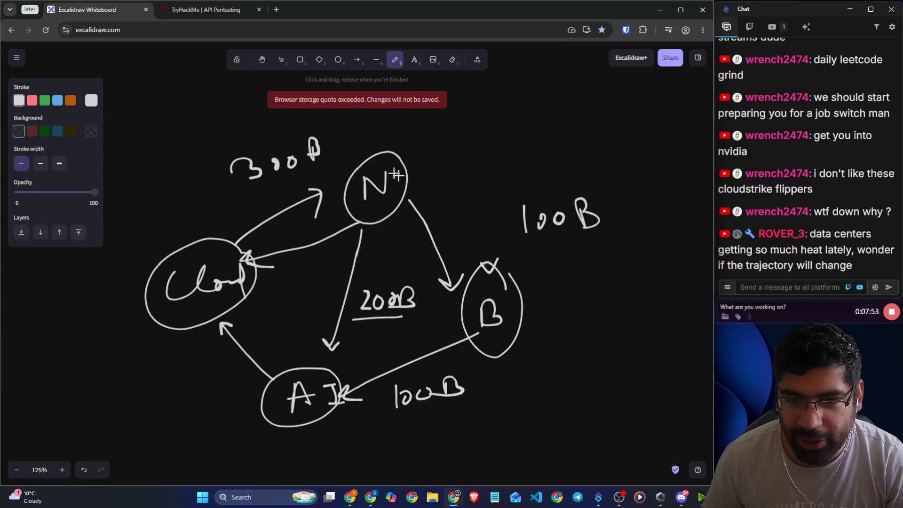
{"action": "mouse_move", "coordinate": [498, 126]}
{"action": "left_mouse_down"}
{"action": "mouse_move", "coordinate": [239, 149]}
{"action": "mouse_move", "coordinate": [264, 153]}
{"action": "left_mouse_up"}
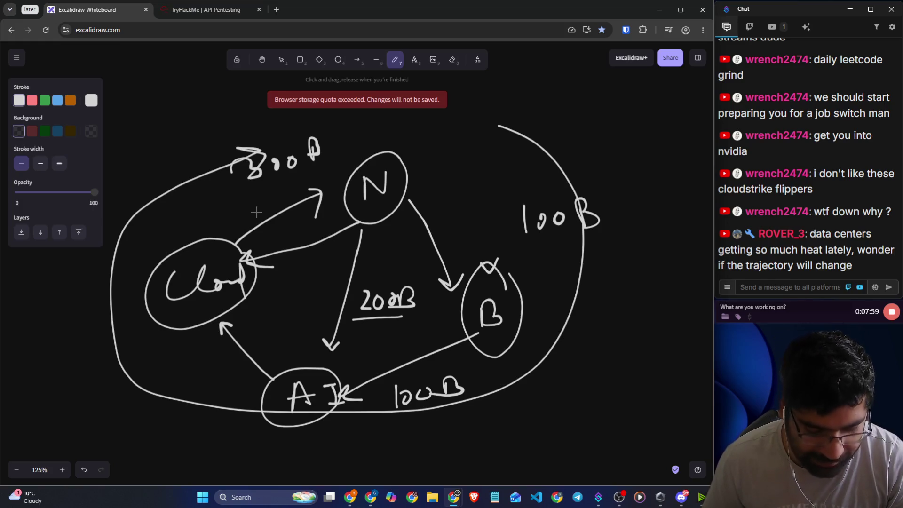
{"action": "scroll", "coordinate": [257, 212], "scroll_direction": "down", "scroll_amount": 2}
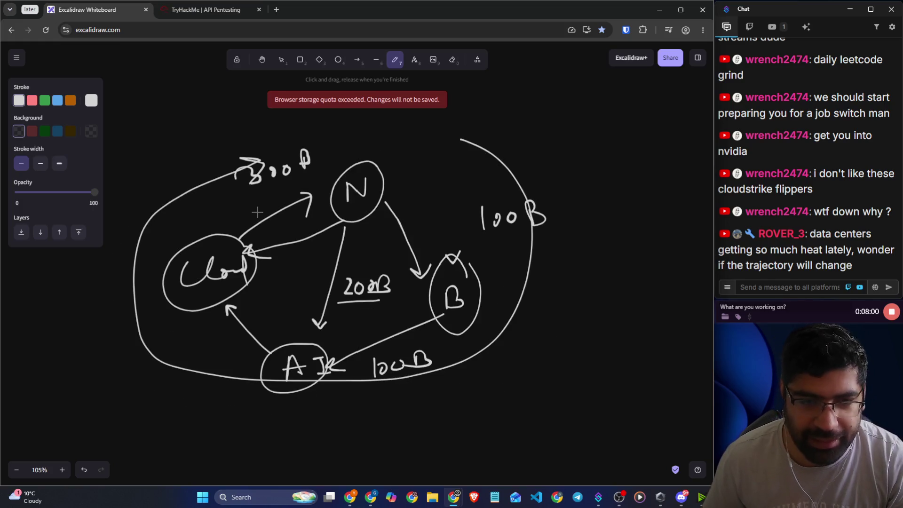
Step: Select every element and delete the whole drawing, then start a new browser tab
{"action": "left_click", "coordinate": [282, 60]}
{"action": "left_click_drag", "start_coordinate": [77, 84], "coordinate": [569, 440]}
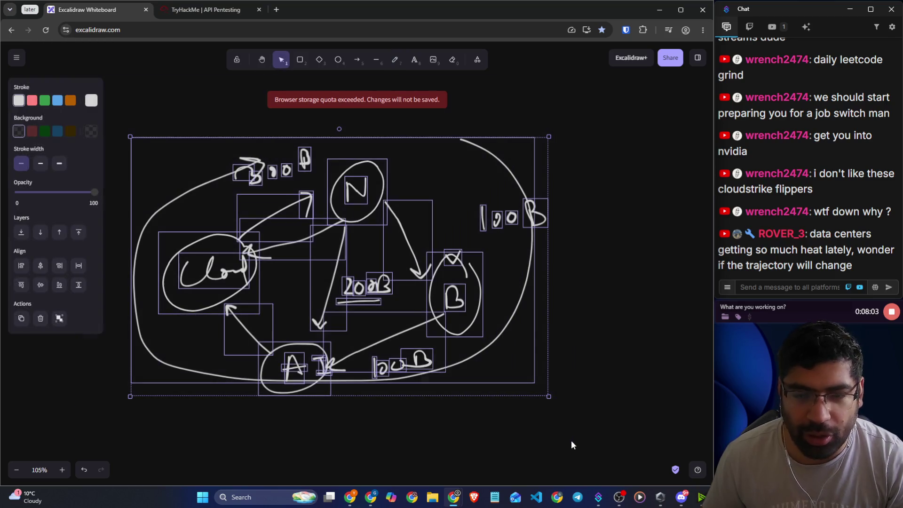
{"action": "key", "text": "Delete"}
{"action": "left_click", "coordinate": [395, 60]}
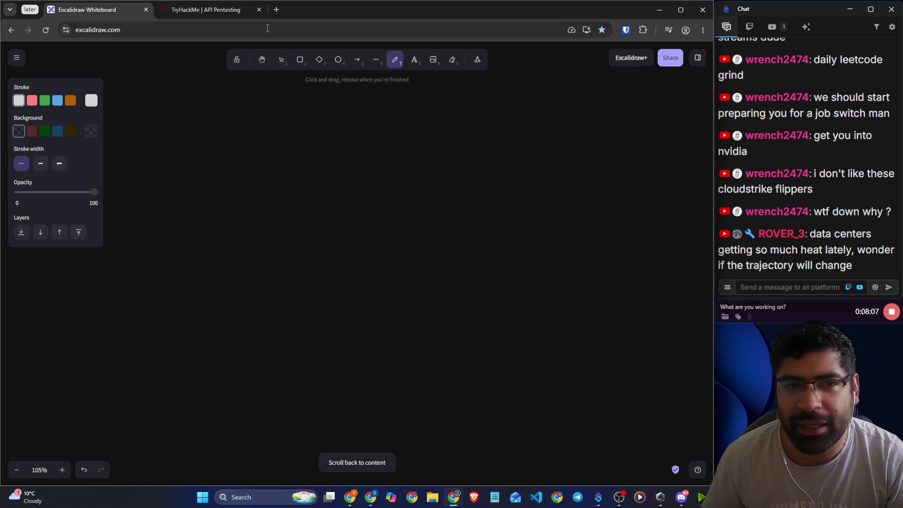
{"action": "left_click", "coordinate": [277, 9]}
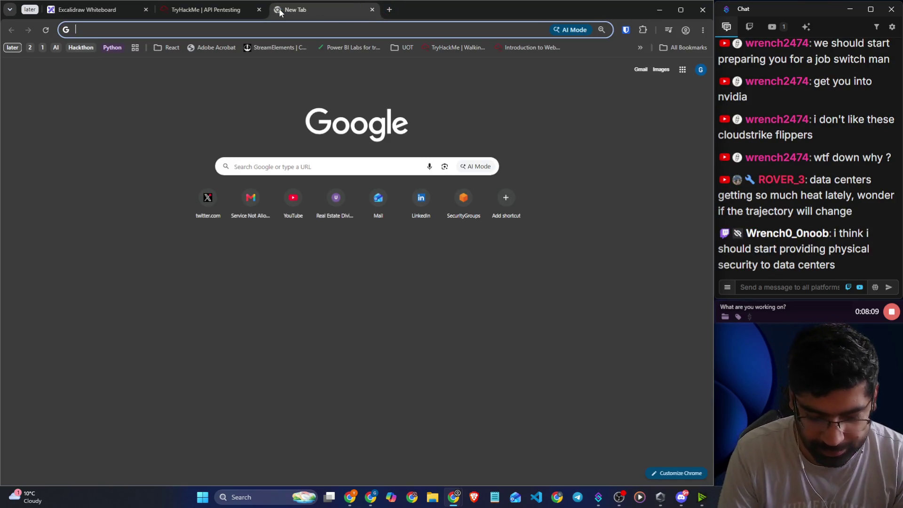
{"action": "type", "text": "KP scam 2001"}
{"action": "key", "text": "Return"}
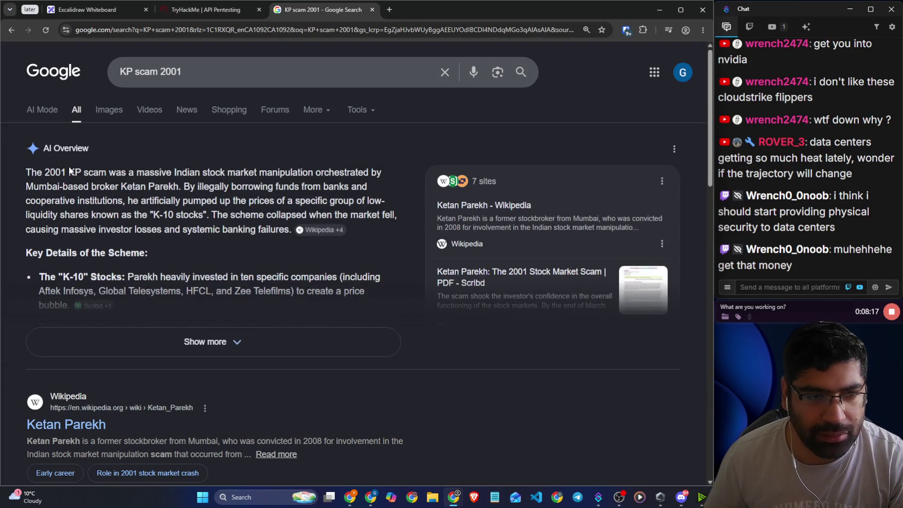
{"action": "left_click_drag", "start_coordinate": [83, 170], "coordinate": [228, 173]}
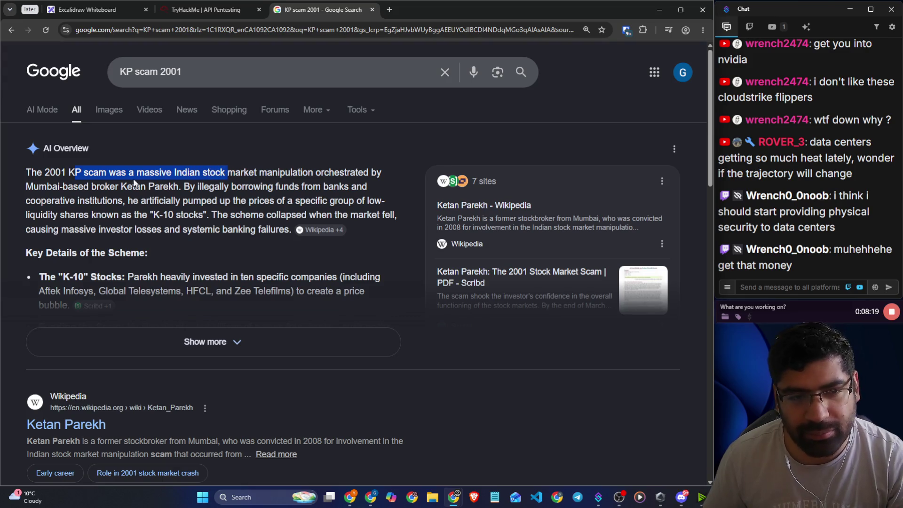
{"action": "left_click_drag", "start_coordinate": [121, 187], "coordinate": [163, 186]}
{"action": "left_click", "coordinate": [371, 10]}
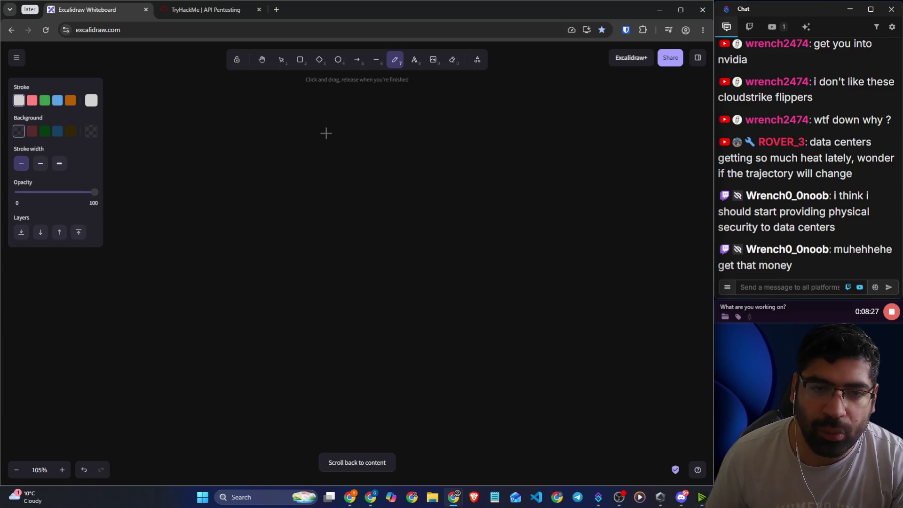
Step: Write NSE at top, BSE at right and KSE at left, each underlined
{"action": "mouse_move", "coordinate": [326, 133]}
{"action": "left_mouse_down"}
{"action": "mouse_move", "coordinate": [331, 160]}
{"action": "mouse_move", "coordinate": [365, 126]}
{"action": "mouse_move", "coordinate": [374, 164]}
{"action": "left_mouse_up"}
{"action": "left_click_drag", "start_coordinate": [423, 129], "coordinate": [427, 164]}
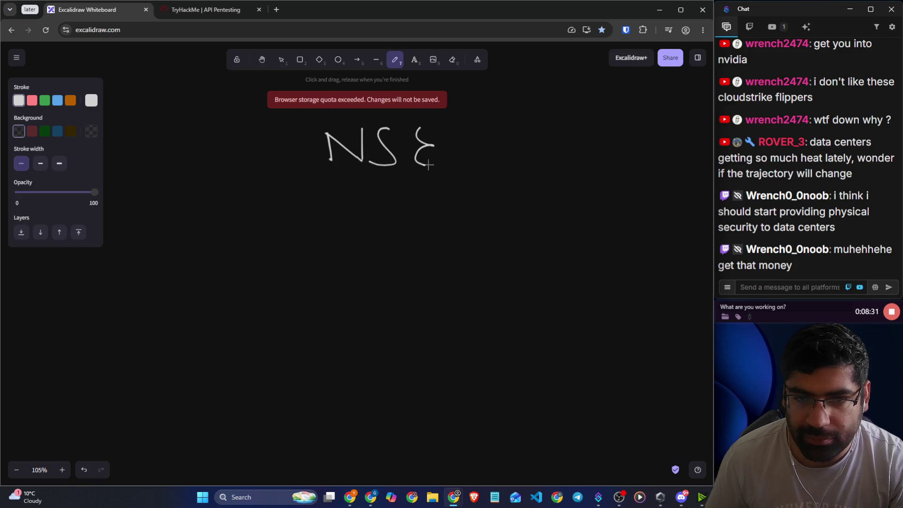
{"action": "left_click_drag", "start_coordinate": [503, 294], "coordinate": [503, 311]}
{"action": "left_click_drag", "start_coordinate": [504, 272], "coordinate": [506, 309]}
{"action": "left_click_drag", "start_coordinate": [558, 269], "coordinate": [544, 308]}
{"action": "mouse_move", "coordinate": [602, 268]}
{"action": "left_mouse_down"}
{"action": "mouse_move", "coordinate": [593, 284]}
{"action": "mouse_move", "coordinate": [601, 299]}
{"action": "left_mouse_up"}
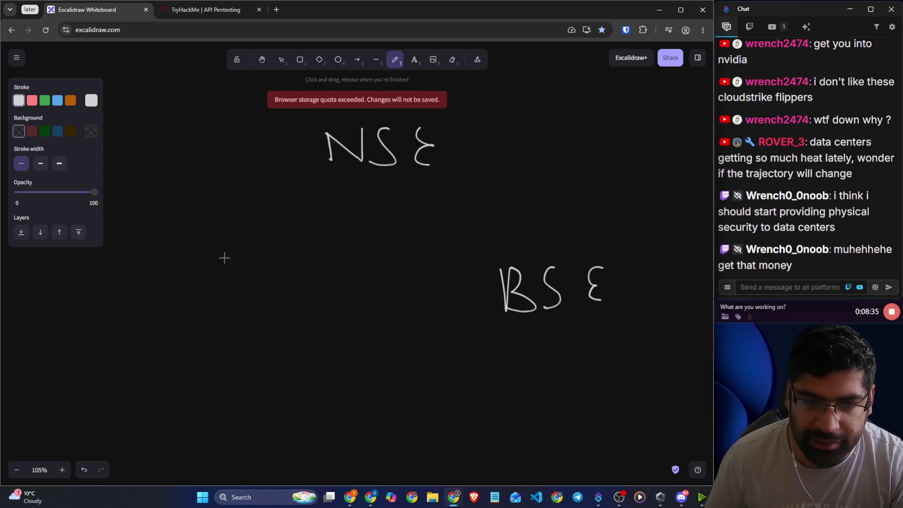
{"action": "left_click_drag", "start_coordinate": [190, 263], "coordinate": [189, 309]}
{"action": "mouse_move", "coordinate": [191, 285]}
{"action": "left_mouse_down"}
{"action": "mouse_move", "coordinate": [222, 262]}
{"action": "mouse_move", "coordinate": [229, 309]}
{"action": "left_mouse_up"}
{"action": "left_click_drag", "start_coordinate": [270, 263], "coordinate": [233, 310]}
{"action": "left_click_drag", "start_coordinate": [304, 267], "coordinate": [297, 314]}
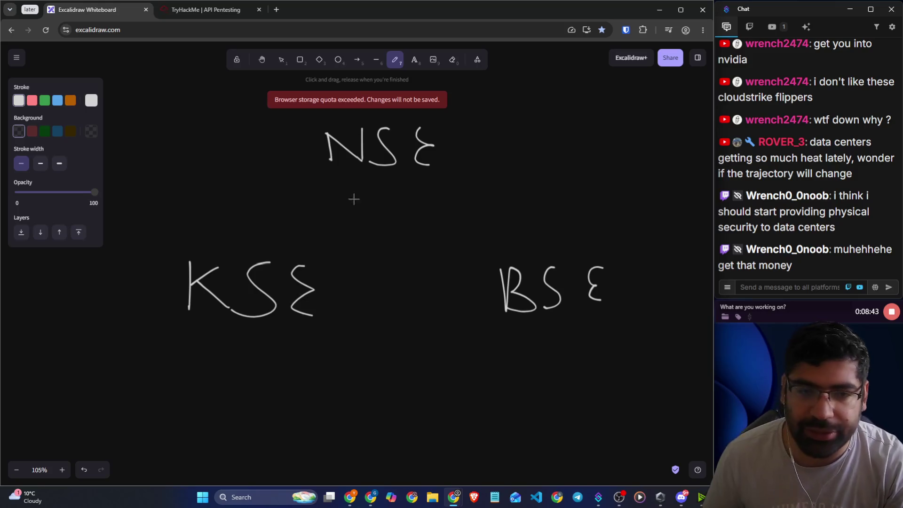
{"action": "left_click_drag", "start_coordinate": [340, 180], "coordinate": [424, 177]}
{"action": "left_click_drag", "start_coordinate": [216, 339], "coordinate": [260, 339]}
{"action": "left_click_drag", "start_coordinate": [513, 329], "coordinate": [623, 308]}
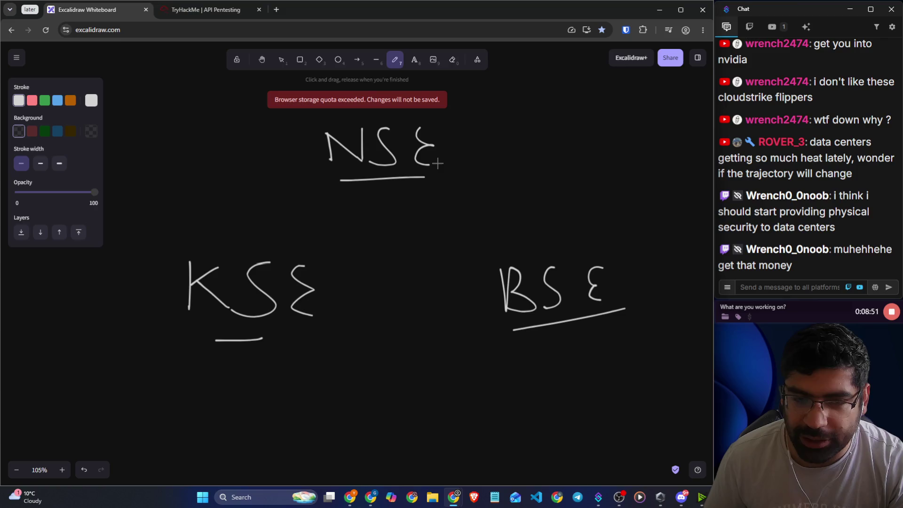
Step: Draw a dollar sign at top right, an arrow from NSE to BSE, and a dollar amount beside it
{"action": "left_click_drag", "start_coordinate": [555, 93], "coordinate": [545, 126]}
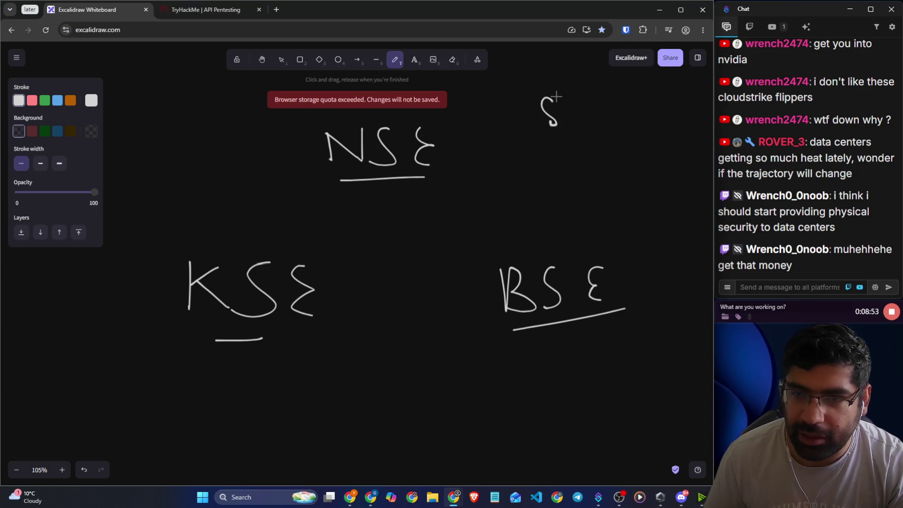
{"action": "left_click_drag", "start_coordinate": [551, 86], "coordinate": [552, 141]}
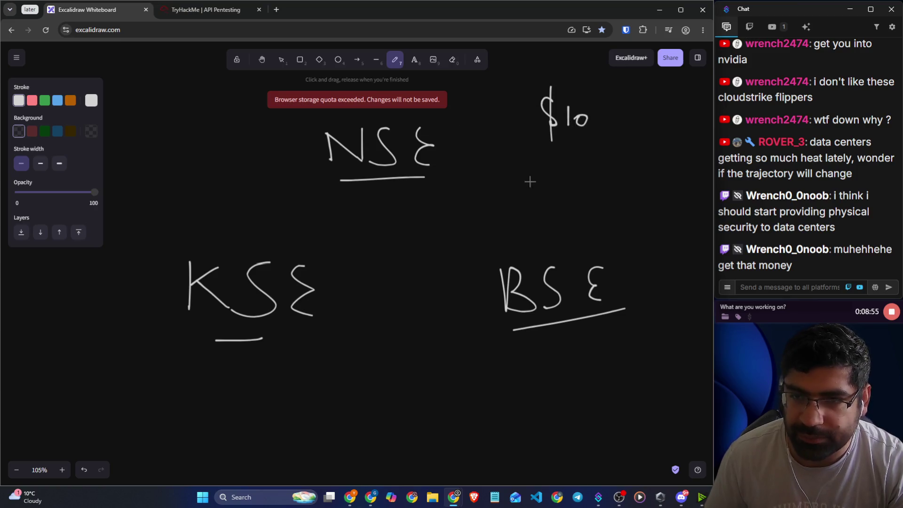
{"action": "left_click_drag", "start_coordinate": [440, 172], "coordinate": [541, 236]}
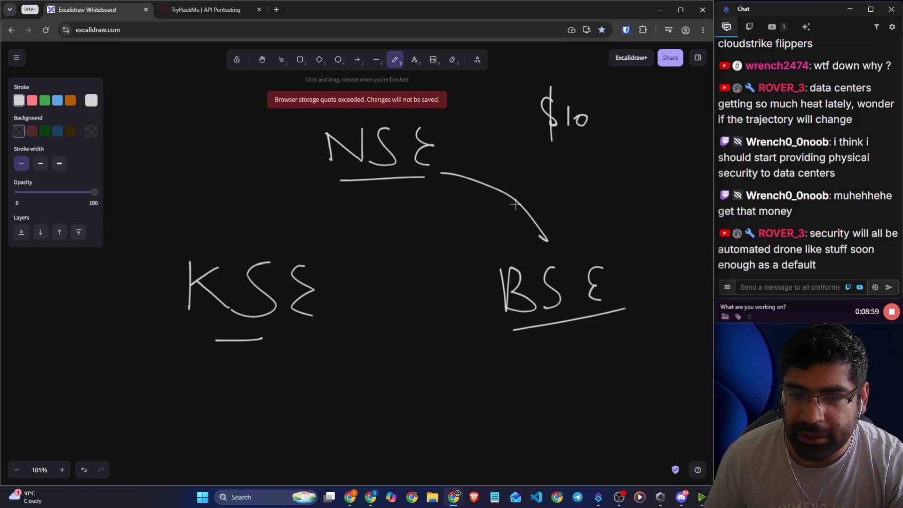
{"action": "mouse_move", "coordinate": [638, 224]}
{"action": "left_mouse_down"}
{"action": "mouse_move", "coordinate": [630, 246]}
{"action": "mouse_move", "coordinate": [613, 249]}
{"action": "left_mouse_up"}
{"action": "left_click_drag", "start_coordinate": [625, 209], "coordinate": [628, 255]}
{"action": "left_click_drag", "start_coordinate": [652, 225], "coordinate": [649, 252]}
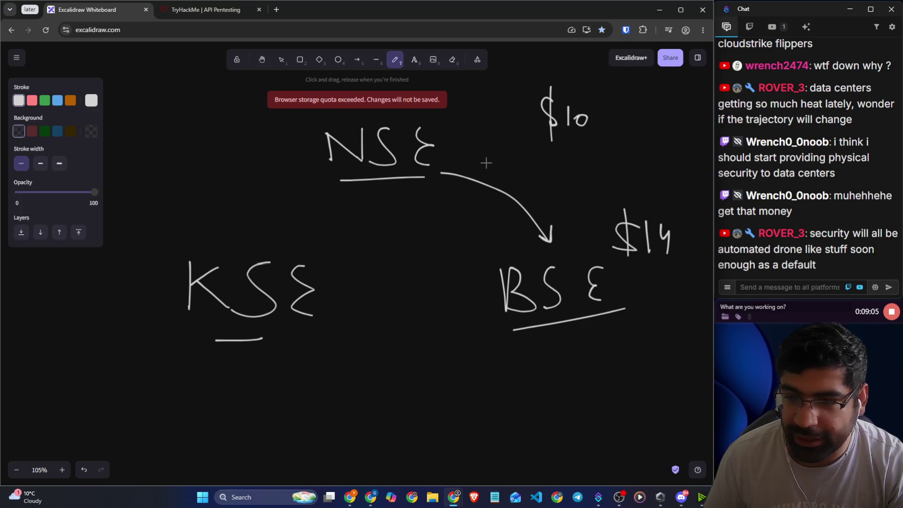
Step: Draw the return arrow BSE to KSE, $16 with an arrow up to NSE, and $18 above NSE
{"action": "left_click_drag", "start_coordinate": [538, 325], "coordinate": [324, 313]}
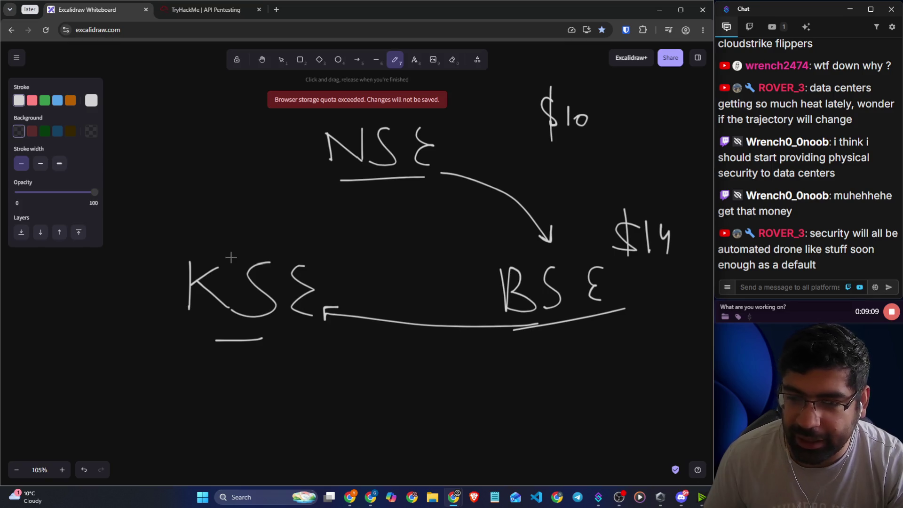
{"action": "left_click_drag", "start_coordinate": [217, 205], "coordinate": [201, 230]}
{"action": "left_click_drag", "start_coordinate": [213, 189], "coordinate": [207, 236]}
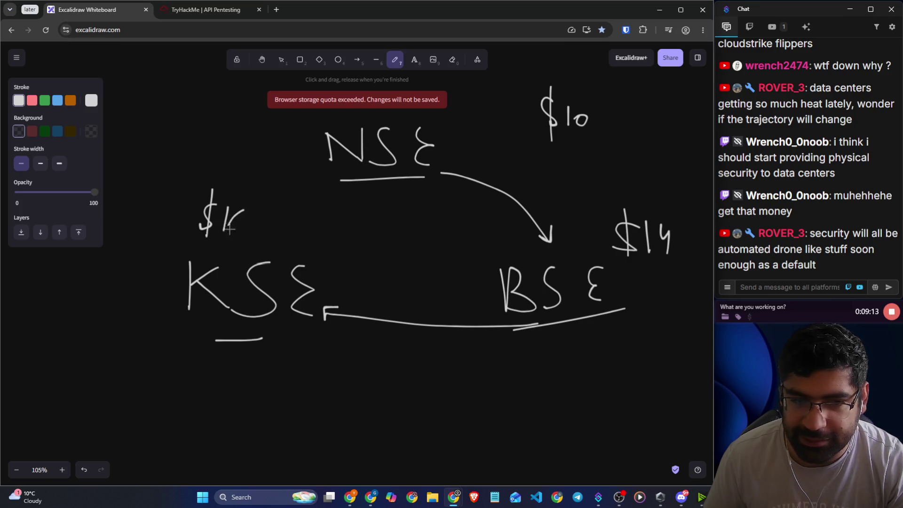
{"action": "mouse_move", "coordinate": [242, 187]}
{"action": "left_mouse_down"}
{"action": "mouse_move", "coordinate": [322, 149]}
{"action": "mouse_move", "coordinate": [318, 171]}
{"action": "mouse_move", "coordinate": [330, 192]}
{"action": "left_mouse_up"}
{"action": "scroll", "coordinate": [353, 148], "scroll_direction": "up", "scroll_amount": 3}
{"action": "left_click_drag", "start_coordinate": [341, 153], "coordinate": [343, 199]}
{"action": "mouse_move", "coordinate": [363, 168]}
{"action": "left_mouse_down"}
{"action": "mouse_move", "coordinate": [366, 194]}
{"action": "mouse_move", "coordinate": [376, 170]}
{"action": "left_mouse_up"}
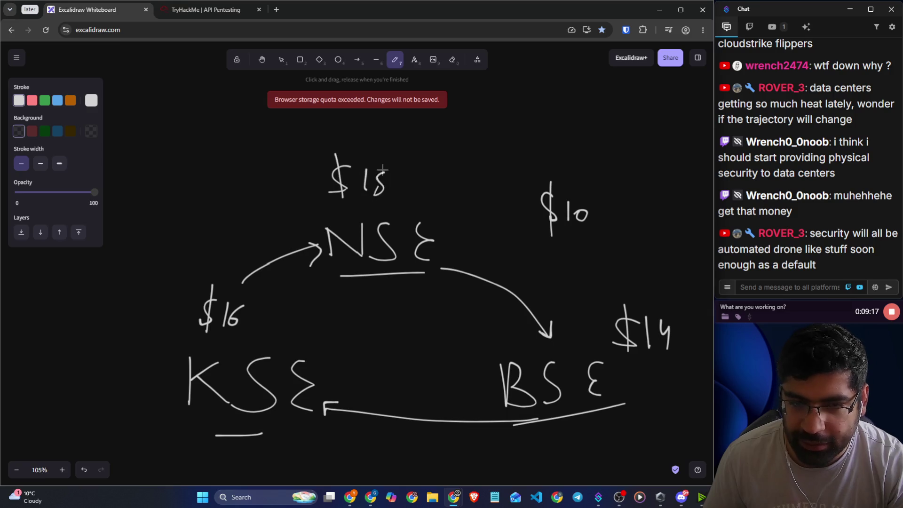
{"action": "scroll", "coordinate": [423, 289], "scroll_direction": "down", "scroll_amount": 4}
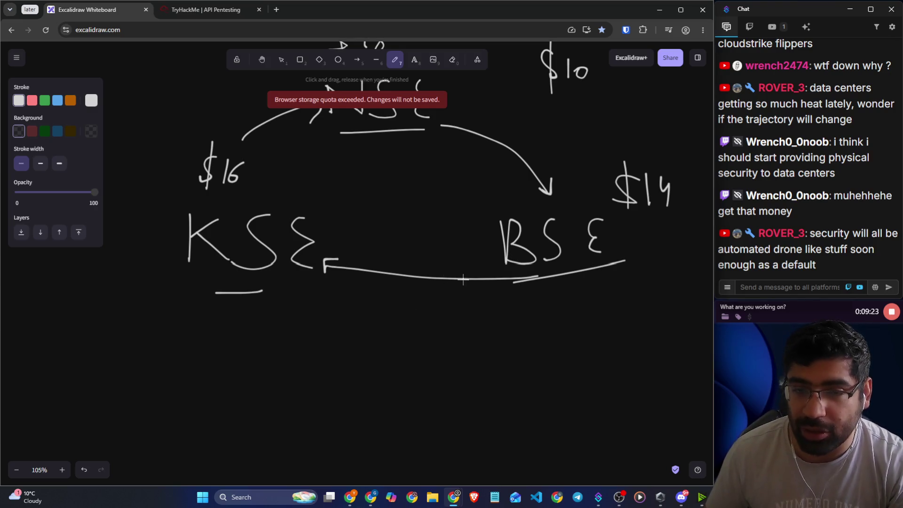
{"action": "scroll", "coordinate": [462, 279], "scroll_direction": "up", "scroll_amount": 1}
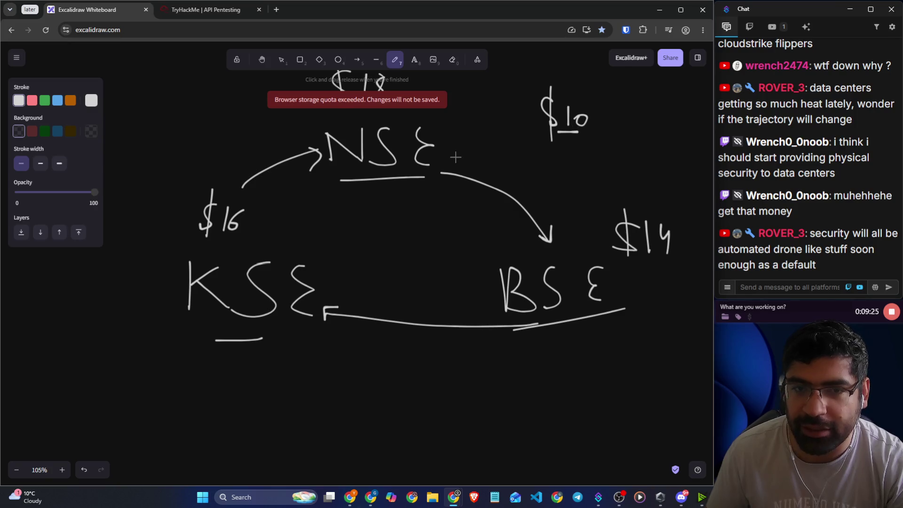
{"action": "scroll", "coordinate": [455, 156], "scroll_direction": "up", "scroll_amount": 1}
{"action": "scroll", "coordinate": [450, 212], "scroll_direction": "down", "scroll_amount": 4}
Step: Write an underlined $25 below the KSE–BSE line
{"action": "left_click_drag", "start_coordinate": [326, 232], "coordinate": [334, 268]}
{"action": "left_click_drag", "start_coordinate": [345, 208], "coordinate": [341, 297]}
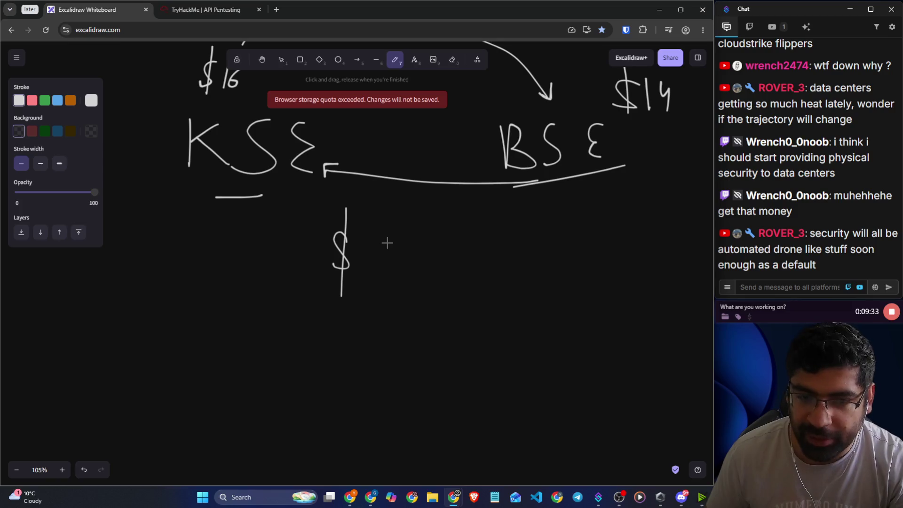
{"action": "left_click_drag", "start_coordinate": [387, 231], "coordinate": [404, 256]}
{"action": "left_click_drag", "start_coordinate": [437, 227], "coordinate": [412, 259]}
{"action": "left_click_drag", "start_coordinate": [328, 283], "coordinate": [449, 277]}
{"action": "scroll", "coordinate": [599, 289], "scroll_direction": "up", "scroll_amount": 2}
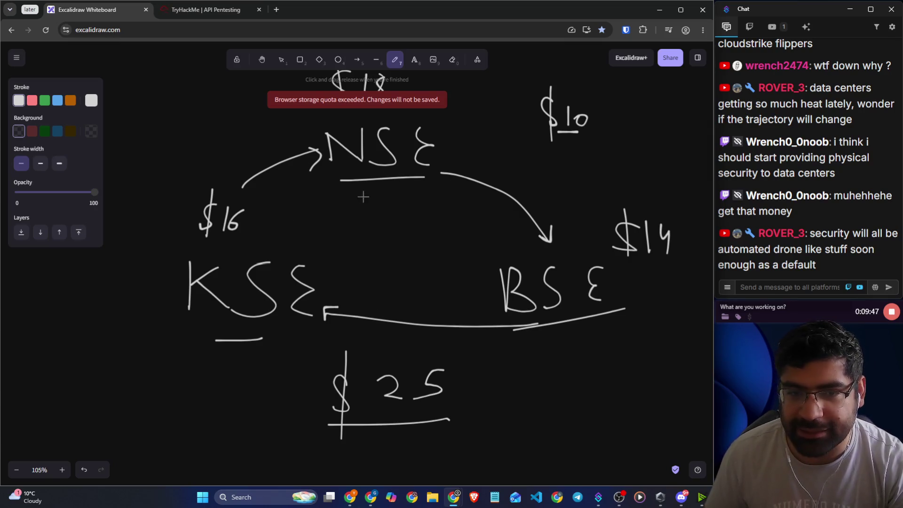
Step: Mark NSE with N, BSE with A1 and KSE with an underlined Cloud label
{"action": "left_click_drag", "start_coordinate": [385, 186], "coordinate": [384, 204]}
{"action": "left_click_drag", "start_coordinate": [562, 356], "coordinate": [614, 347]}
{"action": "mouse_move", "coordinate": [213, 361]}
{"action": "left_mouse_down"}
{"action": "mouse_move", "coordinate": [236, 387]}
{"action": "mouse_move", "coordinate": [287, 377]}
{"action": "mouse_move", "coordinate": [310, 385]}
{"action": "left_mouse_up"}
{"action": "left_click_drag", "start_coordinate": [199, 411], "coordinate": [283, 404]}
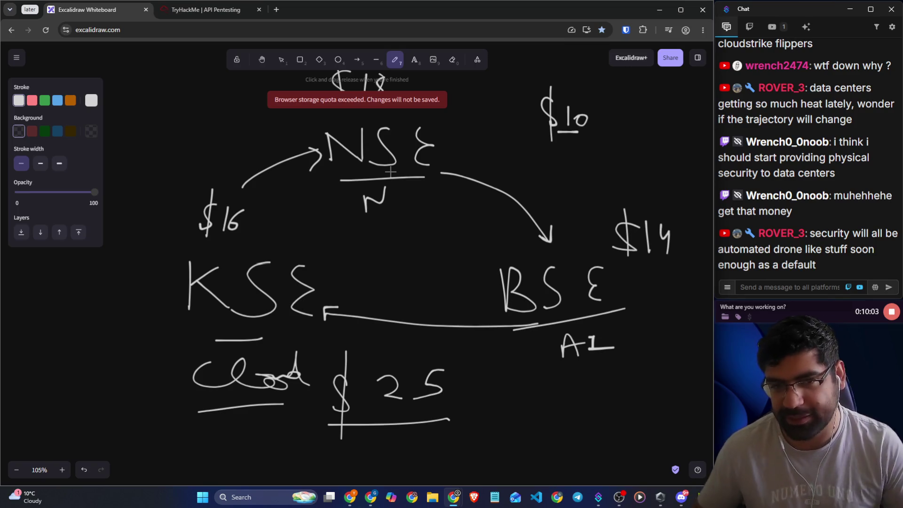
{"action": "scroll", "coordinate": [282, 151], "scroll_direction": "down", "scroll_amount": 5}
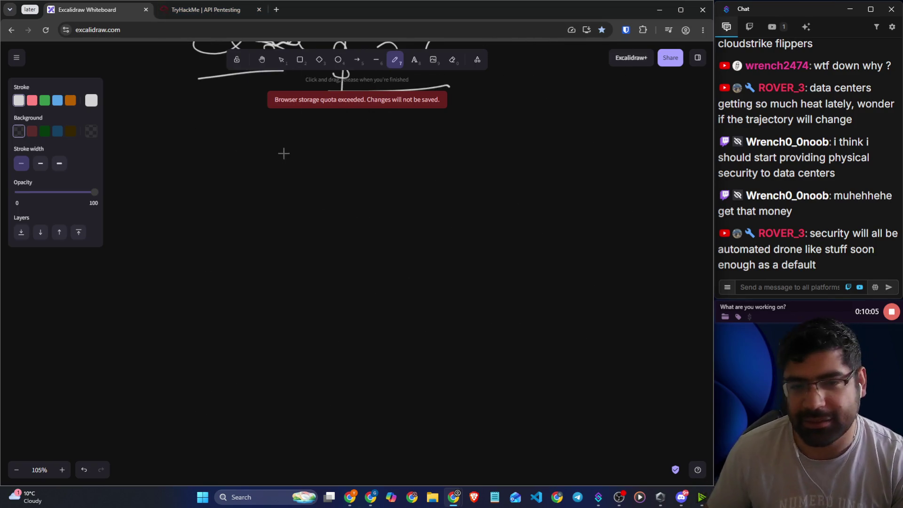
{"action": "left_click_drag", "start_coordinate": [810, 88], "coordinate": [862, 150]}
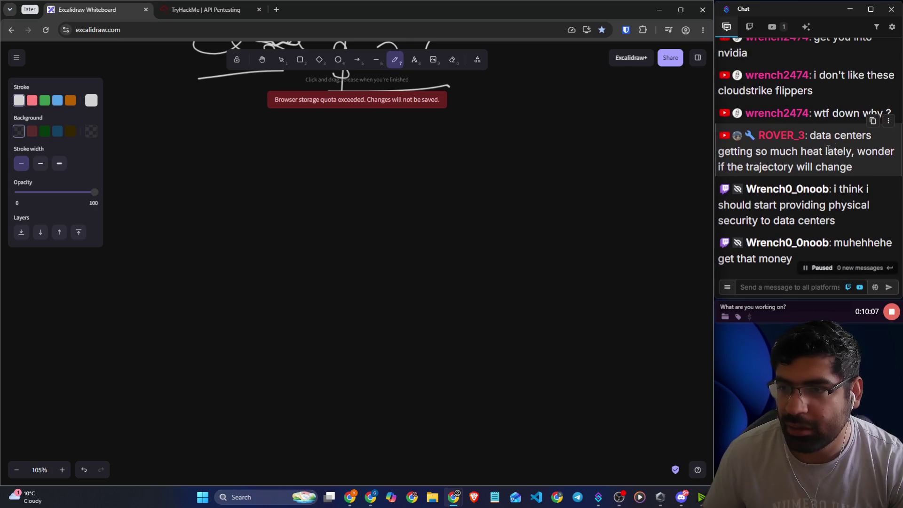
Step: Highlight viewer chat messages while reading, including Y combinator and get that bag
{"action": "left_click", "coordinate": [836, 165]}
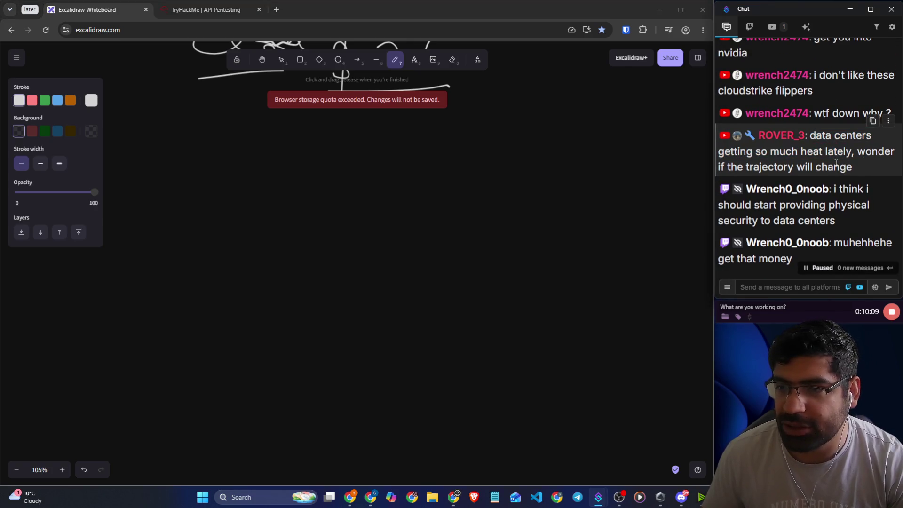
{"action": "left_click_drag", "start_coordinate": [750, 169], "coordinate": [852, 169]}
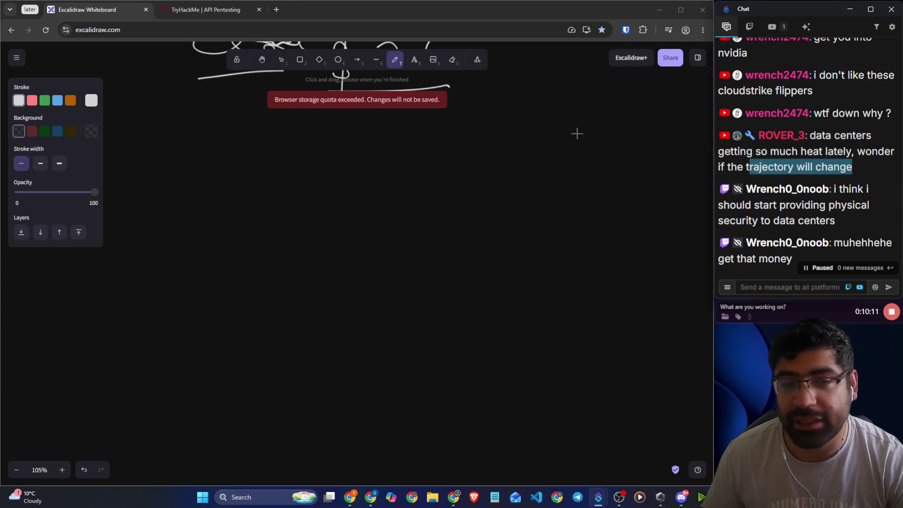
{"action": "mouse_move", "coordinate": [804, 204]}
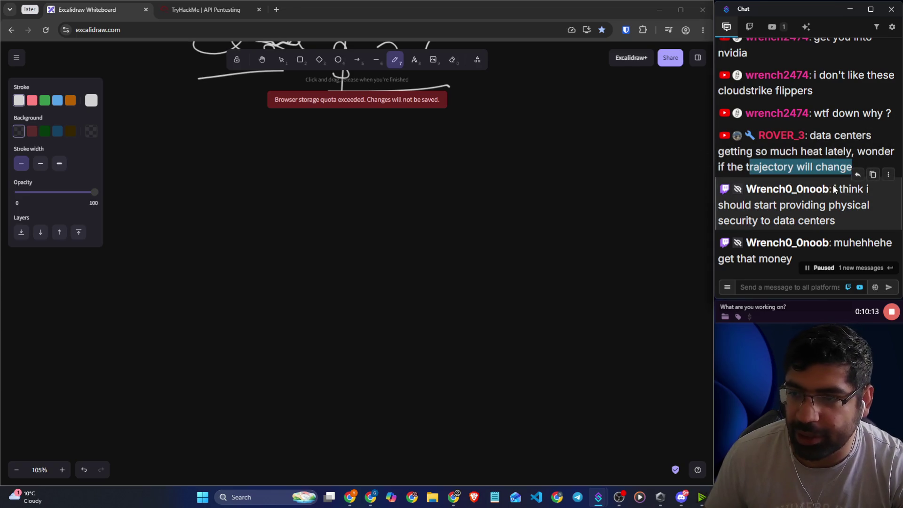
{"action": "triple_click", "coordinate": [834, 188]}
{"action": "left_click", "coordinate": [829, 211]}
{"action": "scroll", "coordinate": [829, 214], "scroll_direction": "down", "scroll_amount": 2}
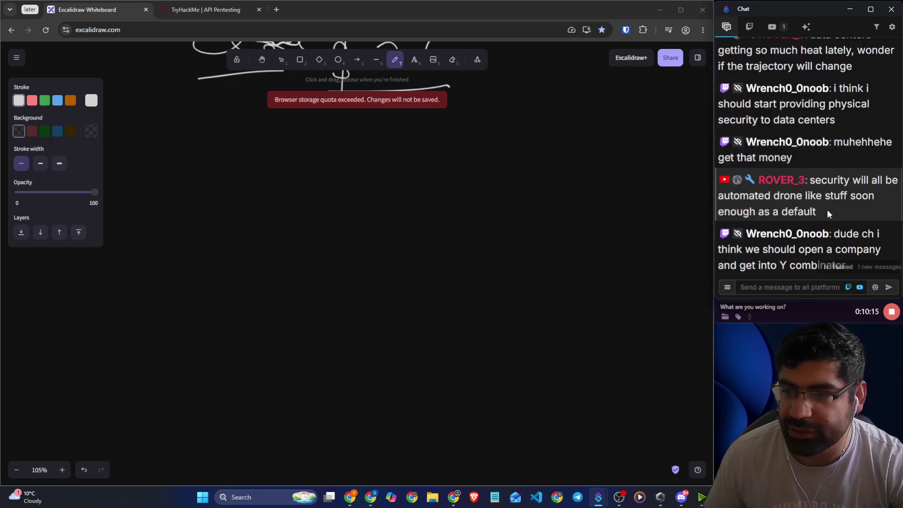
{"action": "scroll", "coordinate": [829, 214], "scroll_direction": "down", "scroll_amount": 1}
{"action": "mouse_move", "coordinate": [855, 120]}
{"action": "left_mouse_down"}
{"action": "mouse_move", "coordinate": [812, 144]}
{"action": "mouse_move", "coordinate": [881, 181]}
{"action": "left_mouse_up"}
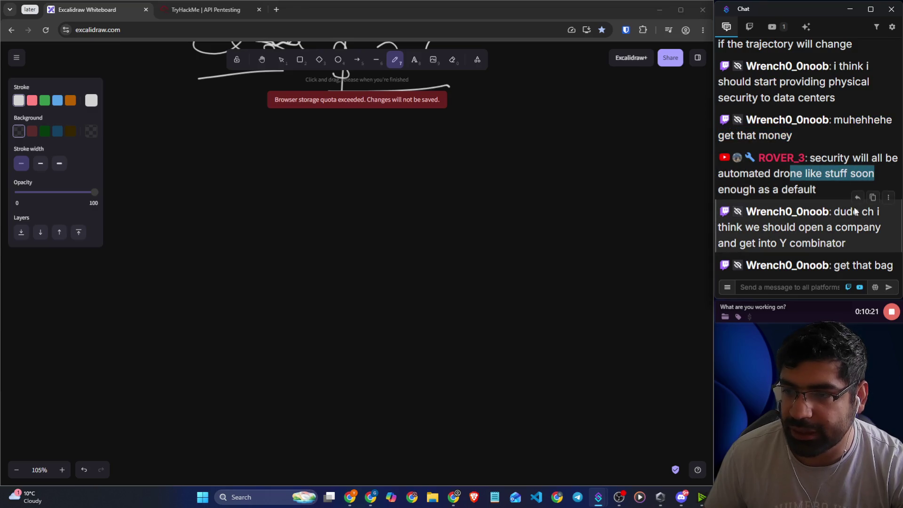
{"action": "left_click_drag", "start_coordinate": [834, 211], "coordinate": [879, 213]}
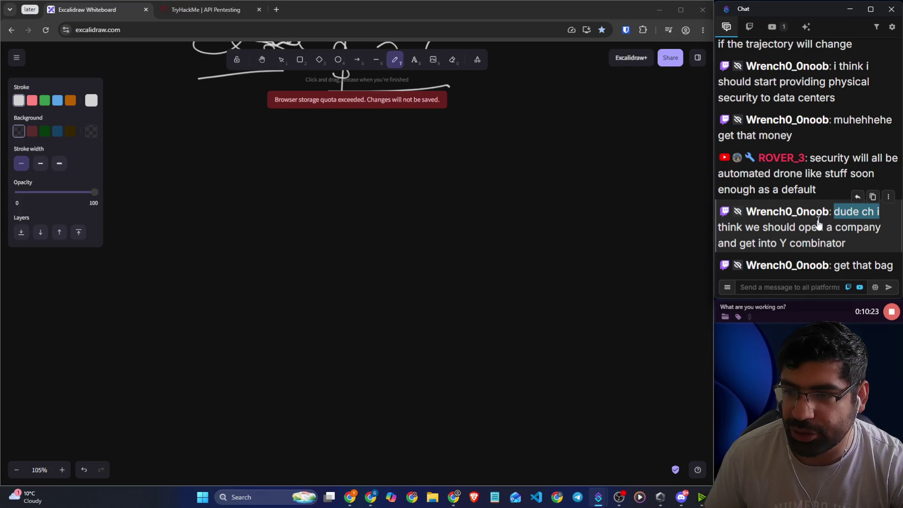
{"action": "left_click_drag", "start_coordinate": [746, 243], "coordinate": [893, 267]}
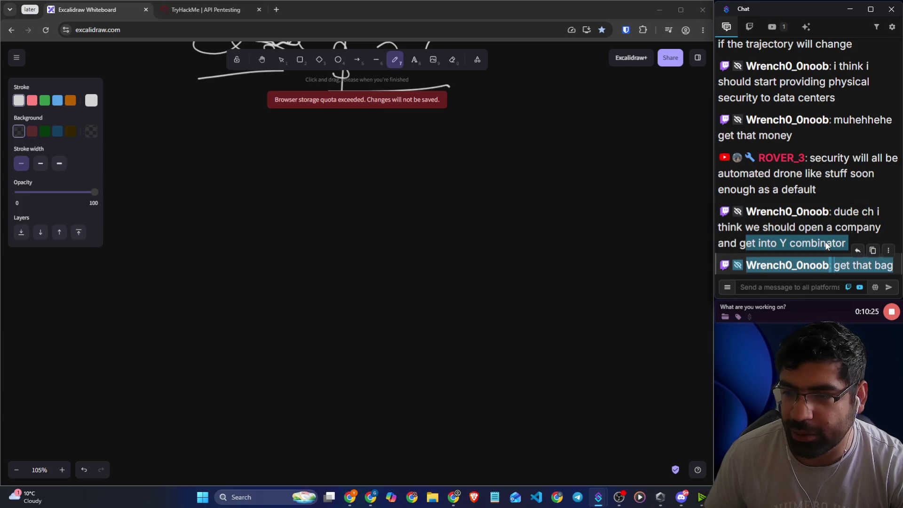
{"action": "left_click_drag", "start_coordinate": [779, 242], "coordinate": [853, 247]}
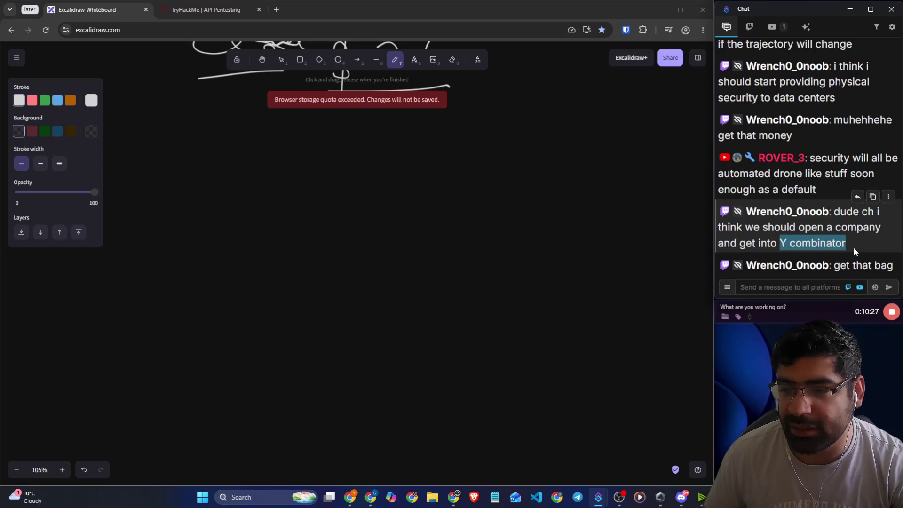
{"action": "mouse_move", "coordinate": [832, 266]}
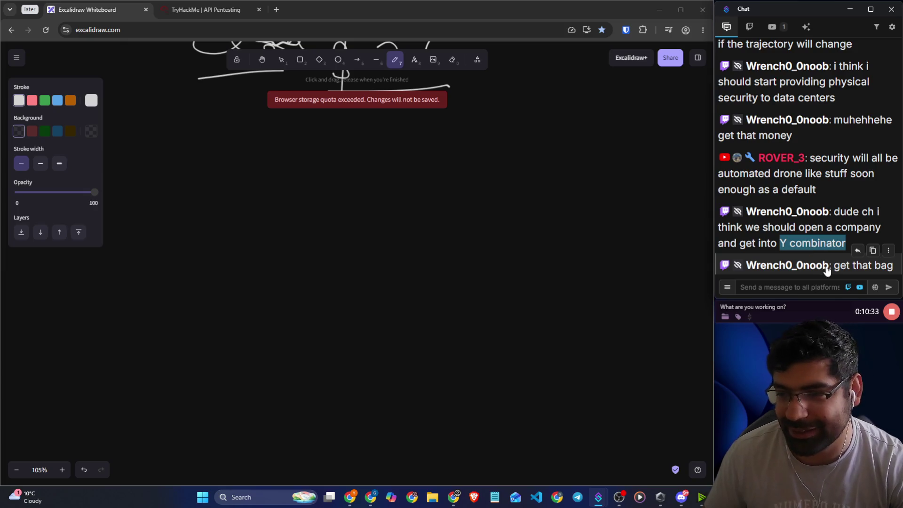
{"action": "left_click_drag", "start_coordinate": [834, 266], "coordinate": [893, 269]}
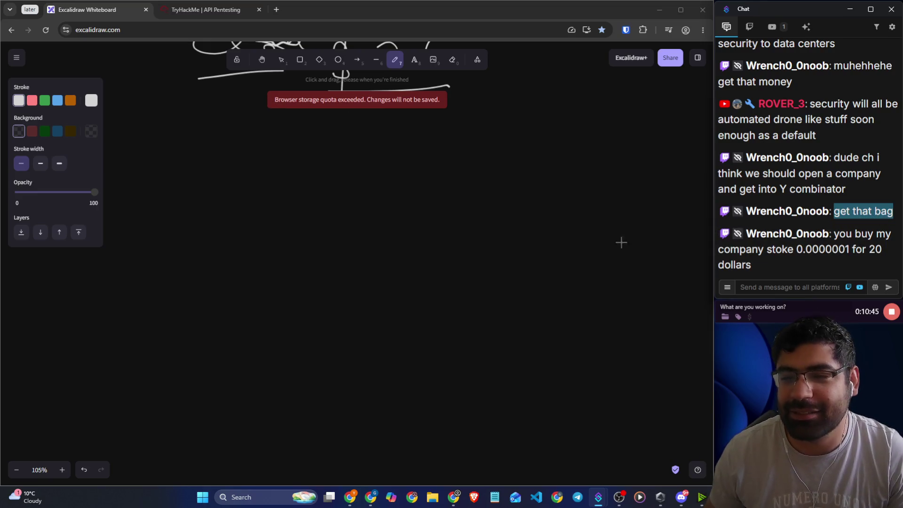
{"action": "left_click", "coordinate": [774, 287]}
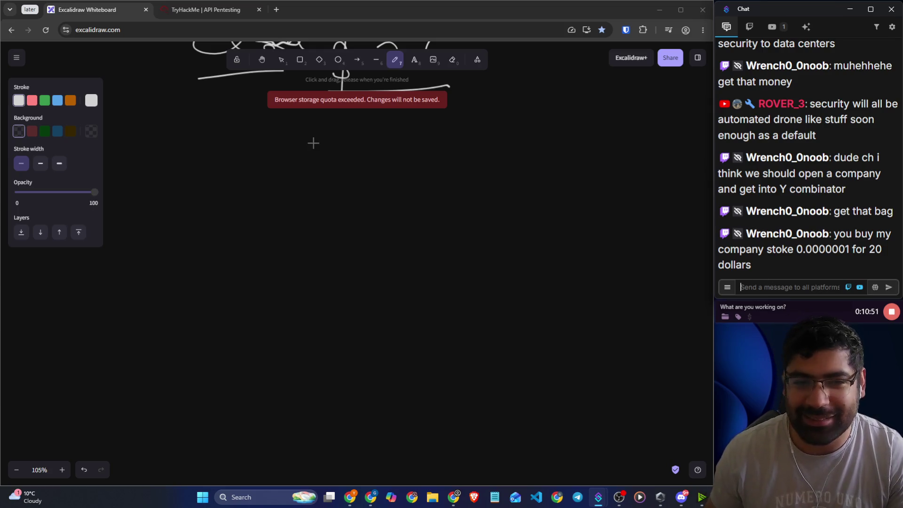
Step: Handwrite and underline the SPCX label, then switch to the TryHackMe API Pentesting tab
{"action": "mouse_move", "coordinate": [308, 139]}
{"action": "left_mouse_down"}
{"action": "mouse_move", "coordinate": [282, 178]}
{"action": "mouse_move", "coordinate": [327, 181]}
{"action": "mouse_move", "coordinate": [314, 164]}
{"action": "mouse_move", "coordinate": [366, 139]}
{"action": "left_mouse_up"}
{"action": "left_click_drag", "start_coordinate": [356, 183], "coordinate": [409, 174]}
{"action": "left_click_drag", "start_coordinate": [403, 143], "coordinate": [387, 175]}
{"action": "left_click_drag", "start_coordinate": [216, 189], "coordinate": [447, 187]}
{"action": "scroll", "coordinate": [364, 234], "scroll_direction": "down", "scroll_amount": 5}
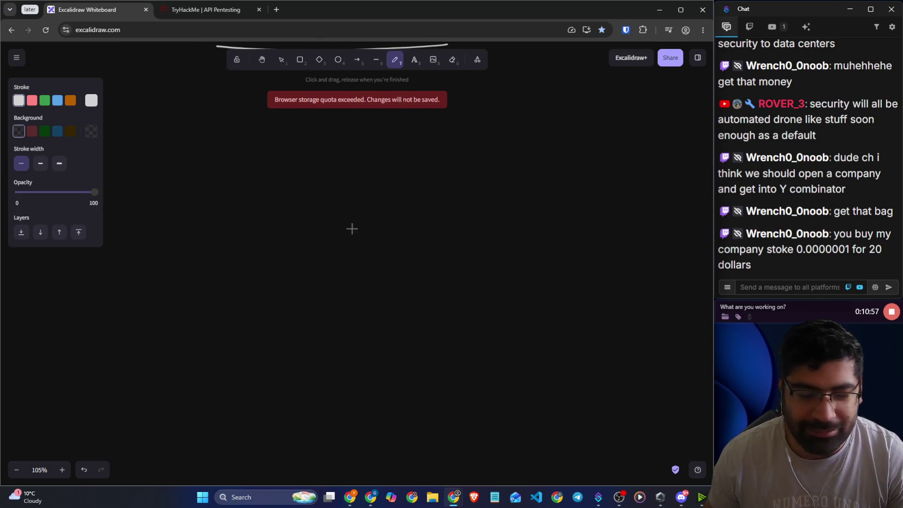
{"action": "scroll", "coordinate": [352, 225], "scroll_direction": "down", "scroll_amount": 2}
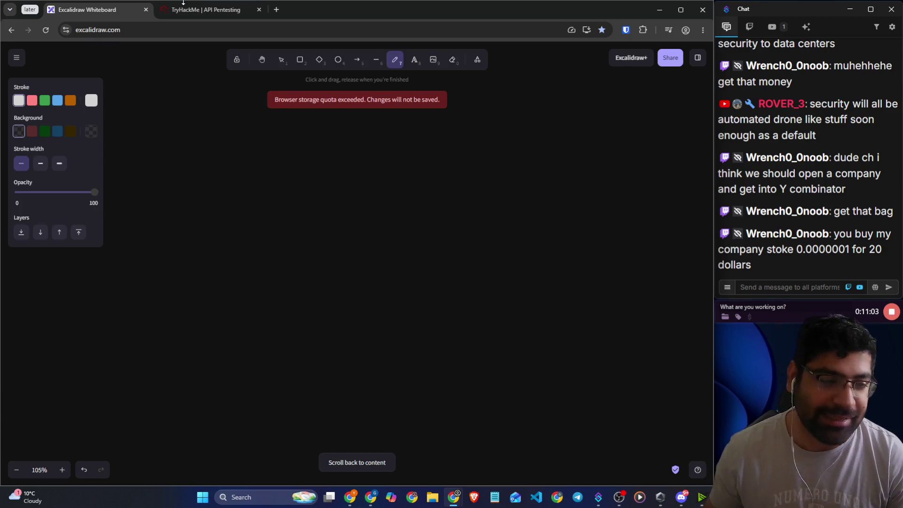
{"action": "left_click", "coordinate": [190, 9]}
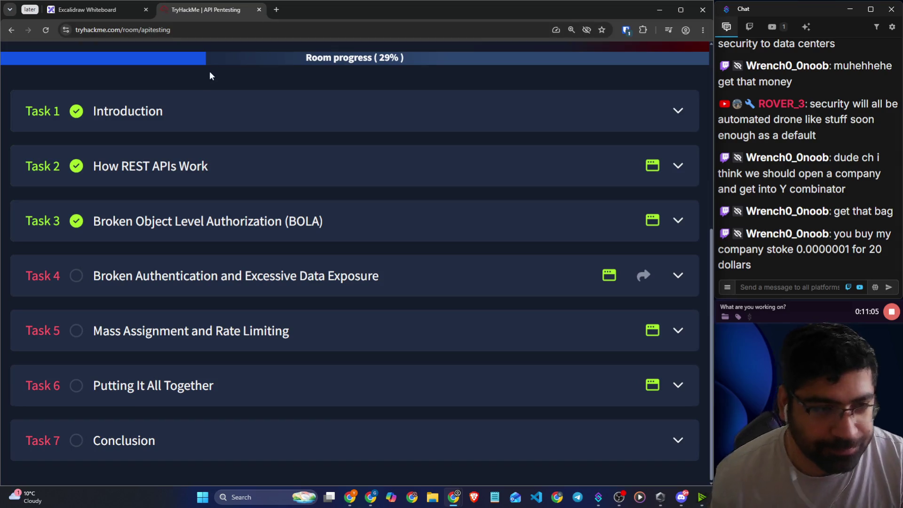
{"action": "scroll", "coordinate": [297, 169], "scroll_direction": "up", "scroll_amount": 5}
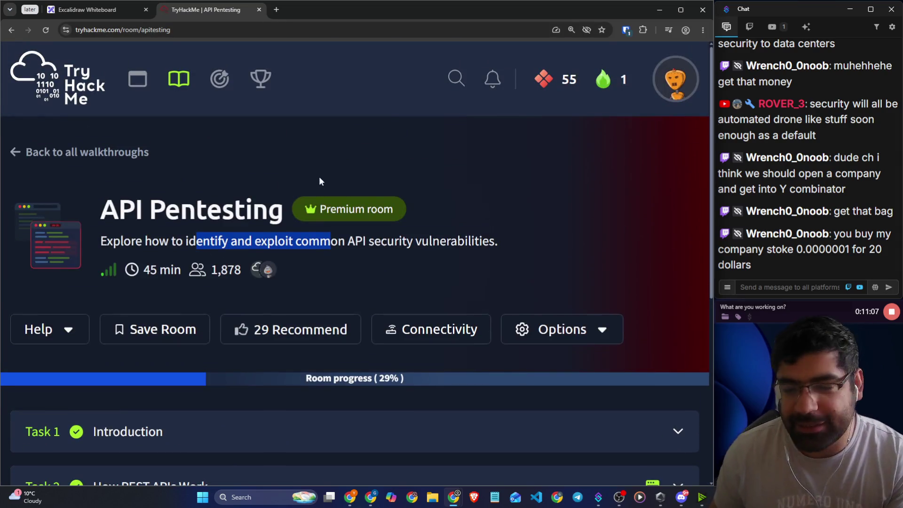
Step: Expand Task 4's Broken Authentication reading and send SEED ROUND in the stream chat
{"action": "left_click", "coordinate": [449, 196]}
{"action": "scroll", "coordinate": [450, 205], "scroll_direction": "down", "scroll_amount": 3}
{"action": "scroll", "coordinate": [347, 216], "scroll_direction": "down", "scroll_amount": 2}
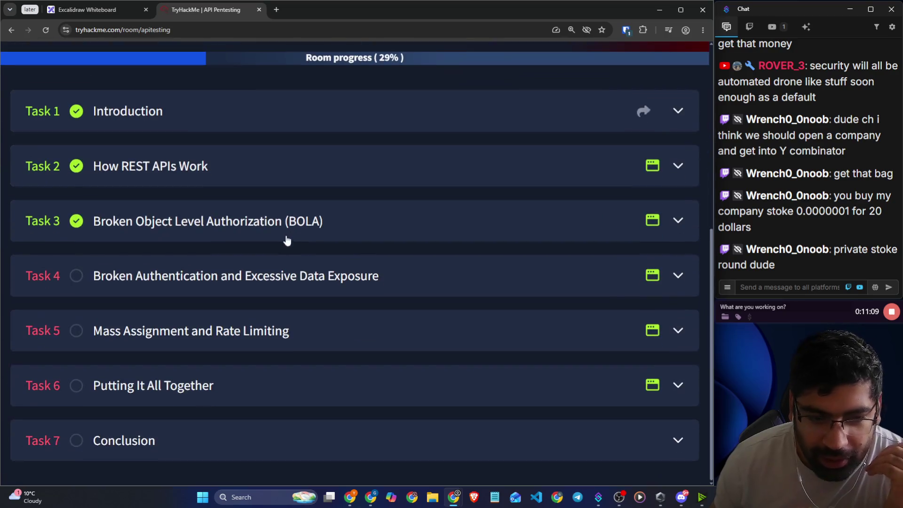
{"action": "left_click", "coordinate": [343, 276]}
{"action": "scroll", "coordinate": [338, 233], "scroll_direction": "down", "scroll_amount": 2}
{"action": "scroll", "coordinate": [339, 234], "scroll_direction": "down", "scroll_amount": 2}
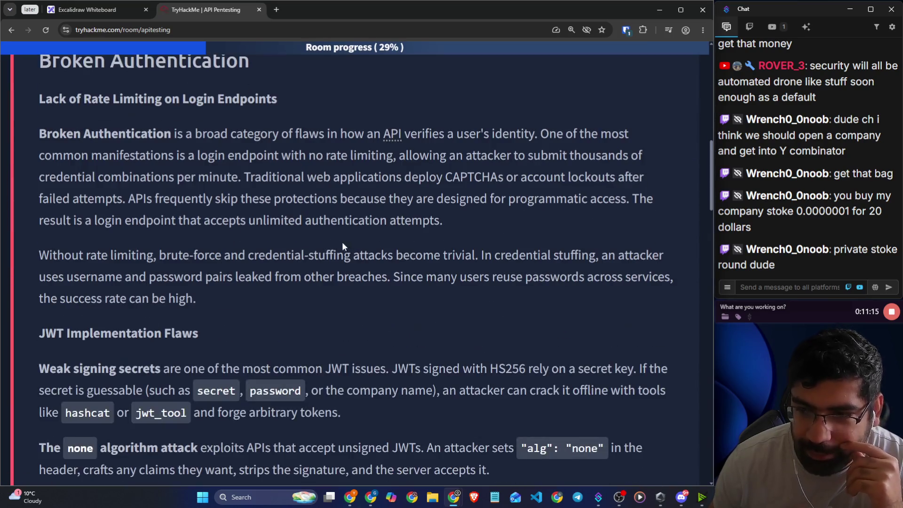
{"action": "scroll", "coordinate": [140, 148], "scroll_direction": "up", "scroll_amount": 1}
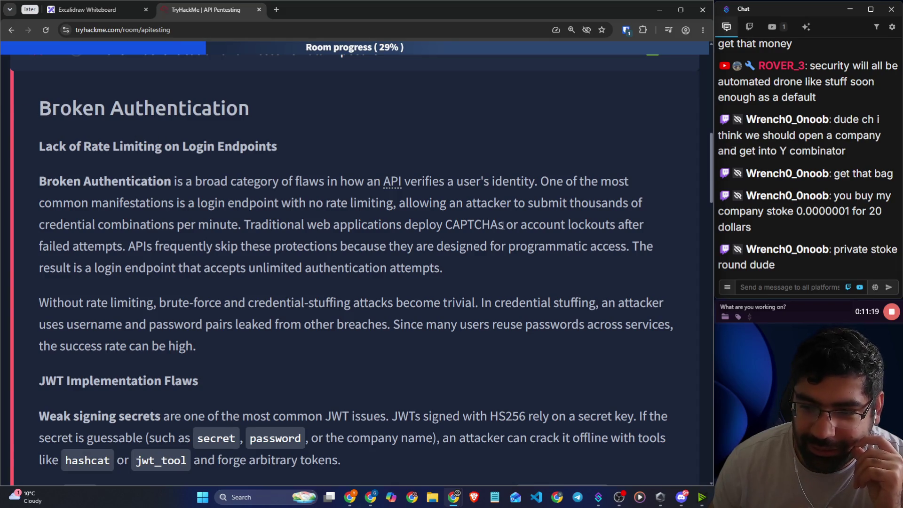
{"action": "left_click", "coordinate": [748, 288]}
{"action": "type", "text": "SEED ROUN"}
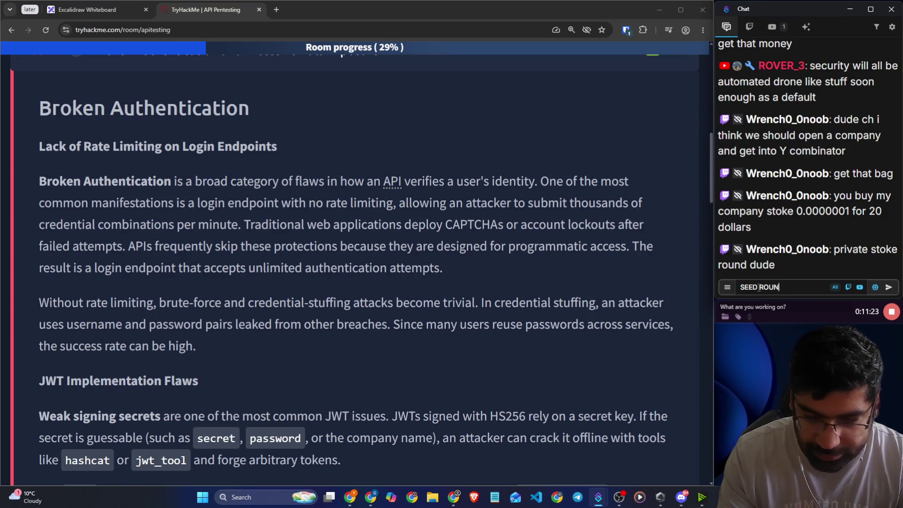
{"action": "type", "text": "D"}
{"action": "key", "text": "Return"}
Step: Return focus to the room page and start a new browser tab
{"action": "left_click", "coordinate": [283, 182]}
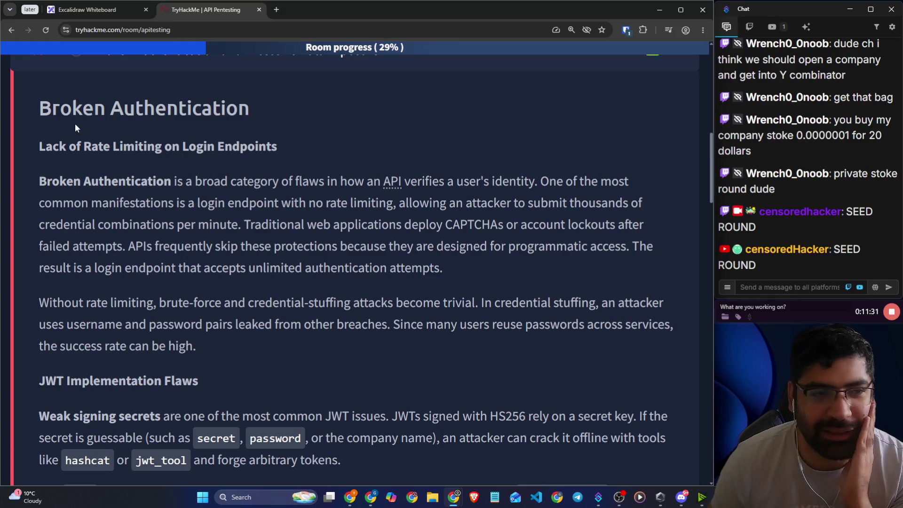
{"action": "scroll", "coordinate": [44, 113], "scroll_direction": "up", "scroll_amount": 1}
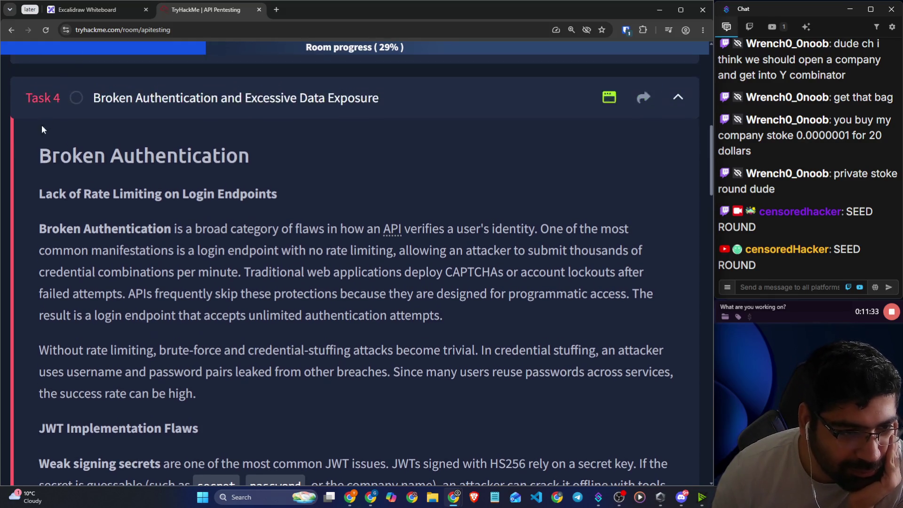
{"action": "left_click_drag", "start_coordinate": [39, 155], "coordinate": [223, 157]}
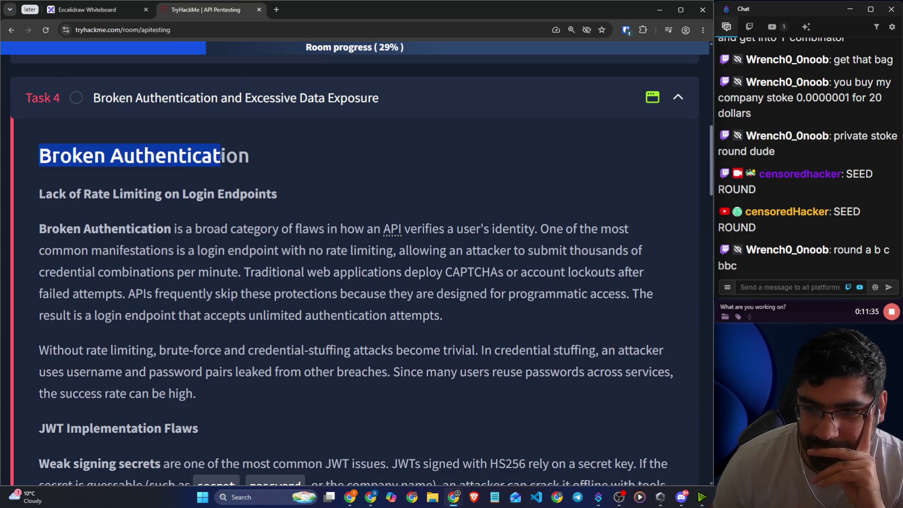
{"action": "left_click", "coordinate": [281, 176]}
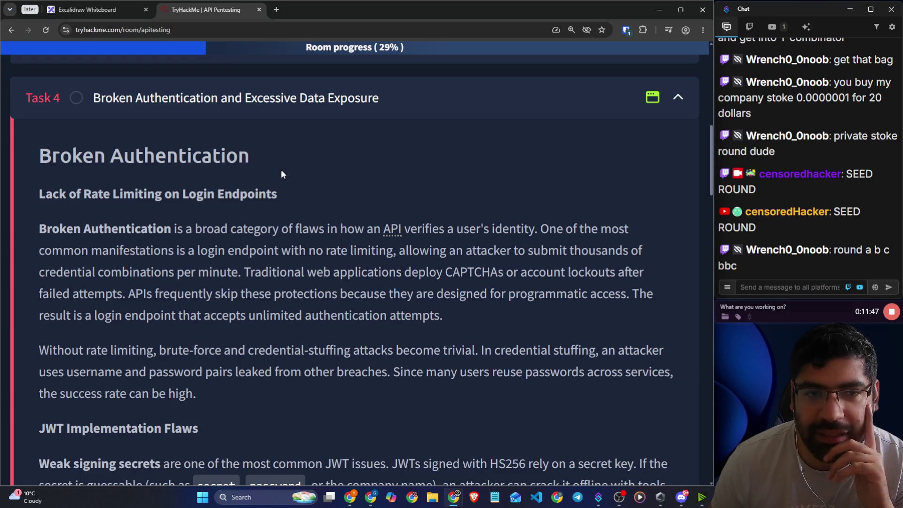
{"action": "left_click", "coordinate": [274, 13]}
{"action": "type", "text": "see"}
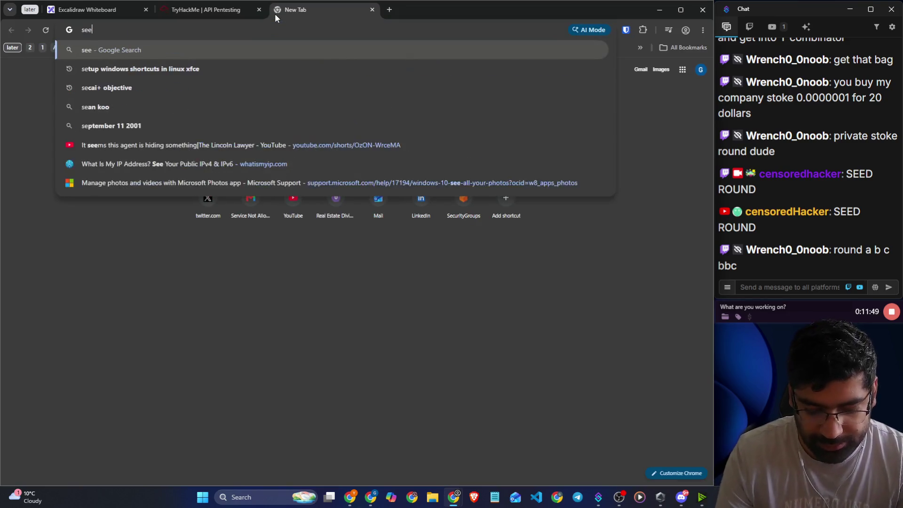
{"action": "type", "text": "d round"}
Step: Search the web for seed round, then close the results and return to the room
{"action": "key", "text": "Return"}
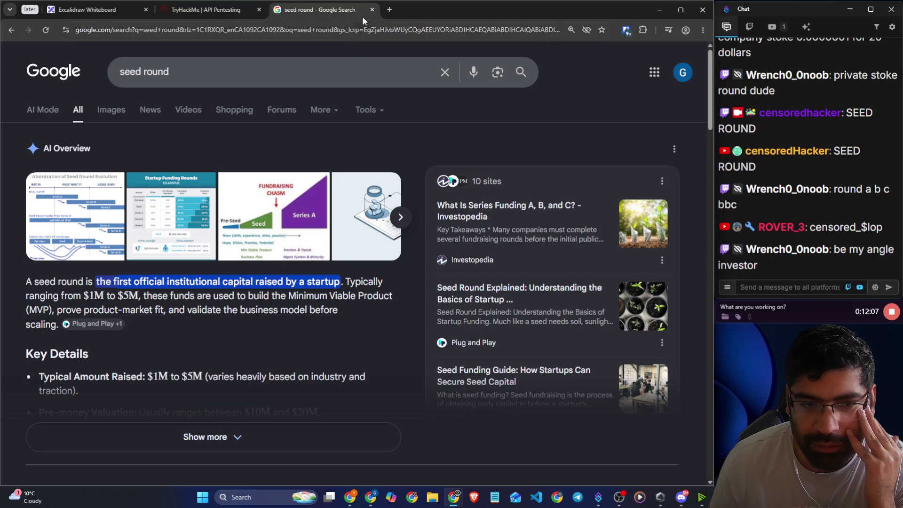
{"action": "left_click", "coordinate": [372, 9]}
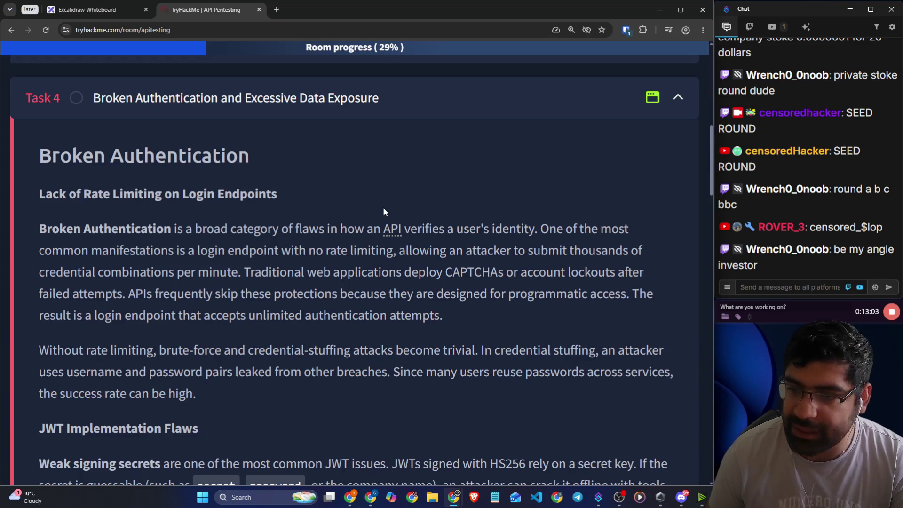
Step: Highlight the Broken Authentication heading, Lack of Rate Limiting and key phrases while reading
{"action": "left_click_drag", "start_coordinate": [29, 164], "coordinate": [73, 157]}
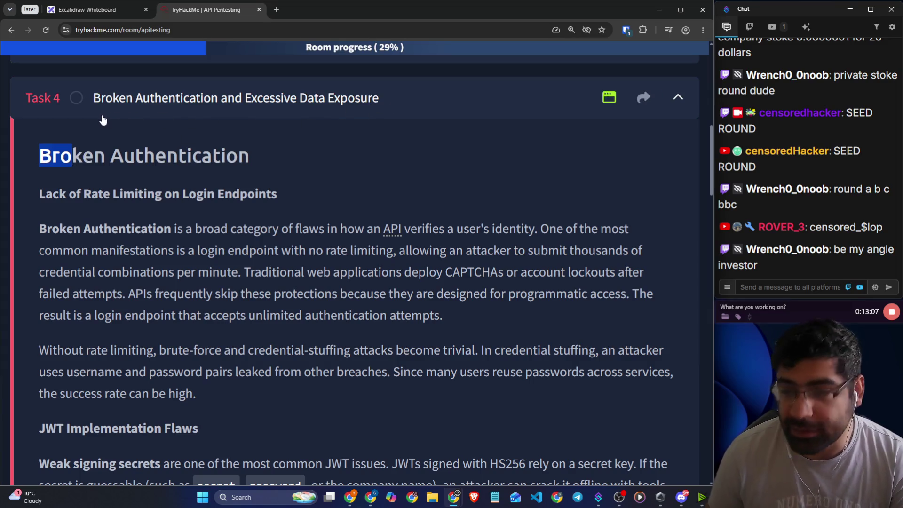
{"action": "left_click", "coordinate": [55, 172]}
{"action": "left_click_drag", "start_coordinate": [29, 157], "coordinate": [256, 150]}
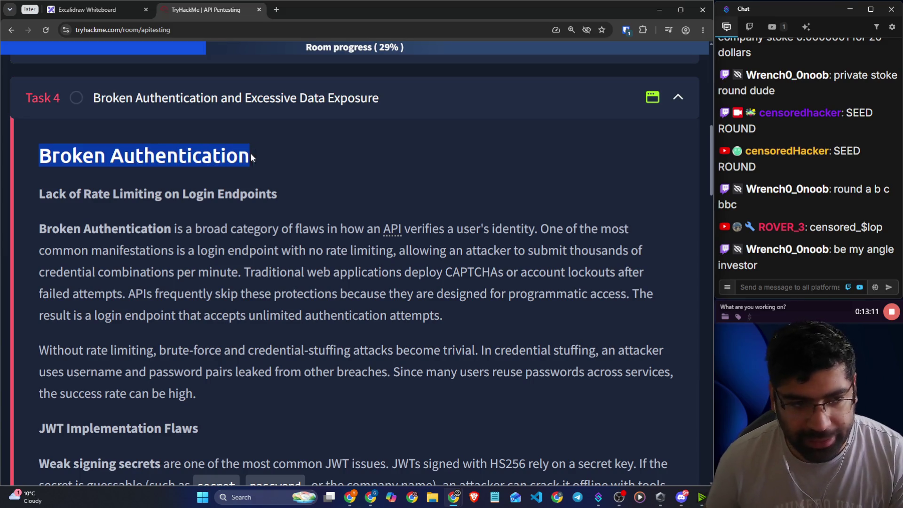
{"action": "left_click_drag", "start_coordinate": [35, 196], "coordinate": [294, 203]}
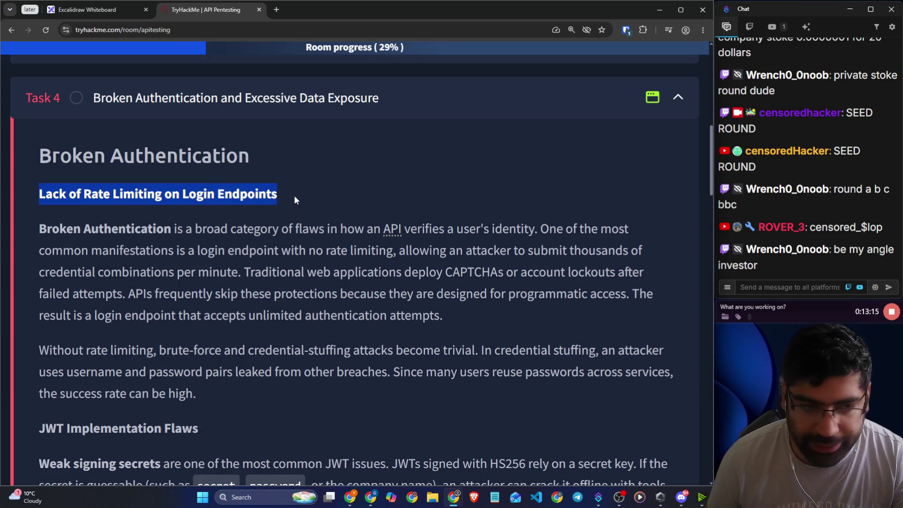
{"action": "scroll", "coordinate": [294, 197], "scroll_direction": "down", "scroll_amount": 2}
{"action": "mouse_move", "coordinate": [26, 137]}
{"action": "left_mouse_down"}
{"action": "mouse_move", "coordinate": [120, 136]}
{"action": "mouse_move", "coordinate": [172, 155]}
{"action": "mouse_move", "coordinate": [228, 134]}
{"action": "mouse_move", "coordinate": [593, 133]}
{"action": "left_mouse_up"}
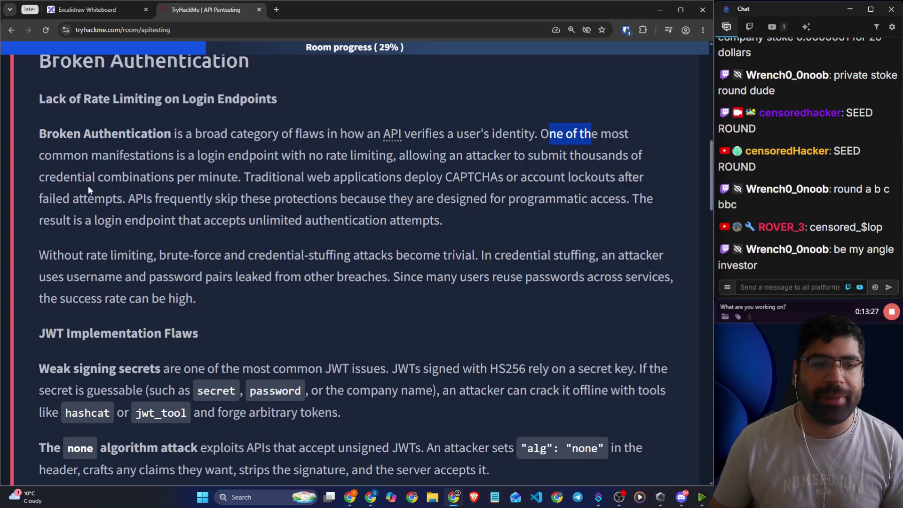
{"action": "mouse_move", "coordinate": [161, 155]}
{"action": "left_mouse_down"}
{"action": "mouse_move", "coordinate": [261, 175]}
{"action": "mouse_move", "coordinate": [306, 157]}
{"action": "mouse_move", "coordinate": [646, 161]}
{"action": "left_mouse_up"}
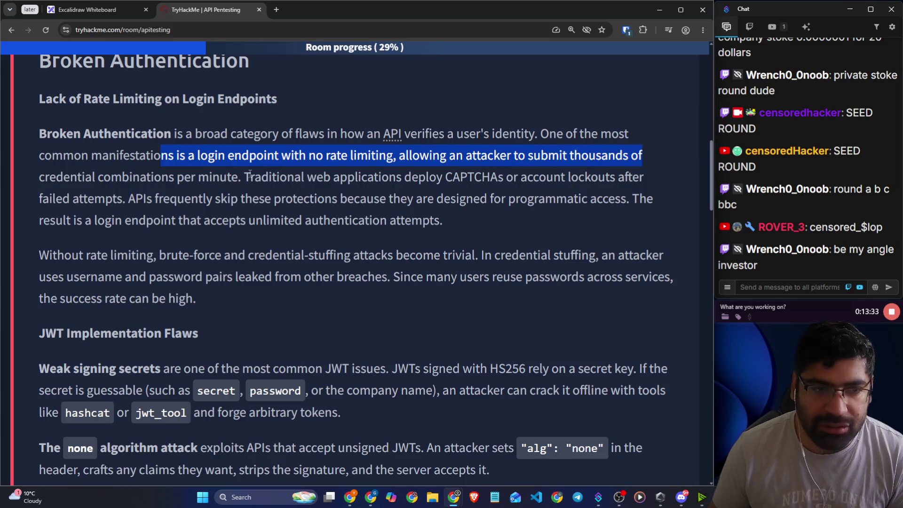
{"action": "left_click_drag", "start_coordinate": [98, 177], "coordinate": [646, 180]}
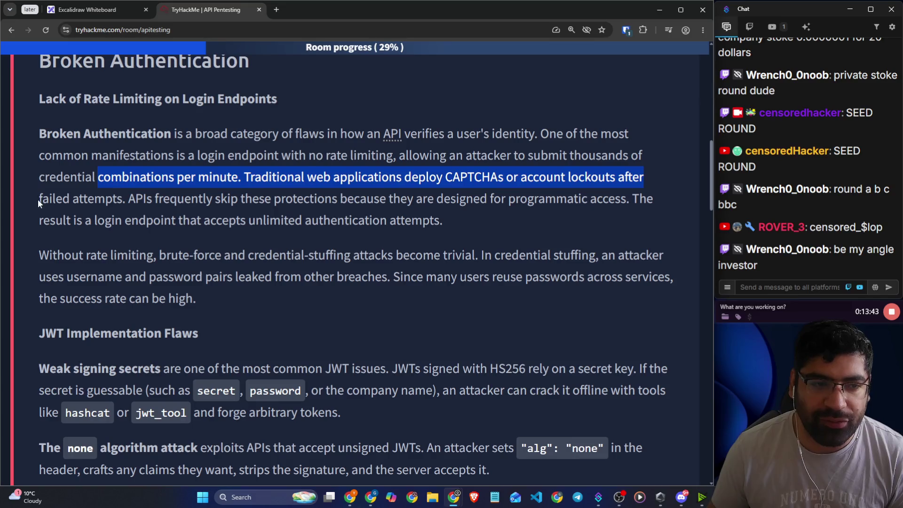
{"action": "left_click_drag", "start_coordinate": [39, 199], "coordinate": [120, 200]}
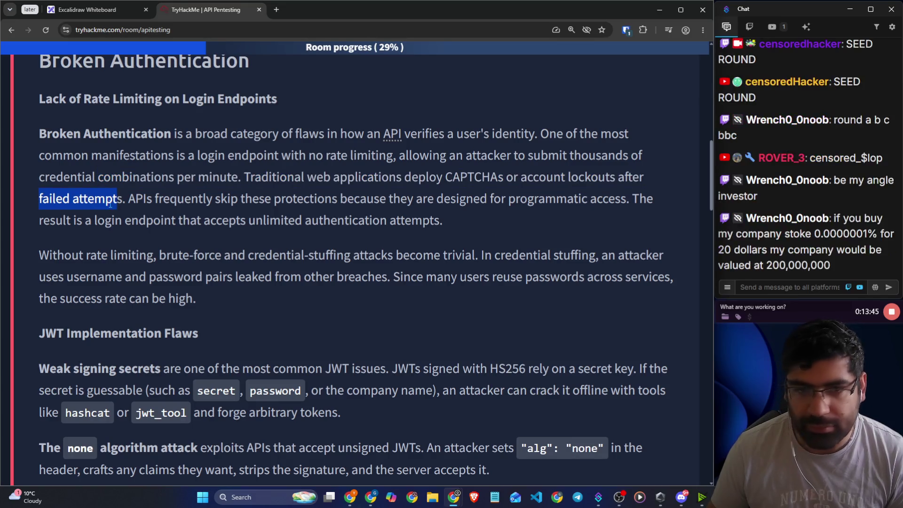
{"action": "left_click", "coordinate": [430, 176]}
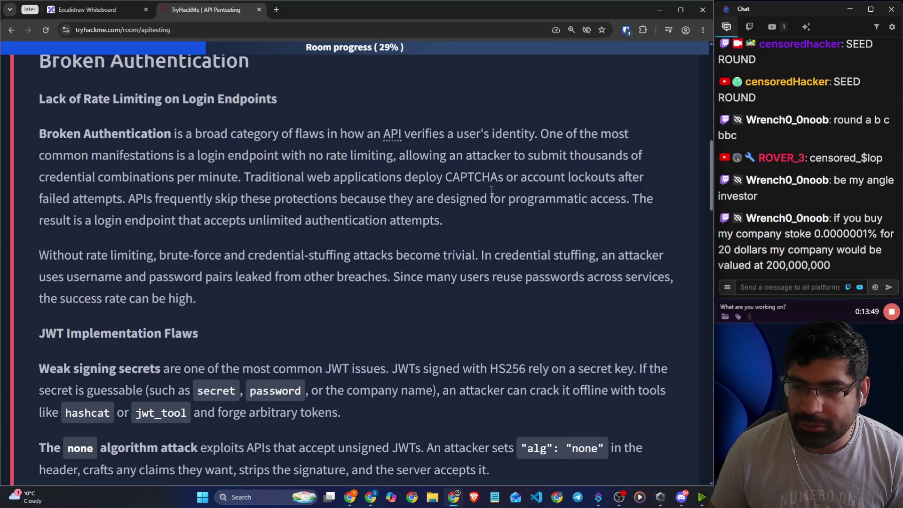
Step: Send a reply in the stream chat and return focus to the room page
{"action": "left_click", "coordinate": [830, 270]}
{"action": "left_click", "coordinate": [782, 289]}
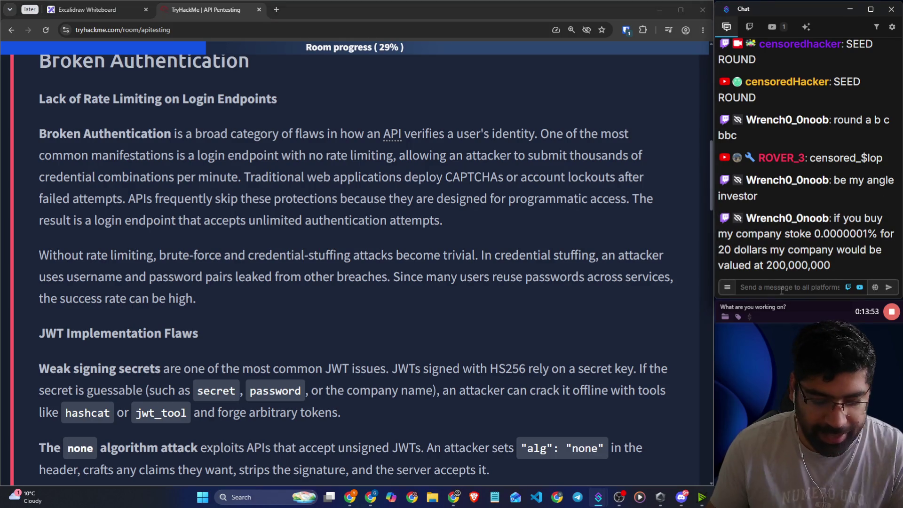
{"action": "type", "text": "Max fosh"}
{"action": "key", "text": "Return"}
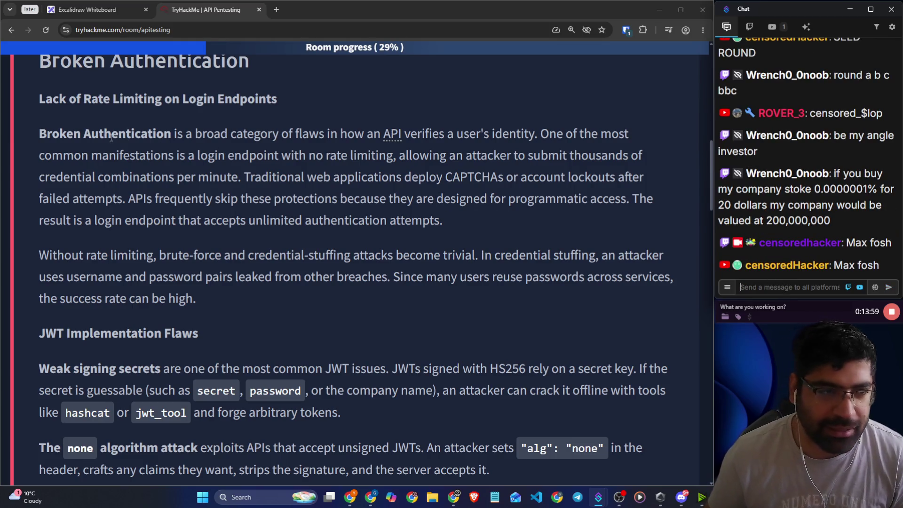
{"action": "left_click", "coordinate": [436, 199]}
Step: Highlight the login-endpoint and CAPTCHA/lockout sentences, then switch to the Excalidraw whiteboard
{"action": "left_click_drag", "start_coordinate": [38, 133], "coordinate": [604, 141]}
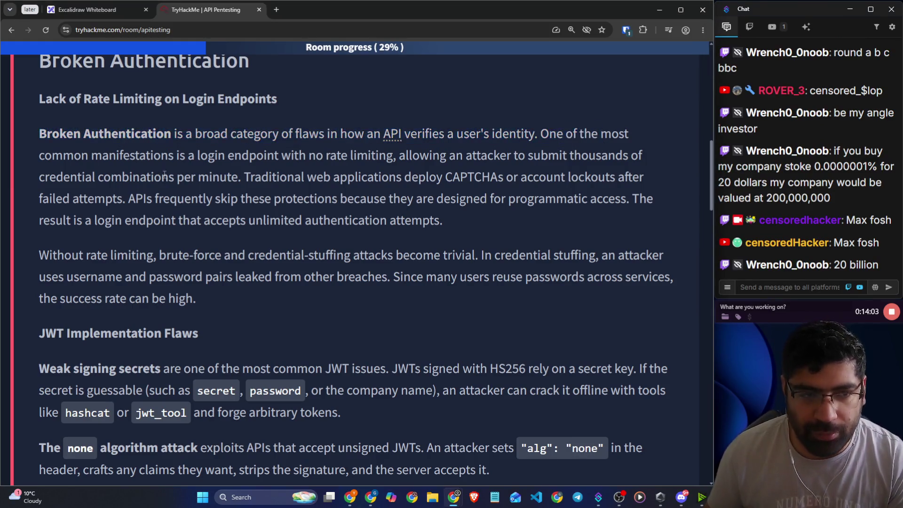
{"action": "left_click_drag", "start_coordinate": [188, 155], "coordinate": [381, 158]}
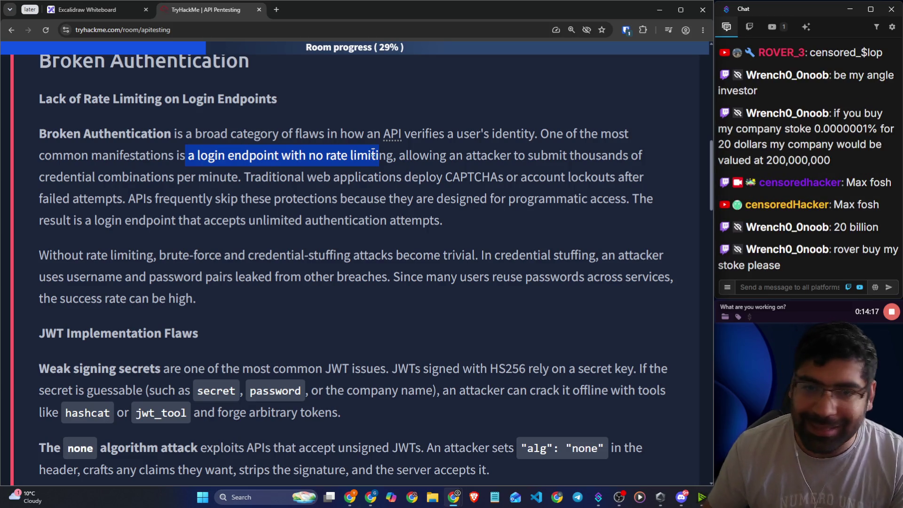
{"action": "left_click_drag", "start_coordinate": [394, 156], "coordinate": [629, 158]}
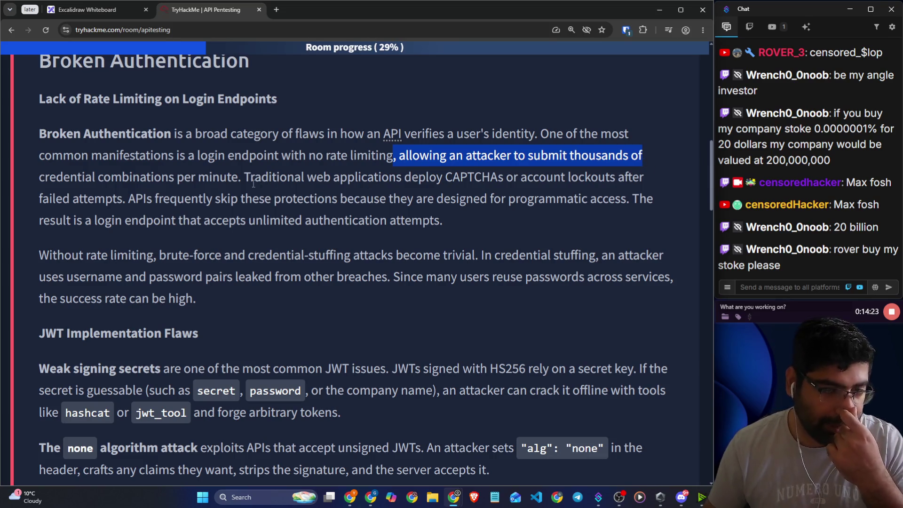
{"action": "left_click_drag", "start_coordinate": [244, 178], "coordinate": [323, 178]}
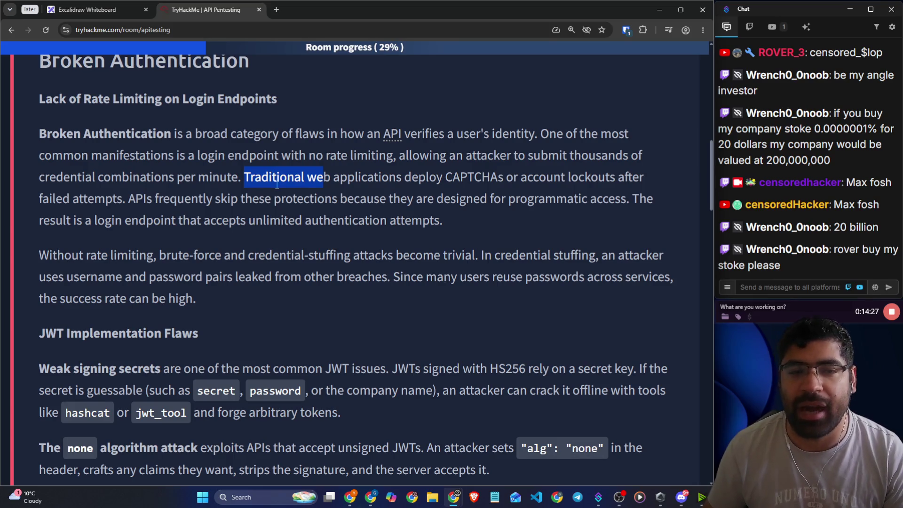
{"action": "left_click", "coordinate": [260, 183]}
{"action": "left_click_drag", "start_coordinate": [275, 177], "coordinate": [619, 177]}
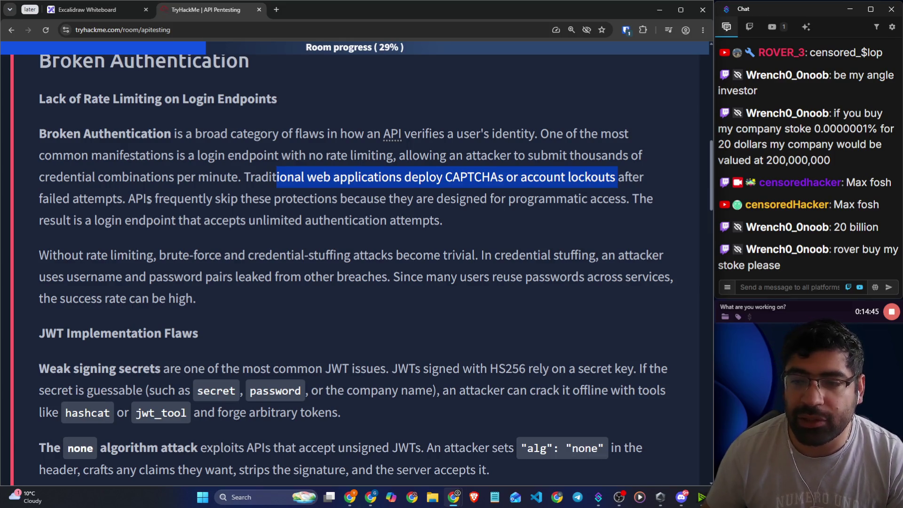
{"action": "left_click_drag", "start_coordinate": [133, 199], "coordinate": [630, 199]}
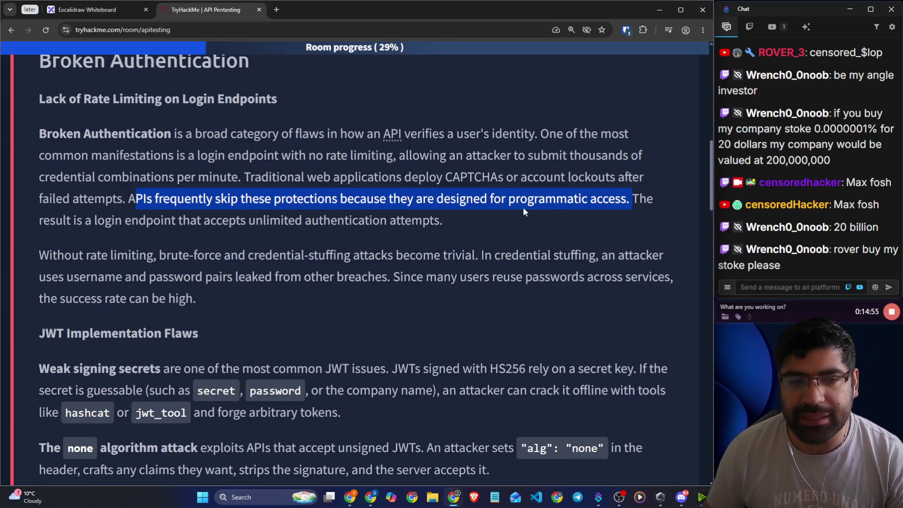
{"action": "left_click", "coordinate": [98, 9]}
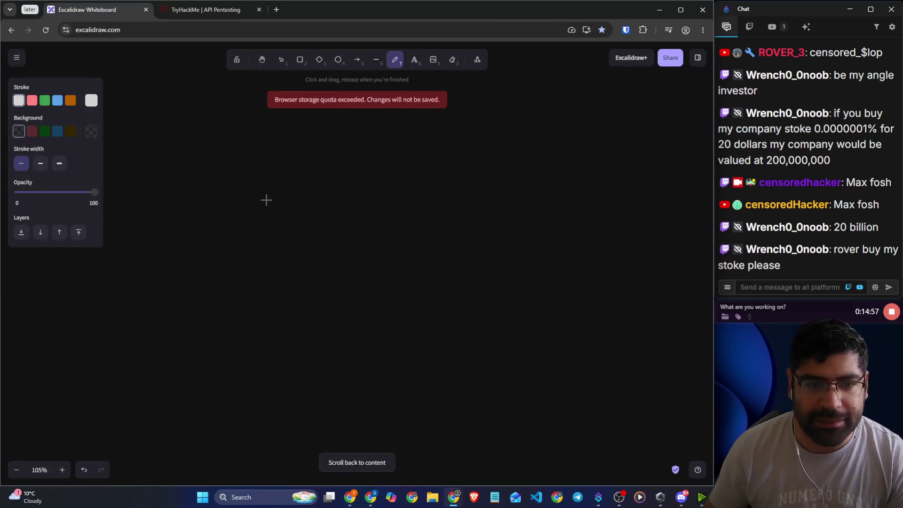
Step: Sketch a stick-figure user with an arrow to a UI box and onward to a labelled Server box
{"action": "mouse_move", "coordinate": [151, 167]}
{"action": "left_mouse_down"}
{"action": "mouse_move", "coordinate": [177, 162]}
{"action": "mouse_move", "coordinate": [179, 187]}
{"action": "left_mouse_up"}
{"action": "left_click", "coordinate": [204, 182]}
{"action": "key", "text": "ctrl+z"}
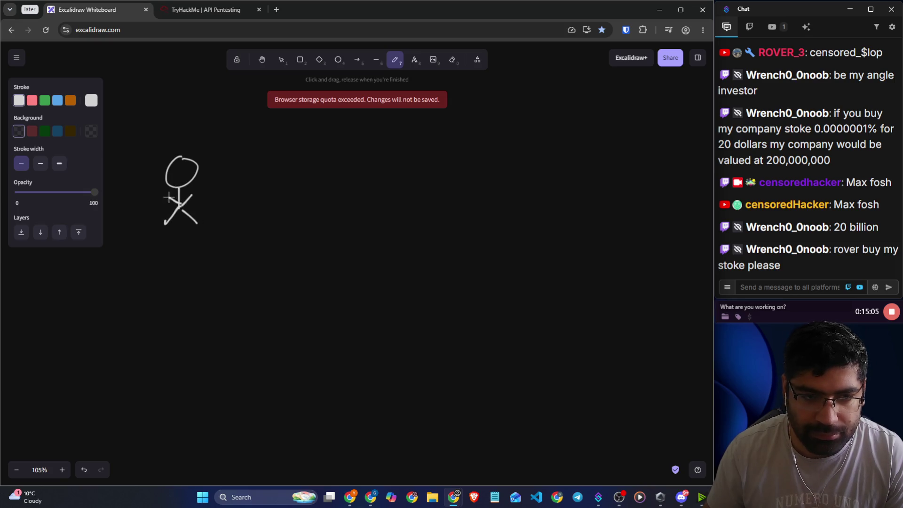
{"action": "left_click_drag", "start_coordinate": [252, 189], "coordinate": [288, 193]}
{"action": "left_click_drag", "start_coordinate": [352, 155], "coordinate": [319, 149]}
{"action": "left_click_drag", "start_coordinate": [376, 161], "coordinate": [388, 164]}
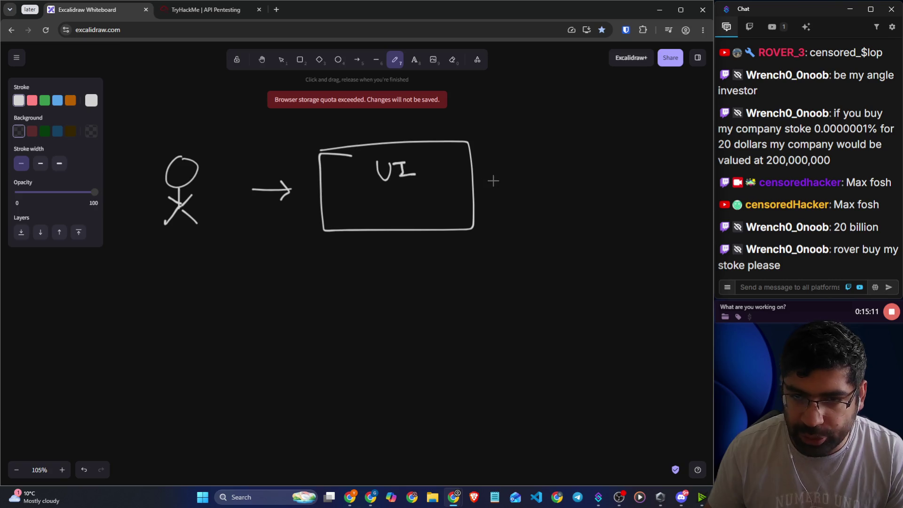
{"action": "left_click_drag", "start_coordinate": [490, 180], "coordinate": [564, 192]}
{"action": "mouse_move", "coordinate": [637, 152]}
{"action": "left_mouse_down"}
{"action": "mouse_move", "coordinate": [600, 389]}
{"action": "mouse_move", "coordinate": [628, 143]}
{"action": "left_mouse_up"}
{"action": "left_click_drag", "start_coordinate": [631, 189], "coordinate": [612, 209]}
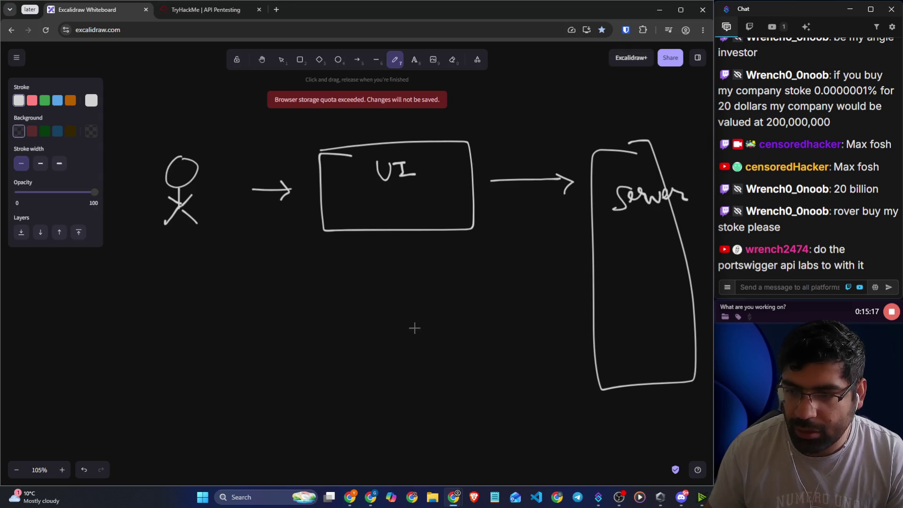
Step: Add Program below the user with a circled API pointing to the server, then return to TryHackMe
{"action": "mouse_move", "coordinate": [247, 310]}
{"action": "left_mouse_down"}
{"action": "mouse_move", "coordinate": [280, 314]}
{"action": "mouse_move", "coordinate": [328, 347]}
{"action": "left_mouse_up"}
{"action": "left_click_drag", "start_coordinate": [320, 292], "coordinate": [285, 325]}
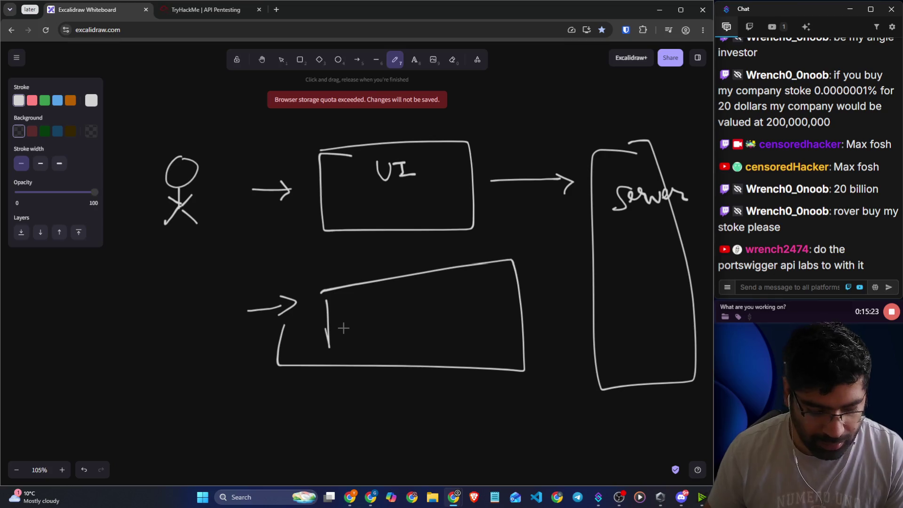
{"action": "key", "text": "ctrl+z"}
{"action": "key", "text": "ctrl+z"}
{"action": "key", "text": "ctrl+z"}
{"action": "key", "text": "ctrl+z"}
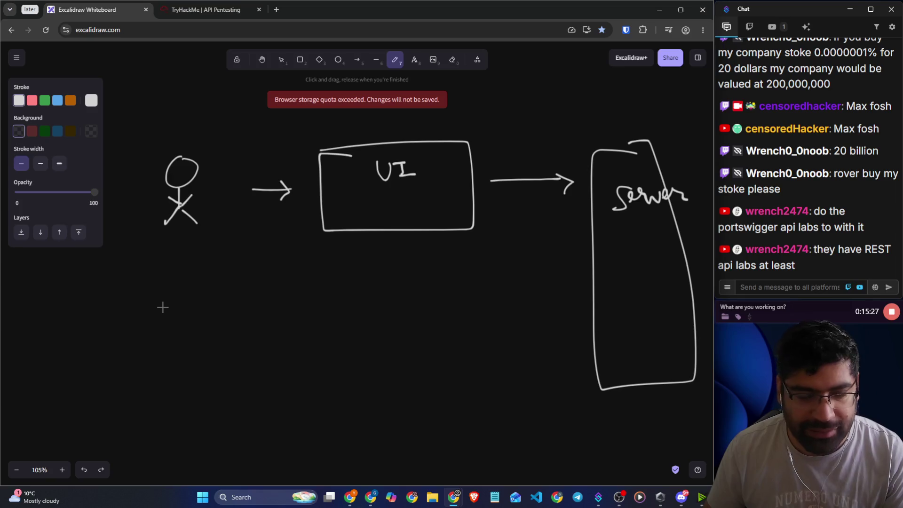
{"action": "mouse_move", "coordinate": [163, 326]}
{"action": "left_mouse_down"}
{"action": "mouse_move", "coordinate": [162, 293]}
{"action": "mouse_move", "coordinate": [177, 314]}
{"action": "mouse_move", "coordinate": [203, 318]}
{"action": "mouse_move", "coordinate": [341, 305]}
{"action": "mouse_move", "coordinate": [378, 312]}
{"action": "left_mouse_up"}
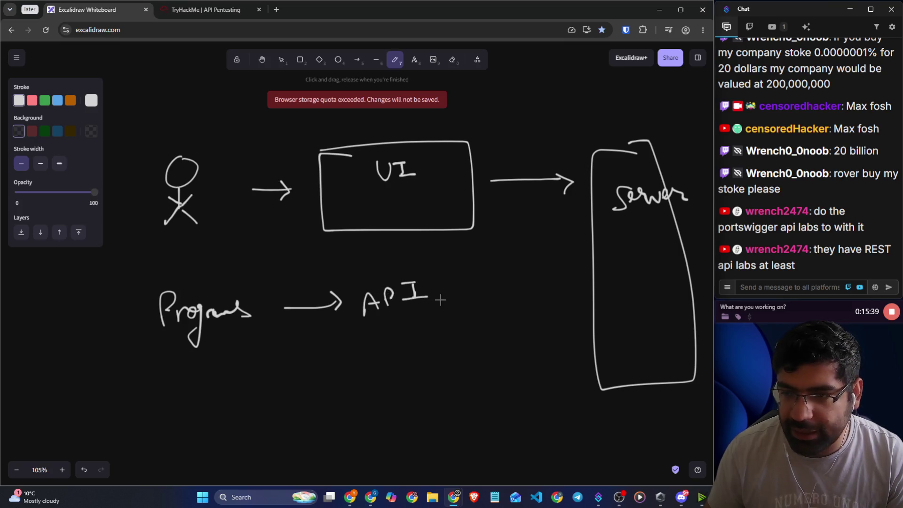
{"action": "left_click_drag", "start_coordinate": [448, 299], "coordinate": [598, 302]}
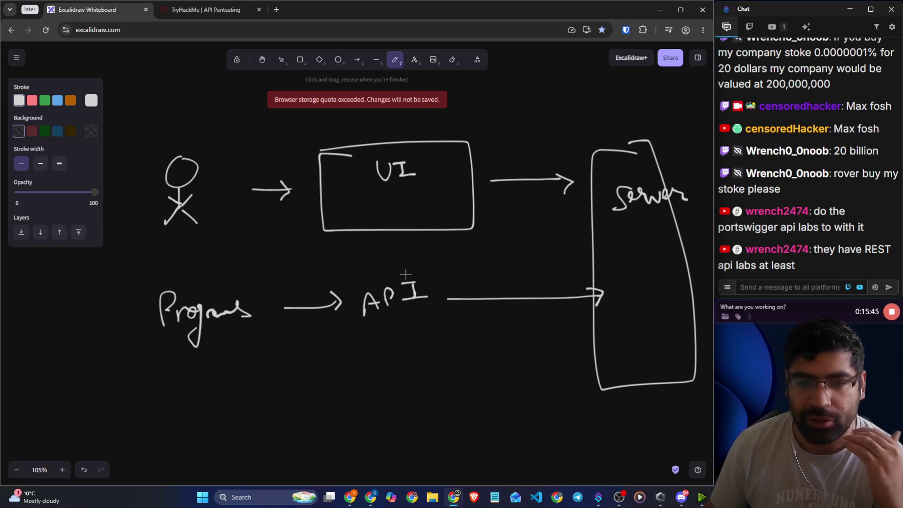
{"action": "left_click_drag", "start_coordinate": [446, 268], "coordinate": [436, 282]}
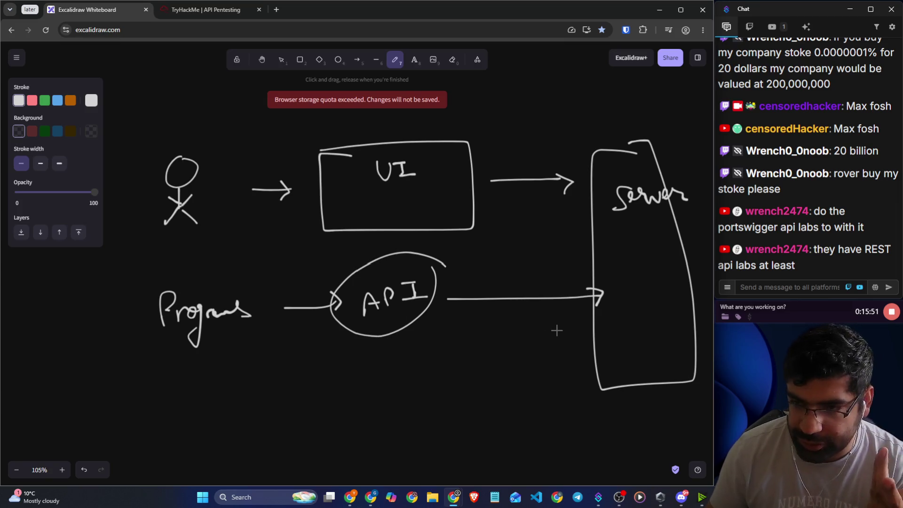
{"action": "left_click", "coordinate": [218, 16]}
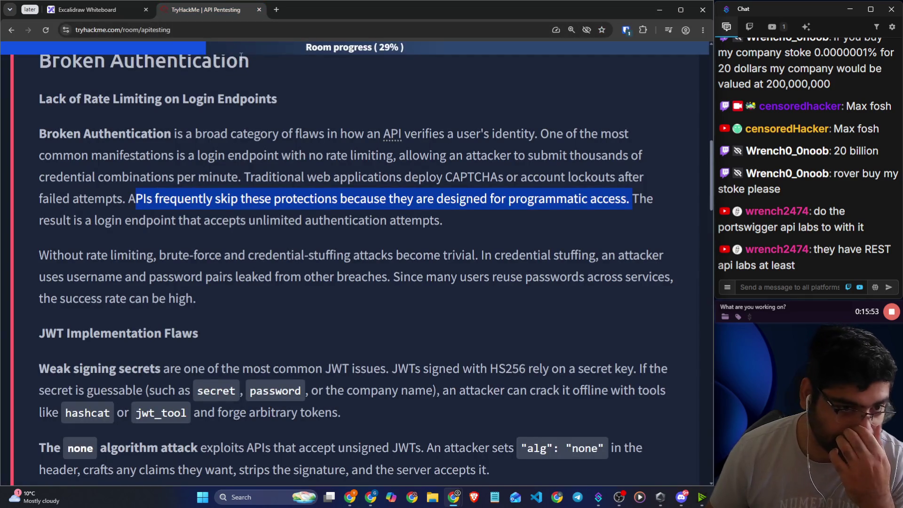
{"action": "left_click_drag", "start_coordinate": [285, 200], "coordinate": [630, 202]}
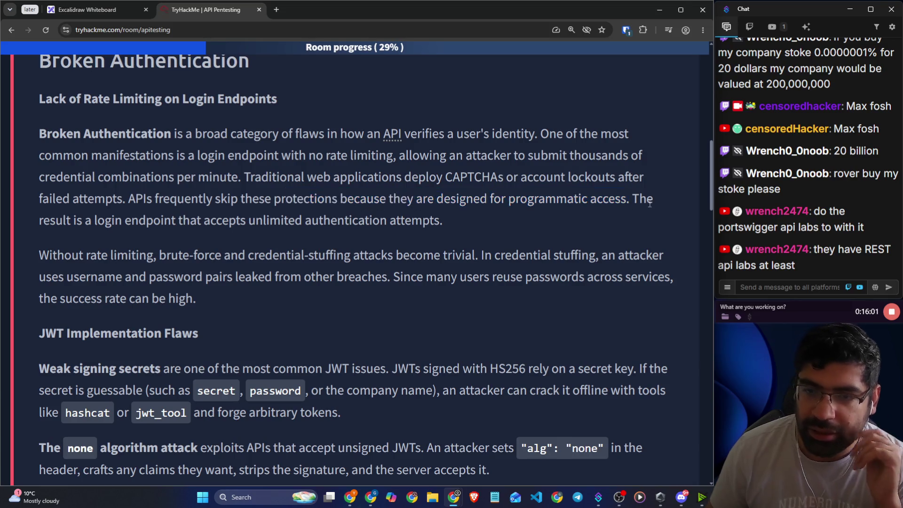
{"action": "left_click_drag", "start_coordinate": [628, 201], "coordinate": [653, 201]}
{"action": "left_click_drag", "start_coordinate": [125, 221], "coordinate": [440, 225]}
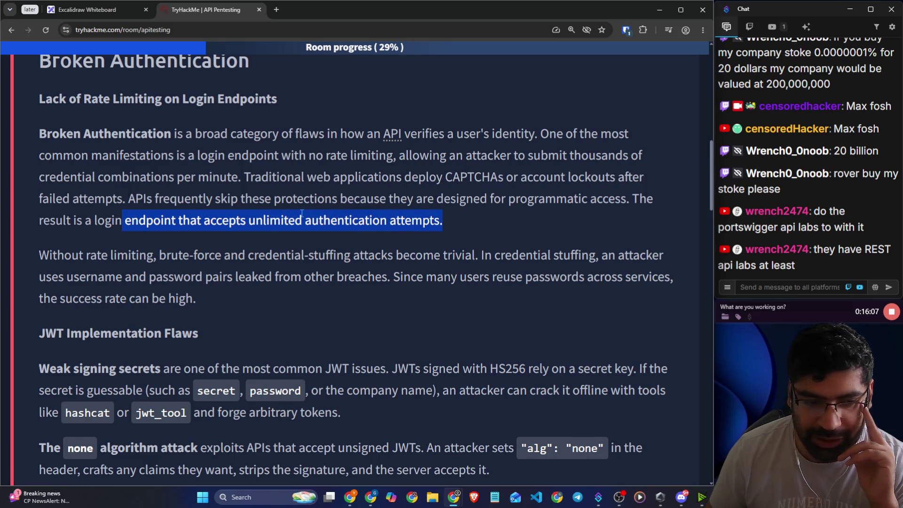
{"action": "scroll", "coordinate": [101, 196], "scroll_direction": "down", "scroll_amount": 3}
{"action": "left_click", "coordinate": [30, 157]}
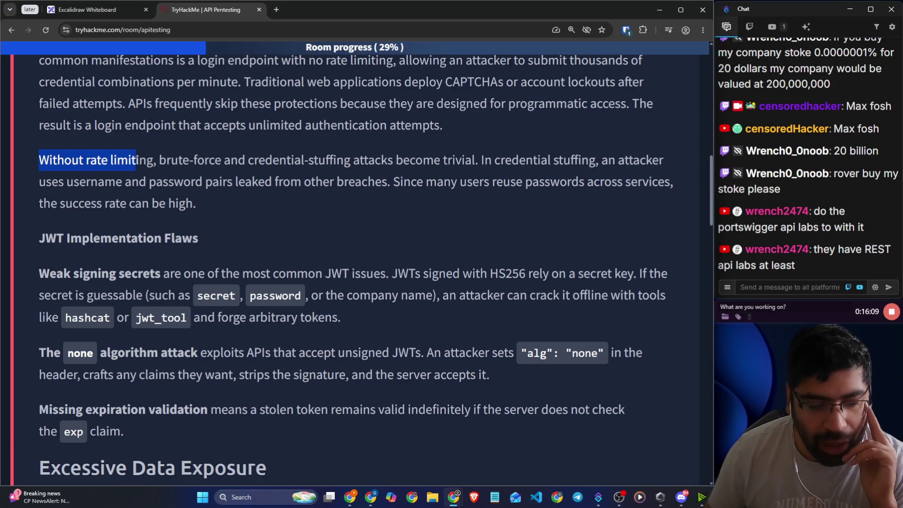
{"action": "left_click_drag", "start_coordinate": [135, 162], "coordinate": [403, 164]}
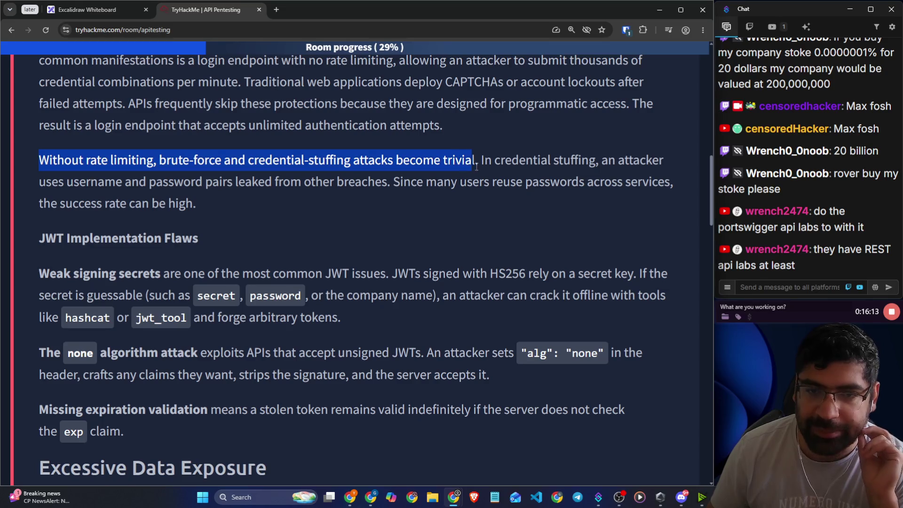
{"action": "left_click_drag", "start_coordinate": [403, 164], "coordinate": [517, 160]}
{"action": "left_click", "coordinate": [548, 171]}
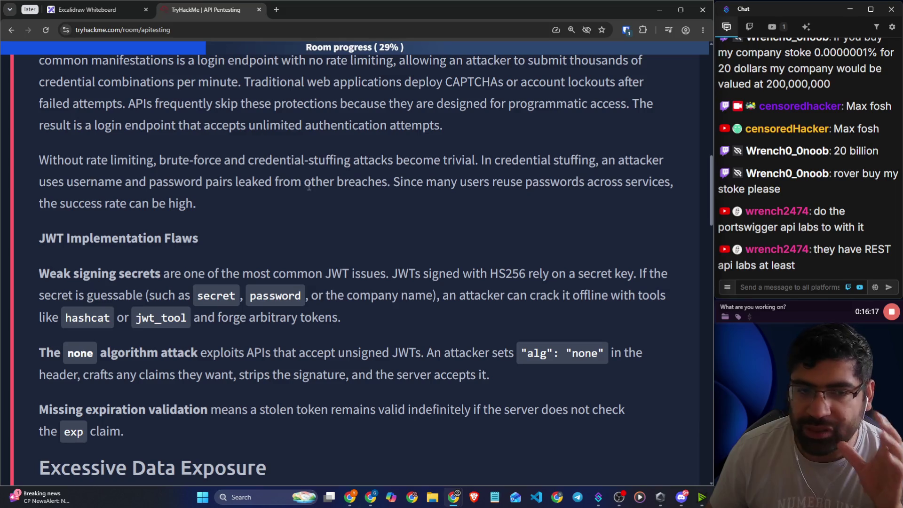
{"action": "left_click_drag", "start_coordinate": [481, 161], "coordinate": [663, 161]}
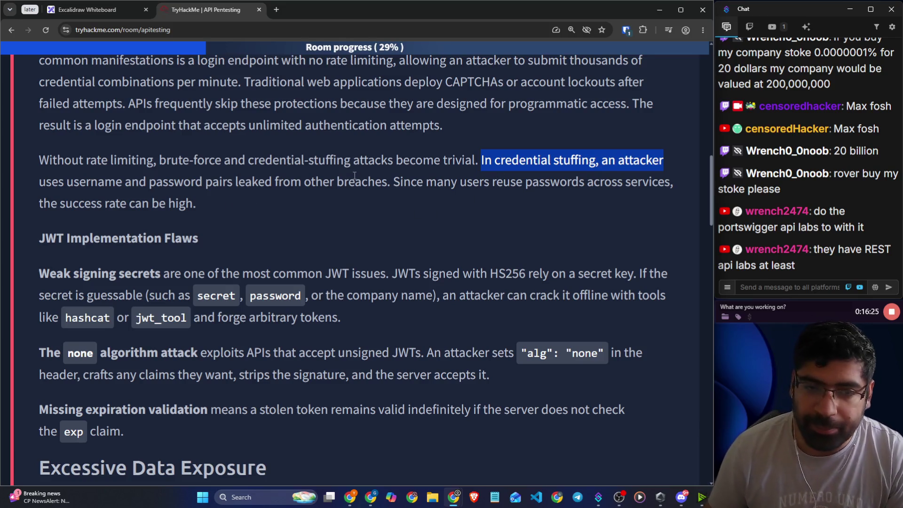
{"action": "left_click_drag", "start_coordinate": [426, 181], "coordinate": [664, 184]}
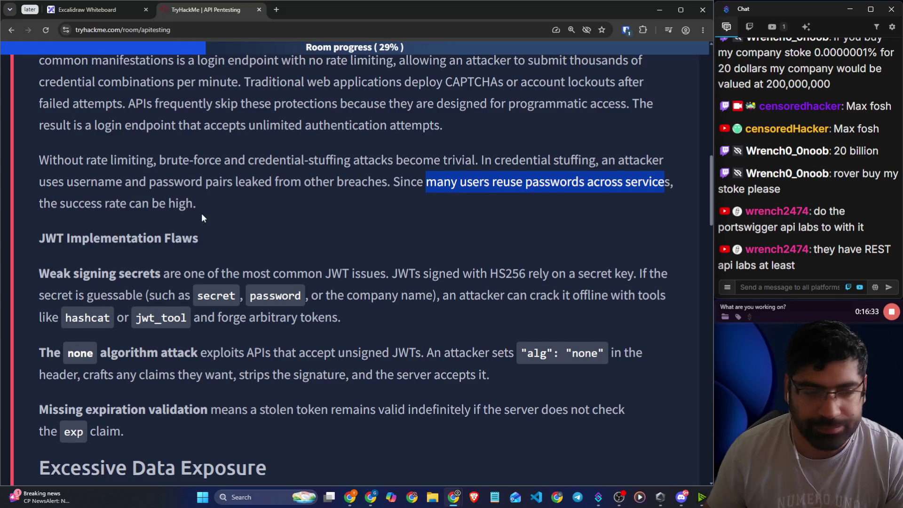
{"action": "scroll", "coordinate": [202, 217], "scroll_direction": "down", "scroll_amount": 2}
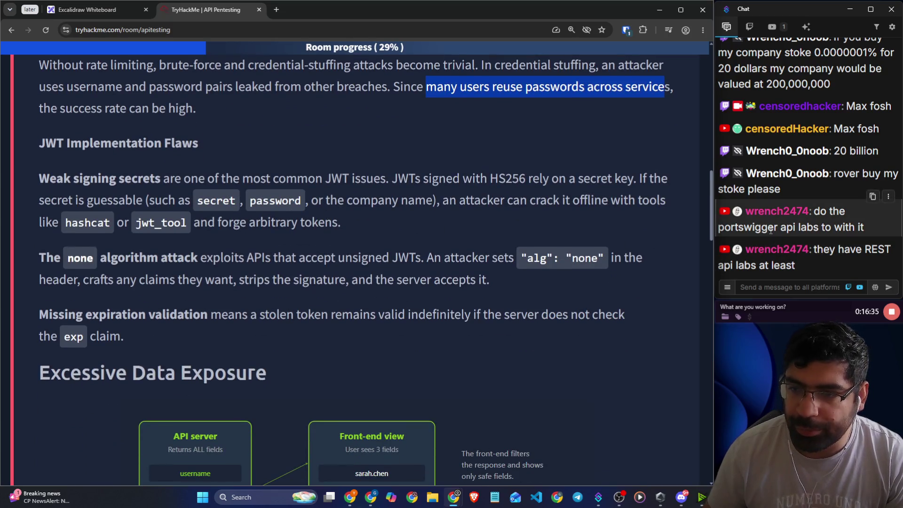
{"action": "left_click", "coordinate": [771, 228]}
{"action": "left_click_drag", "start_coordinate": [822, 250], "coordinate": [890, 252]}
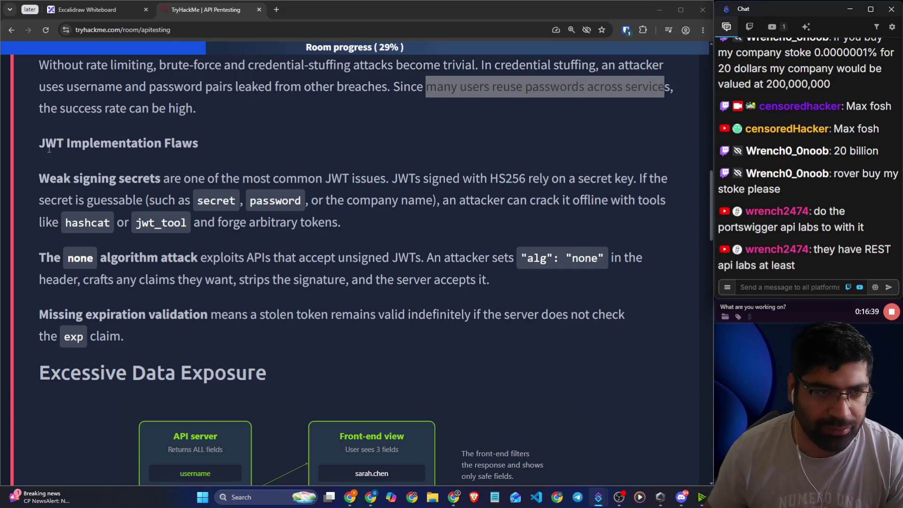
{"action": "left_click_drag", "start_coordinate": [32, 148], "coordinate": [215, 145]}
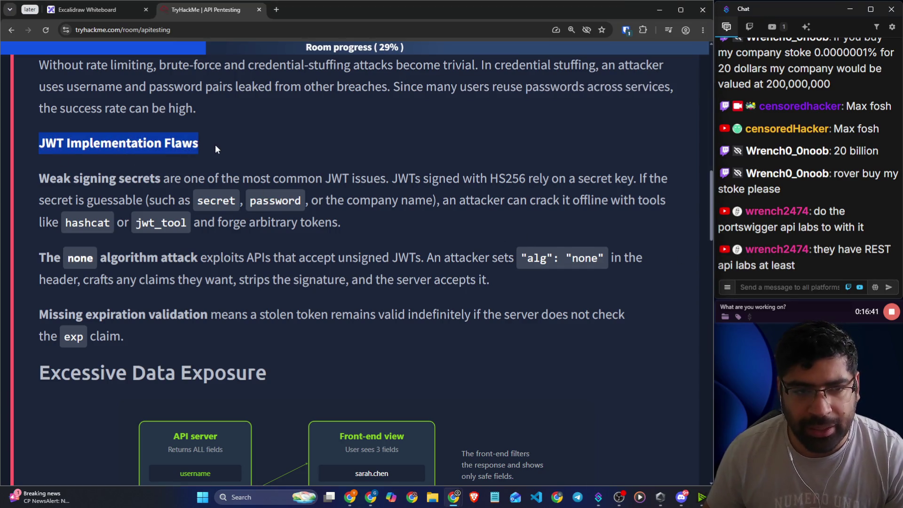
{"action": "left_click_drag", "start_coordinate": [32, 177], "coordinate": [387, 180]}
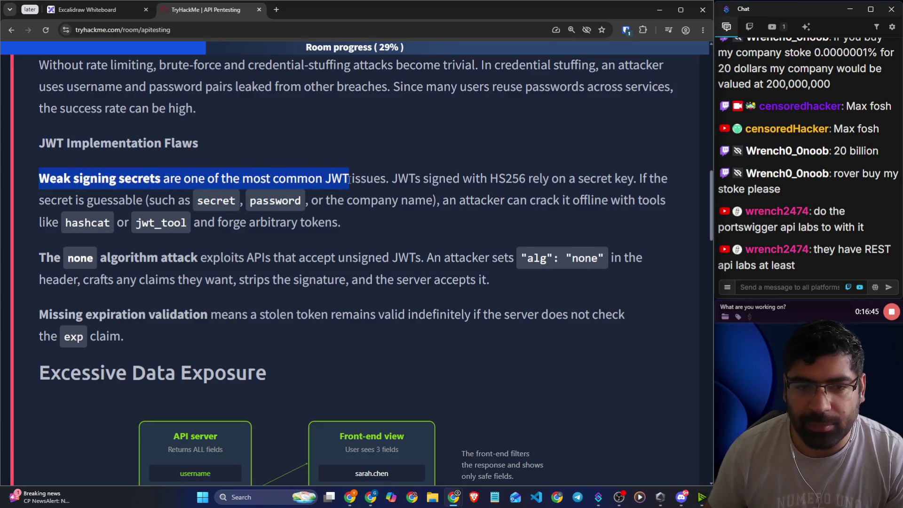
{"action": "left_click_drag", "start_coordinate": [393, 180], "coordinate": [631, 179]}
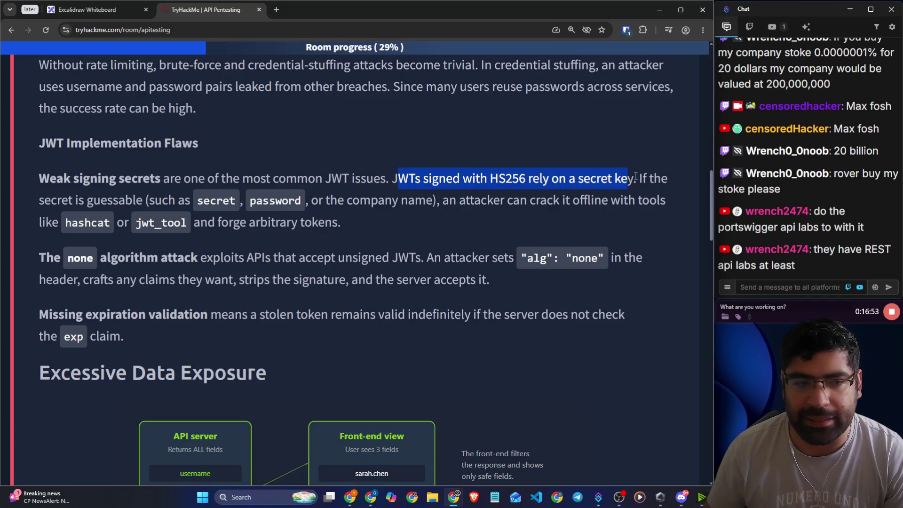
{"action": "left_click", "coordinate": [120, 183]}
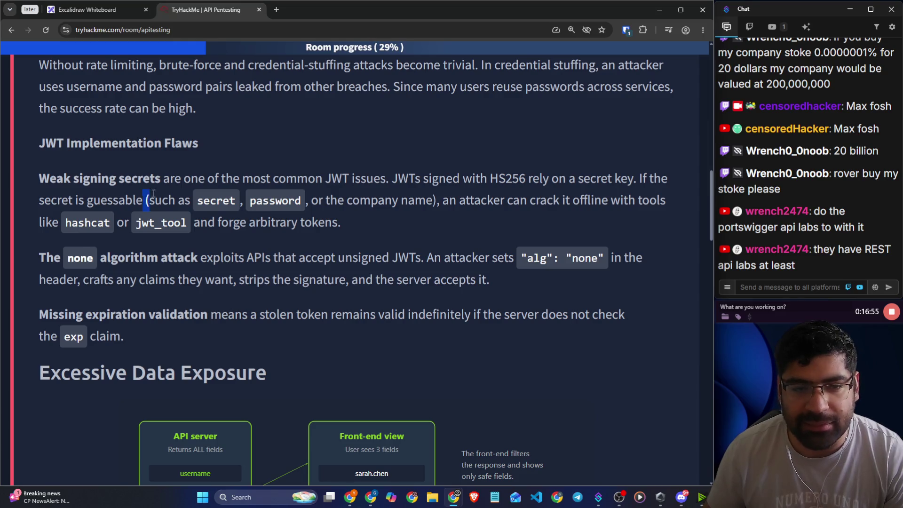
{"action": "left_click_drag", "start_coordinate": [146, 200], "coordinate": [247, 200]}
{"action": "left_click_drag", "start_coordinate": [310, 191], "coordinate": [563, 203]}
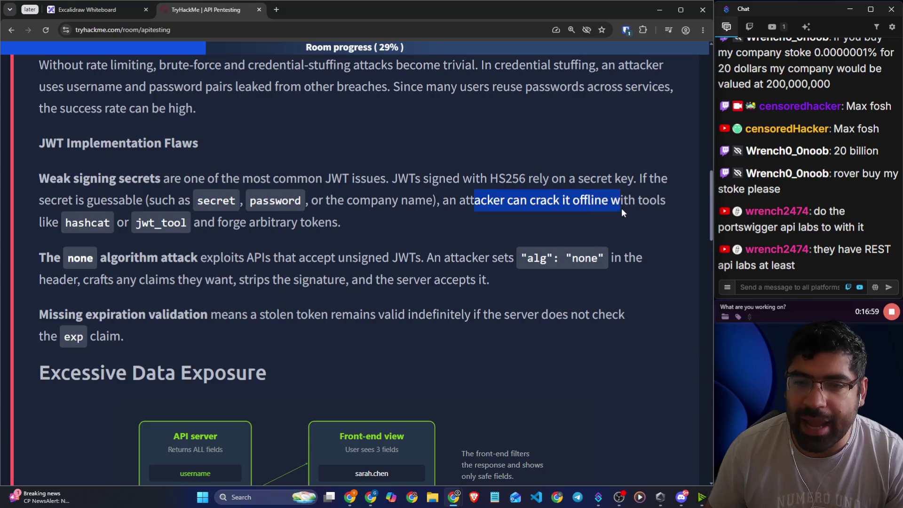
{"action": "left_click_drag", "start_coordinate": [649, 208], "coordinate": [658, 207]}
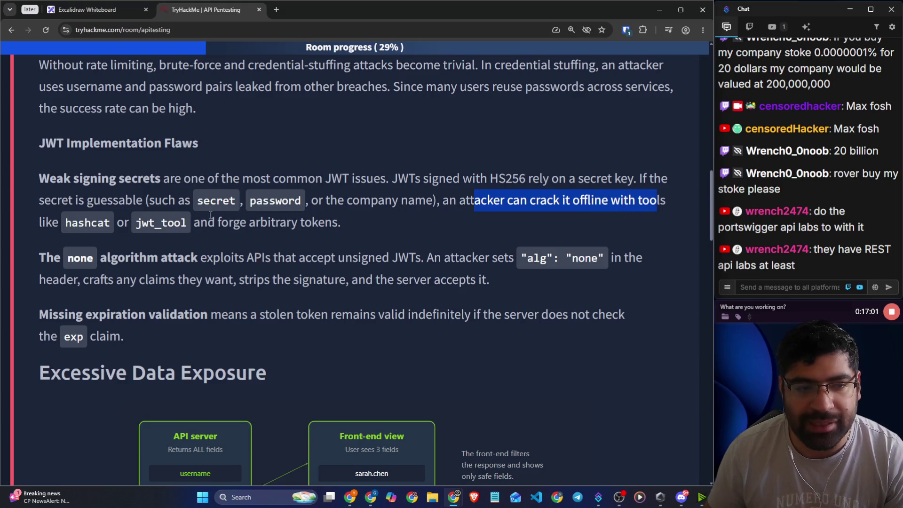
{"action": "double_click", "coordinate": [188, 223]}
{"action": "left_click_drag", "start_coordinate": [216, 223], "coordinate": [338, 224]}
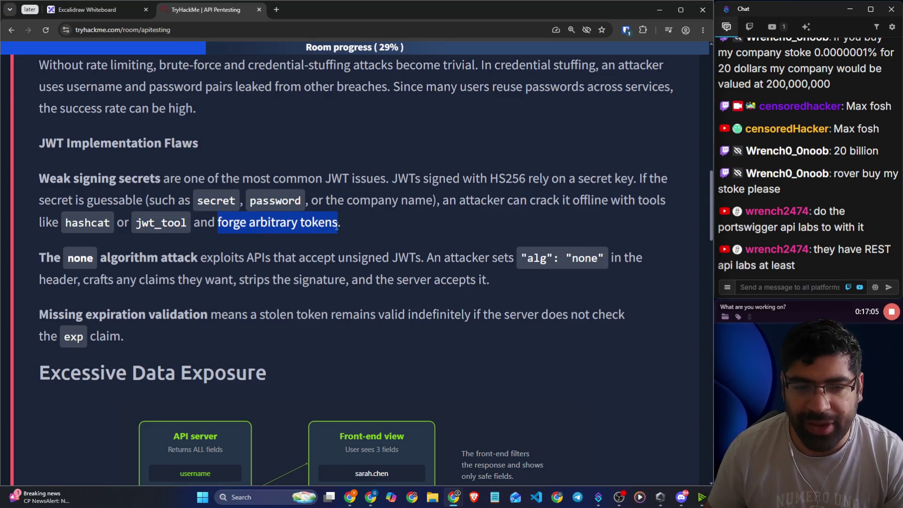
{"action": "left_click", "coordinate": [201, 244]}
{"action": "scroll", "coordinate": [202, 244], "scroll_direction": "down", "scroll_amount": 1}
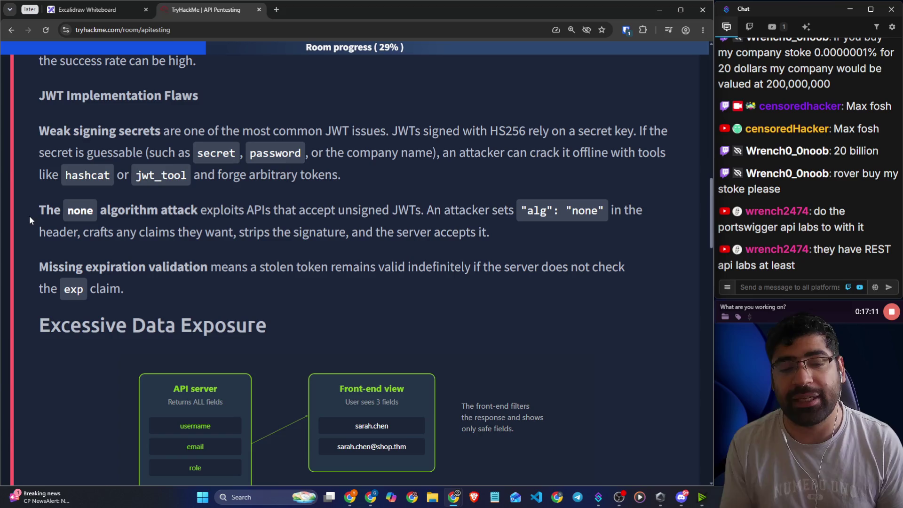
{"action": "left_click_drag", "start_coordinate": [397, 132], "coordinate": [529, 131]}
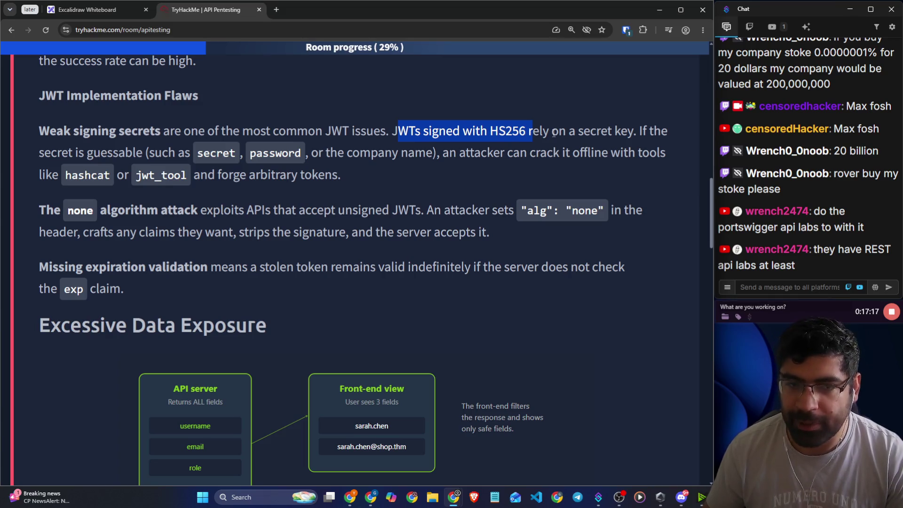
{"action": "left_click_drag", "start_coordinate": [552, 131], "coordinate": [585, 132]}
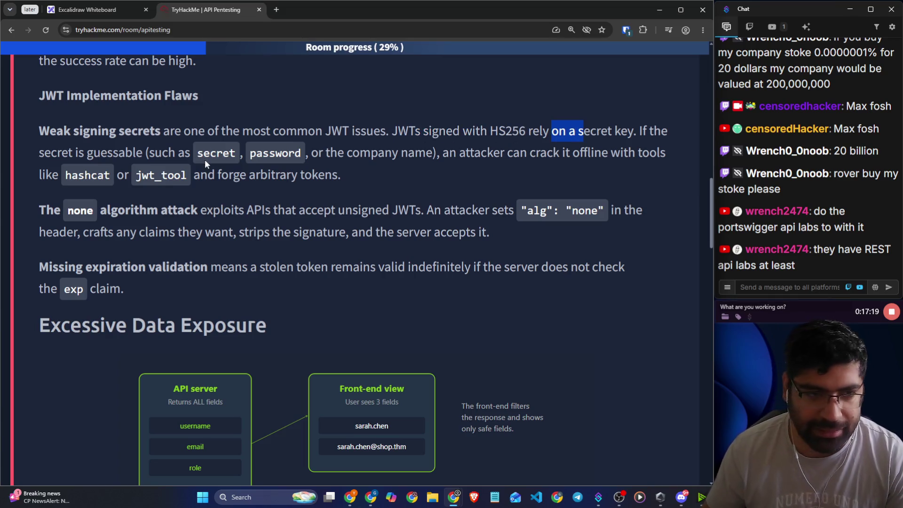
{"action": "scroll", "coordinate": [204, 160], "scroll_direction": "down", "scroll_amount": 2}
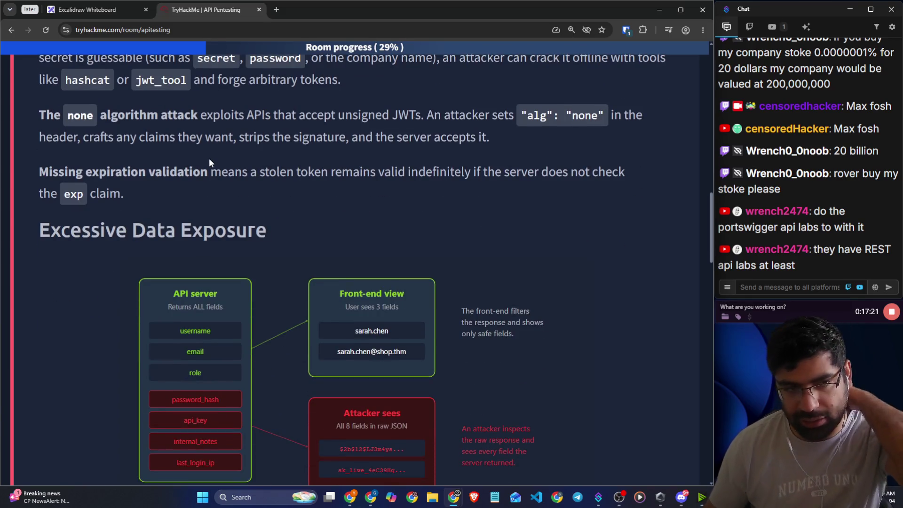
Step: Read the none algorithm attack passage, highlighting the "alg": "none" header value
{"action": "left_click_drag", "start_coordinate": [34, 118], "coordinate": [512, 116]}
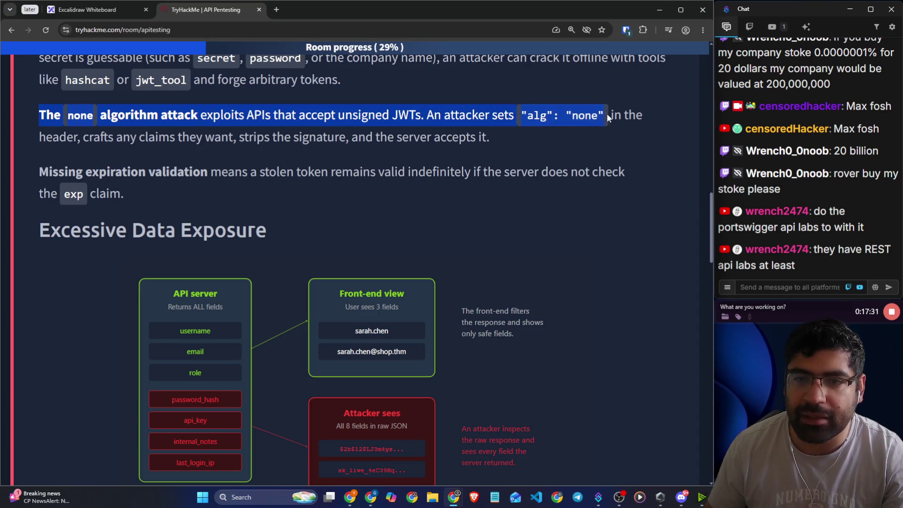
{"action": "left_click_drag", "start_coordinate": [607, 118], "coordinate": [638, 116]}
{"action": "mouse_move", "coordinate": [82, 138]}
{"action": "left_mouse_down"}
{"action": "mouse_move", "coordinate": [360, 137]}
{"action": "mouse_move", "coordinate": [357, 116]}
{"action": "mouse_move", "coordinate": [462, 137]}
{"action": "mouse_move", "coordinate": [495, 134]}
{"action": "left_mouse_up"}
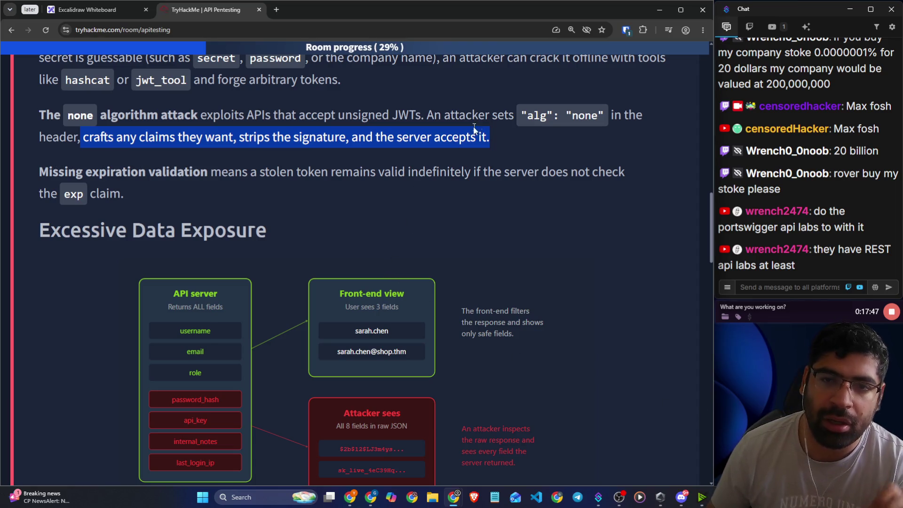
{"action": "left_click", "coordinate": [516, 113]}
{"action": "left_click_drag", "start_coordinate": [519, 114], "coordinate": [604, 118]}
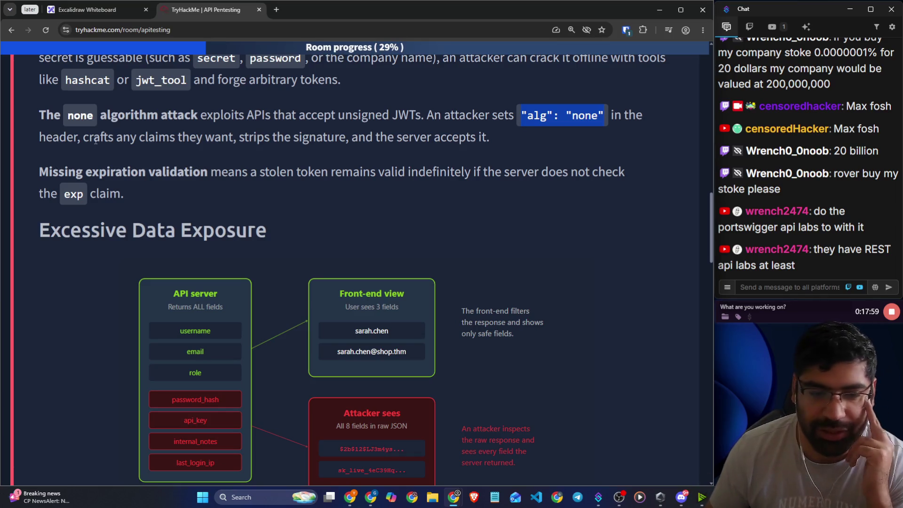
Step: Read the Missing expiration validation note on stolen tokens, then bring up the Excalidraw whiteboard
{"action": "left_click_drag", "start_coordinate": [49, 173], "coordinate": [210, 175]}
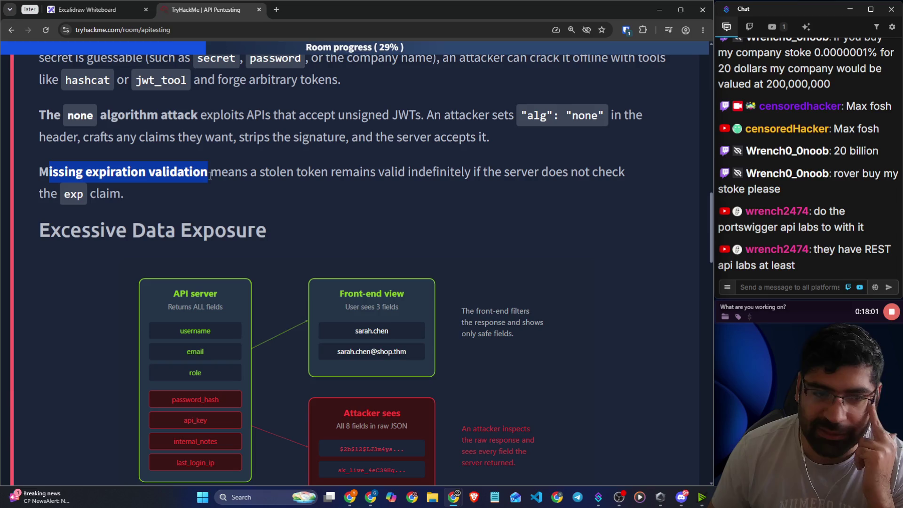
{"action": "left_click_drag", "start_coordinate": [210, 175], "coordinate": [549, 175]}
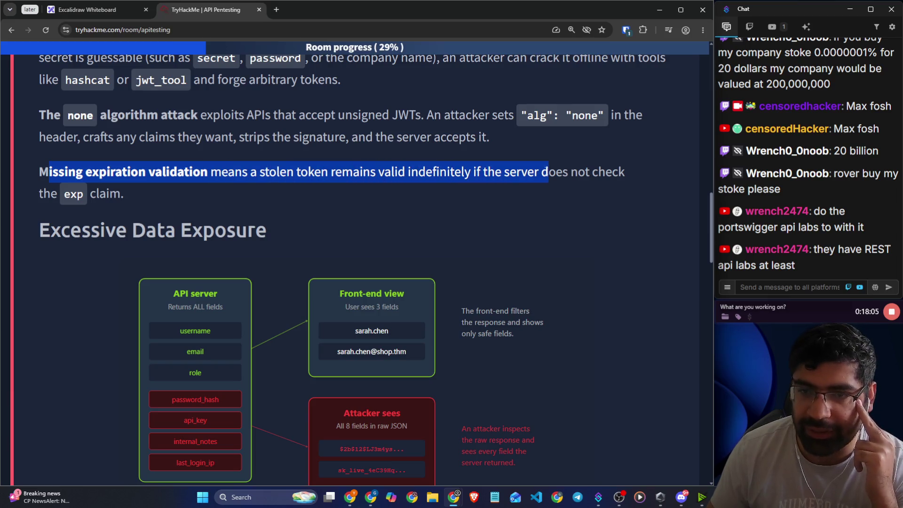
{"action": "left_click", "coordinate": [564, 173]}
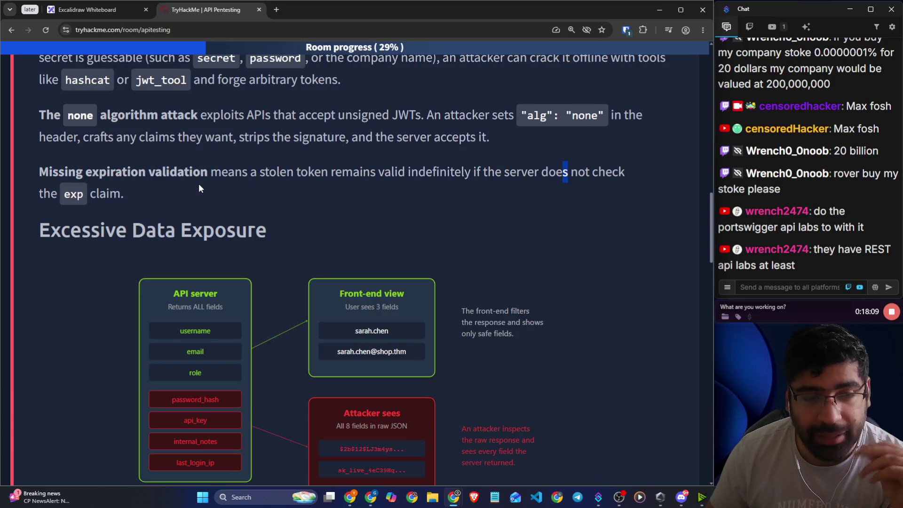
{"action": "left_click", "coordinate": [81, 9]}
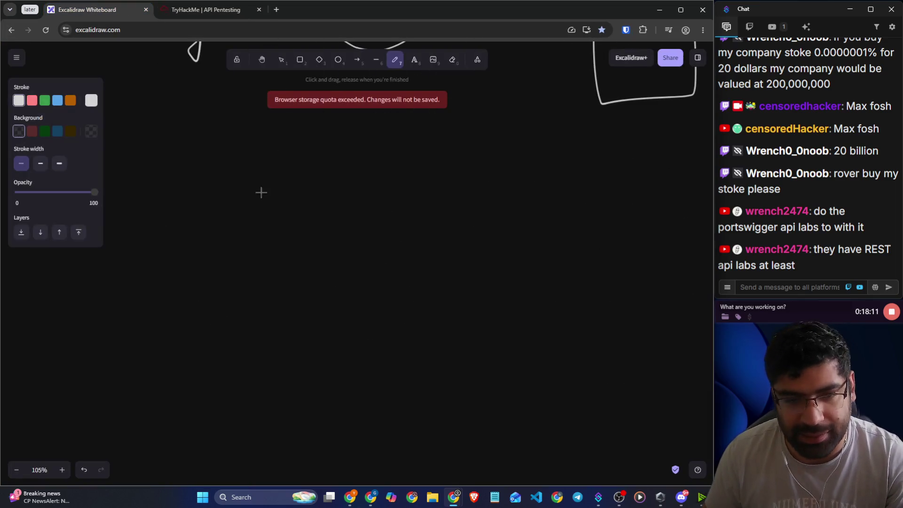
{"action": "scroll", "coordinate": [317, 204], "scroll_direction": "down", "scroll_amount": 1}
{"action": "left_click_drag", "start_coordinate": [309, 174], "coordinate": [296, 238]}
Step: Handwrite Github, underlined, with an arrow leading to GPAT
{"action": "left_click_drag", "start_coordinate": [318, 206], "coordinate": [318, 226]}
{"action": "mouse_move", "coordinate": [329, 191]}
{"action": "left_mouse_down"}
{"action": "mouse_move", "coordinate": [328, 229]}
{"action": "mouse_move", "coordinate": [339, 207]}
{"action": "left_mouse_up"}
{"action": "mouse_move", "coordinate": [341, 194]}
{"action": "left_mouse_down"}
{"action": "mouse_move", "coordinate": [352, 227]}
{"action": "mouse_move", "coordinate": [395, 220]}
{"action": "left_mouse_up"}
{"action": "mouse_move", "coordinate": [295, 238]}
{"action": "left_mouse_down"}
{"action": "mouse_move", "coordinate": [346, 230]}
{"action": "mouse_move", "coordinate": [305, 273]}
{"action": "mouse_move", "coordinate": [369, 271]}
{"action": "left_mouse_up"}
{"action": "left_click_drag", "start_coordinate": [359, 261], "coordinate": [362, 278]}
{"action": "left_click_drag", "start_coordinate": [427, 247], "coordinate": [418, 294]}
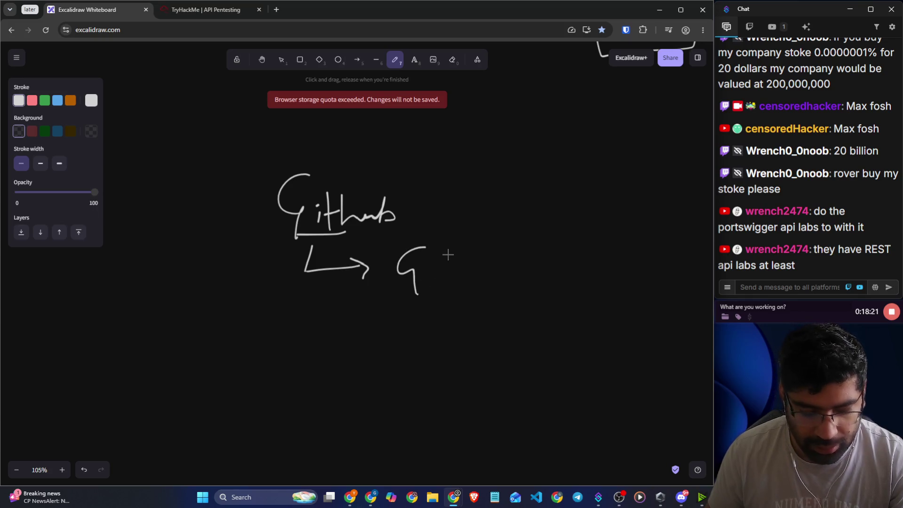
{"action": "left_click_drag", "start_coordinate": [441, 249], "coordinate": [453, 264]}
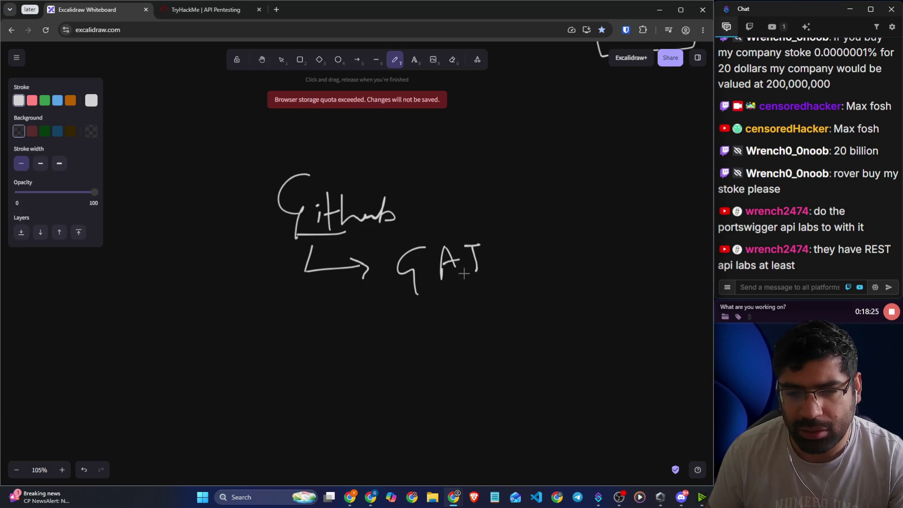
{"action": "key", "text": "ctrl+z"}
{"action": "key", "text": "ctrl+z"}
{"action": "key", "text": "ctrl+z"}
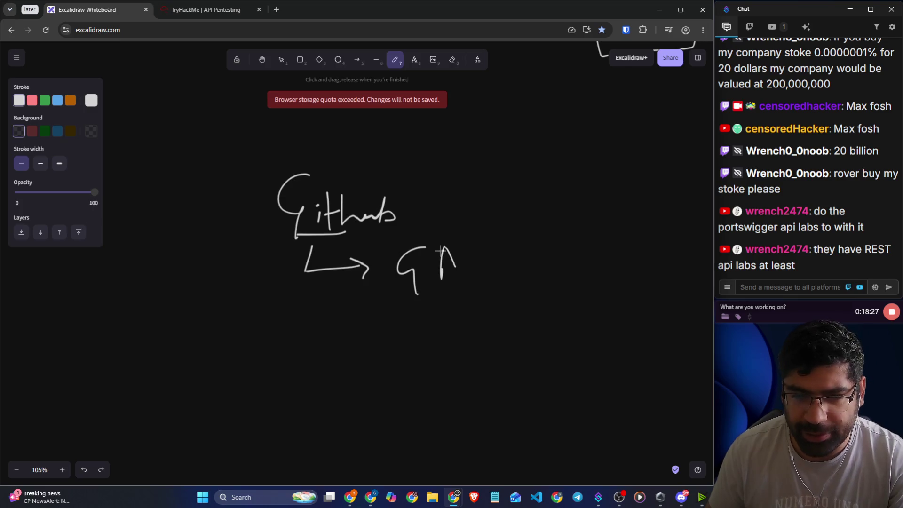
{"action": "mouse_move", "coordinate": [471, 286]}
{"action": "left_mouse_down"}
{"action": "mouse_move", "coordinate": [493, 280]}
{"action": "mouse_move", "coordinate": [492, 263]}
{"action": "mouse_move", "coordinate": [520, 248]}
{"action": "left_mouse_up"}
{"action": "left_click_drag", "start_coordinate": [508, 252], "coordinate": [508, 270]}
Step: Add an arrow to Exp and AWS leading to an underlined 1 day, then return to TryHackMe
{"action": "left_click_drag", "start_coordinate": [431, 302], "coordinate": [457, 329]}
{"action": "mouse_move", "coordinate": [506, 312]}
{"action": "left_mouse_down"}
{"action": "mouse_move", "coordinate": [494, 341]}
{"action": "mouse_move", "coordinate": [516, 340]}
{"action": "left_mouse_up"}
{"action": "left_click_drag", "start_coordinate": [547, 311], "coordinate": [542, 361]}
{"action": "left_click_drag", "start_coordinate": [530, 339], "coordinate": [542, 338]}
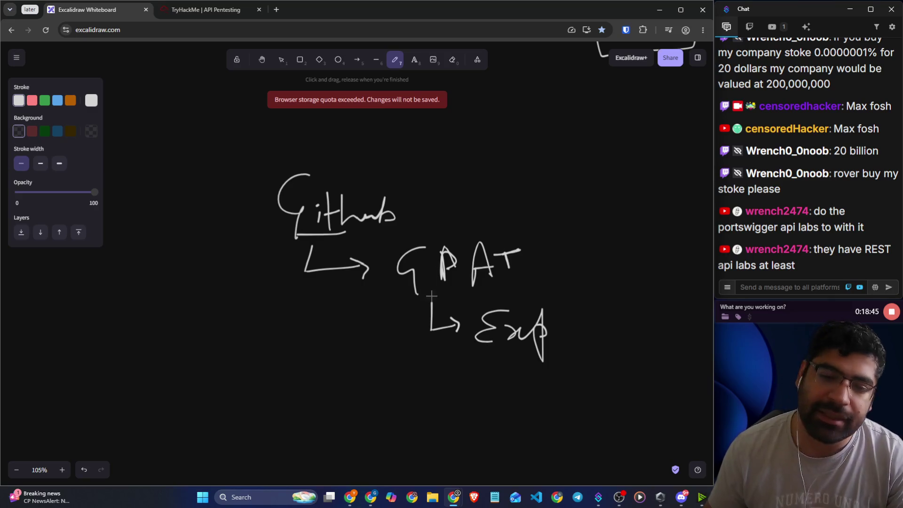
{"action": "left_click_drag", "start_coordinate": [541, 314], "coordinate": [543, 363]}
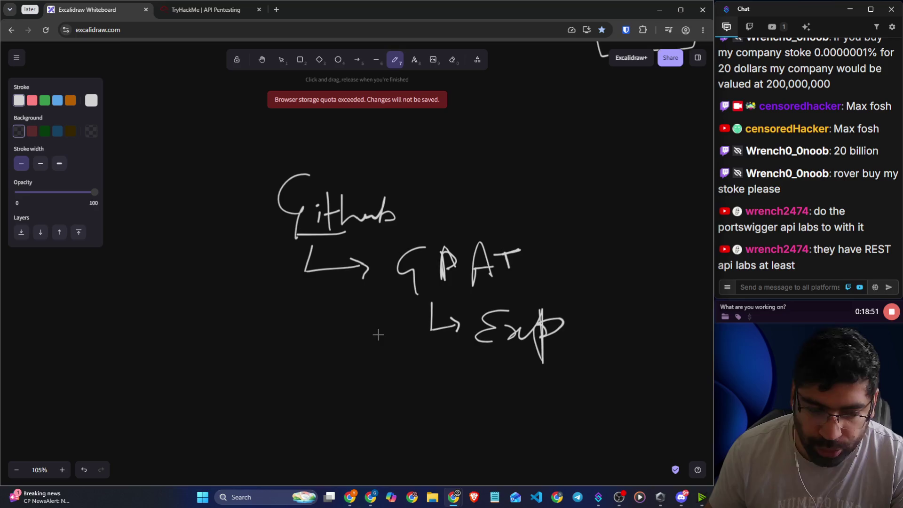
{"action": "scroll", "coordinate": [206, 256], "scroll_direction": "down", "scroll_amount": 2}
{"action": "mouse_move", "coordinate": [195, 300]}
{"action": "left_mouse_down"}
{"action": "mouse_move", "coordinate": [255, 280]}
{"action": "mouse_move", "coordinate": [268, 260]}
{"action": "mouse_move", "coordinate": [281, 329]}
{"action": "mouse_move", "coordinate": [337, 343]}
{"action": "mouse_move", "coordinate": [379, 328]}
{"action": "mouse_move", "coordinate": [385, 364]}
{"action": "left_mouse_up"}
{"action": "left_click_drag", "start_coordinate": [331, 365], "coordinate": [405, 355]}
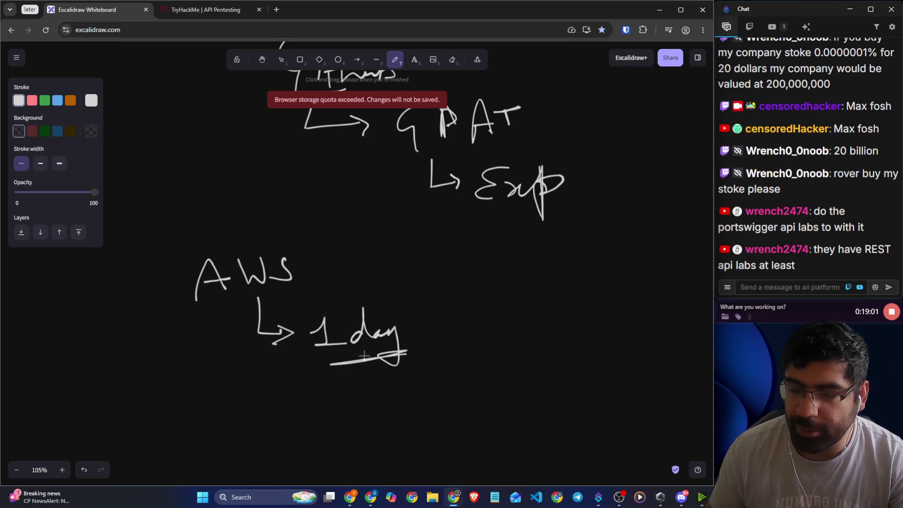
{"action": "left_click", "coordinate": [191, 12]}
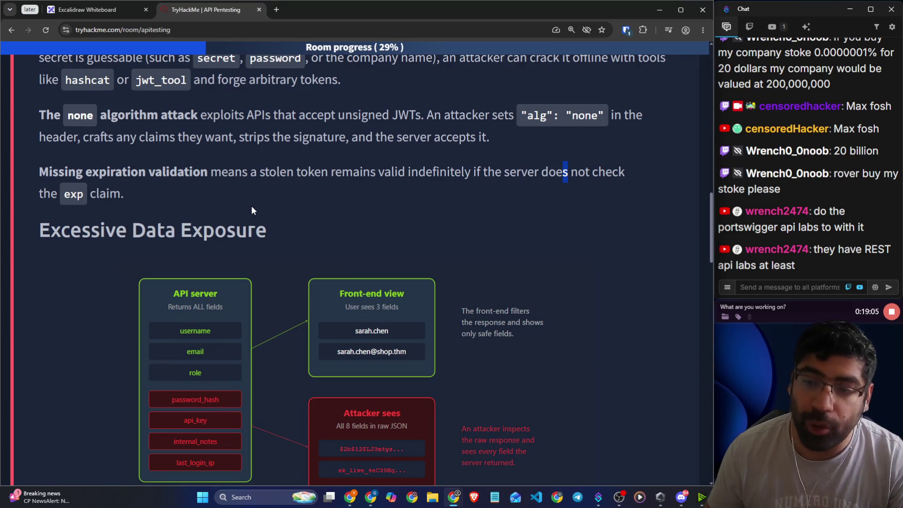
{"action": "scroll", "coordinate": [251, 205], "scroll_direction": "down", "scroll_amount": 2}
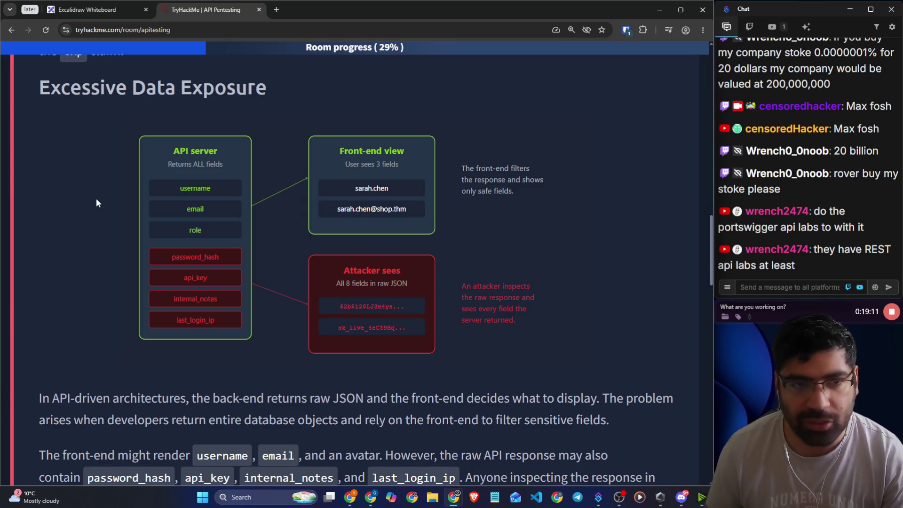
Step: Study the Excessive Data Exposure diagram enlarged in the lightbox, then close it
{"action": "left_click_drag", "start_coordinate": [51, 89], "coordinate": [290, 98]}
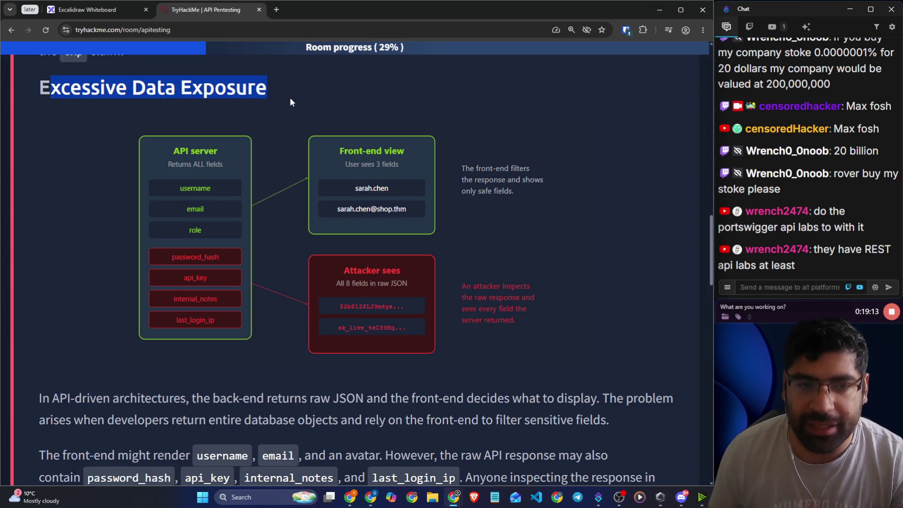
{"action": "left_click", "coordinate": [195, 169]}
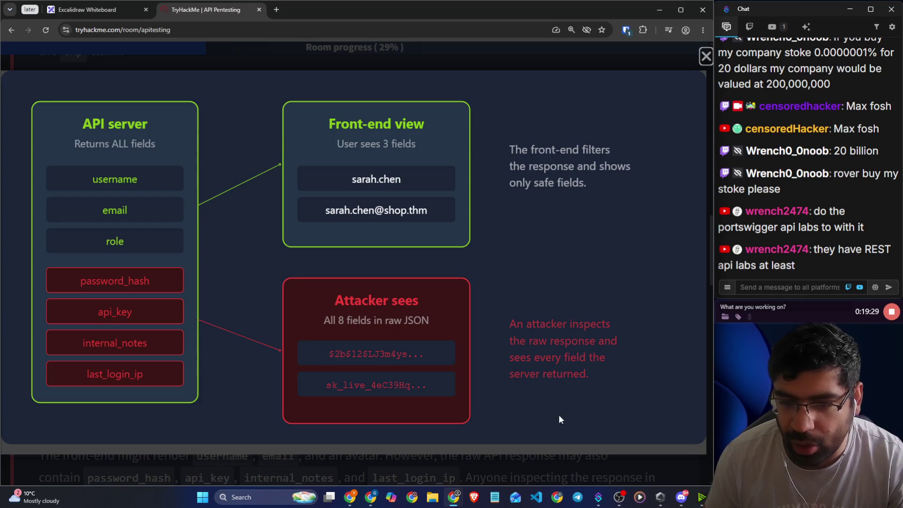
{"action": "left_click", "coordinate": [546, 459]}
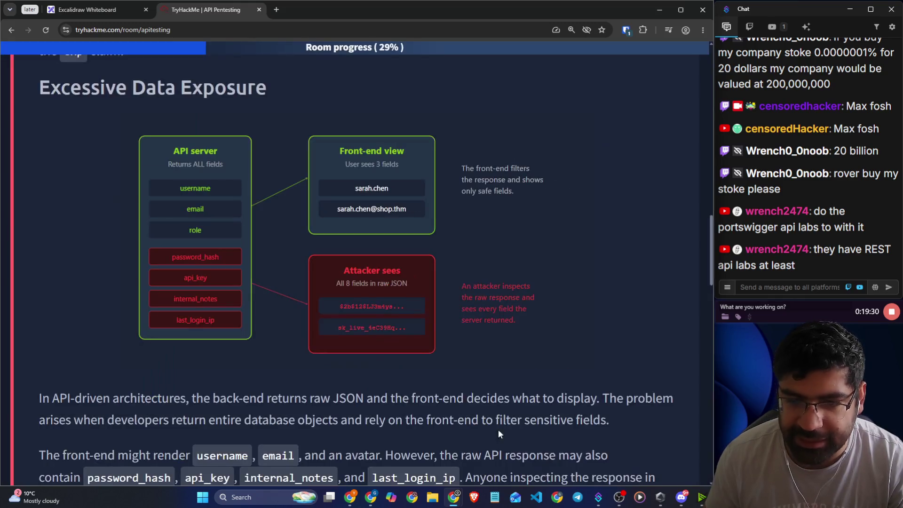
{"action": "right_click", "coordinate": [87, 203]}
Step: Inspect the page in an enlarged DevTools pane showing the Network requests view
{"action": "left_click", "coordinate": [146, 440]}
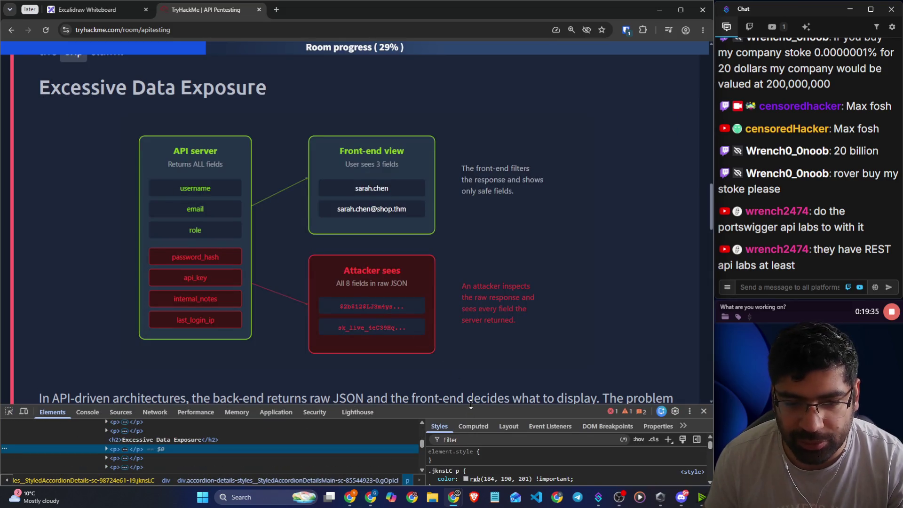
{"action": "left_click_drag", "start_coordinate": [470, 404], "coordinate": [169, 136]}
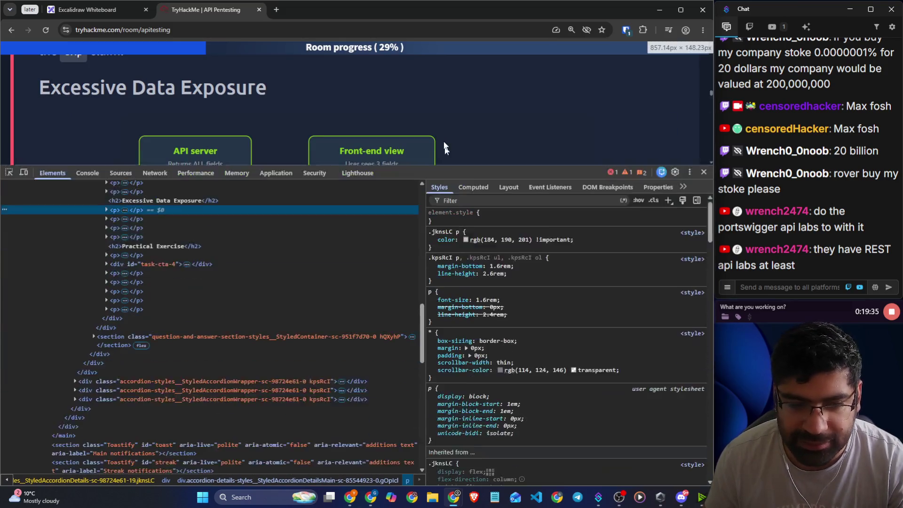
{"action": "left_click", "coordinate": [121, 147]}
{"action": "left_click", "coordinate": [155, 147]}
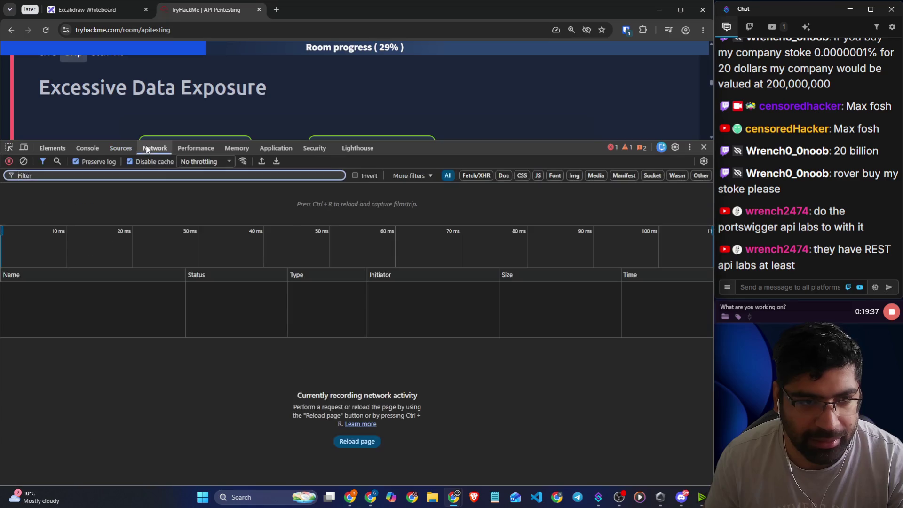
Step: Reload the page, filter the log to Fetch/XHR requests, then close DevTools
{"action": "left_click", "coordinate": [45, 30]}
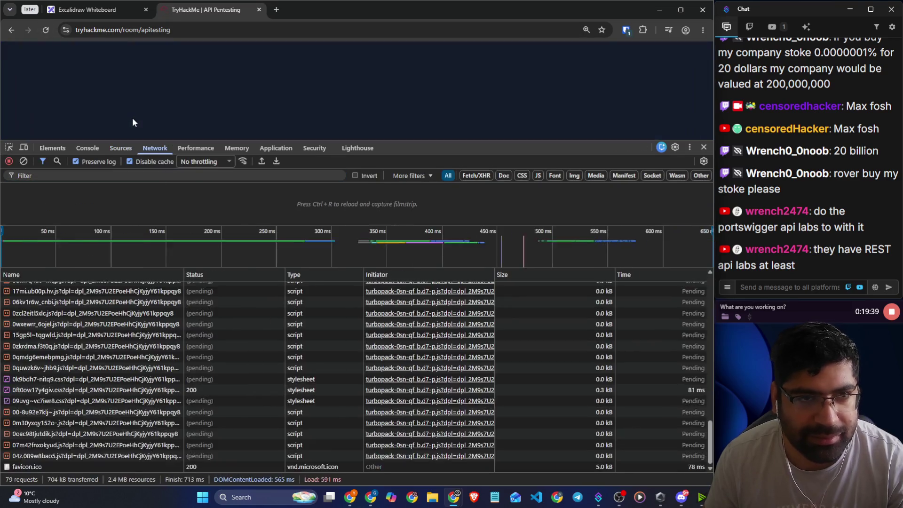
{"action": "left_click", "coordinate": [475, 174]}
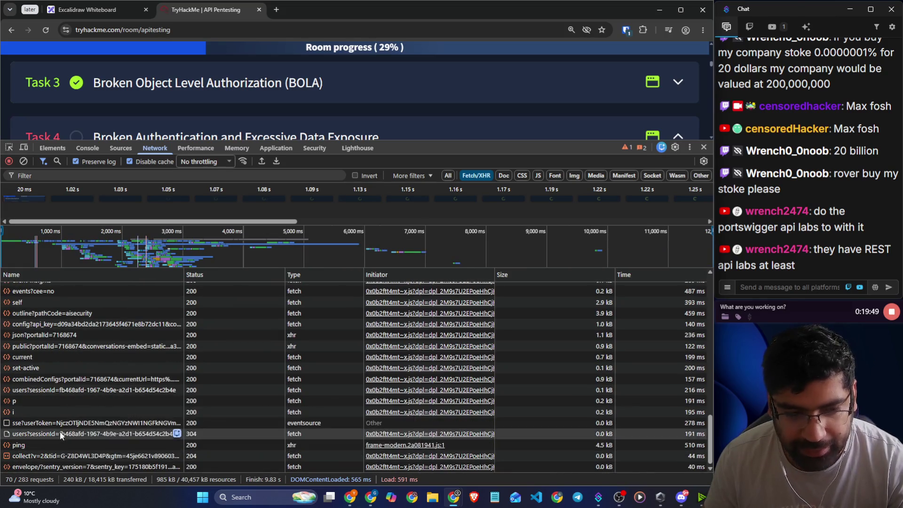
{"action": "scroll", "coordinate": [257, 111], "scroll_direction": "down", "scroll_amount": 3}
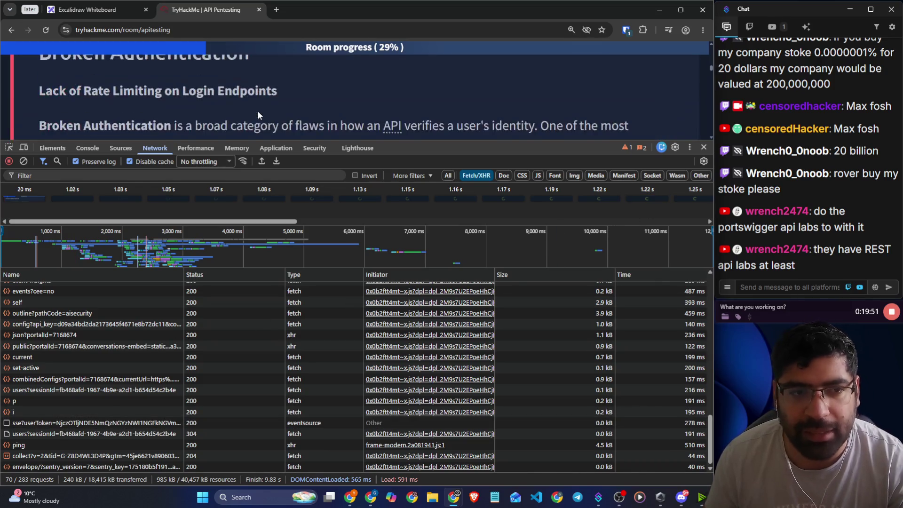
{"action": "scroll", "coordinate": [257, 111], "scroll_direction": "down", "scroll_amount": 3}
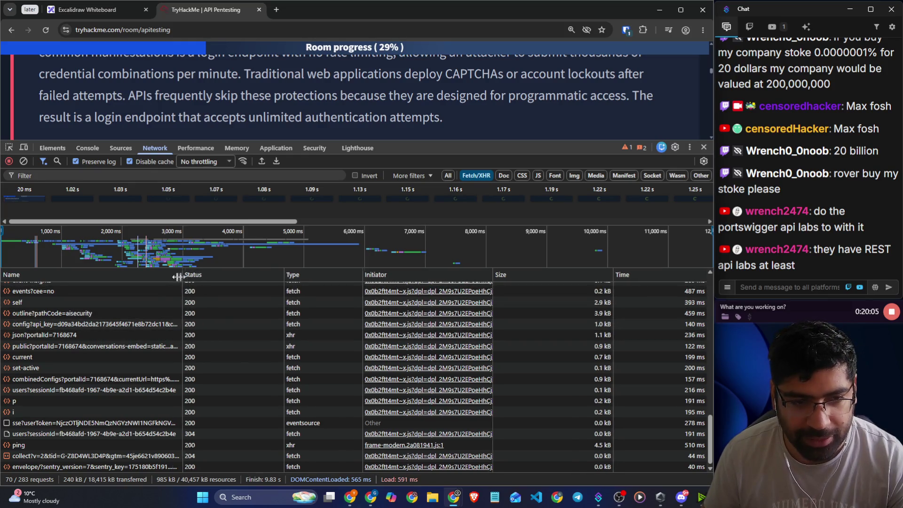
{"action": "left_click_drag", "start_coordinate": [182, 274], "coordinate": [163, 275]}
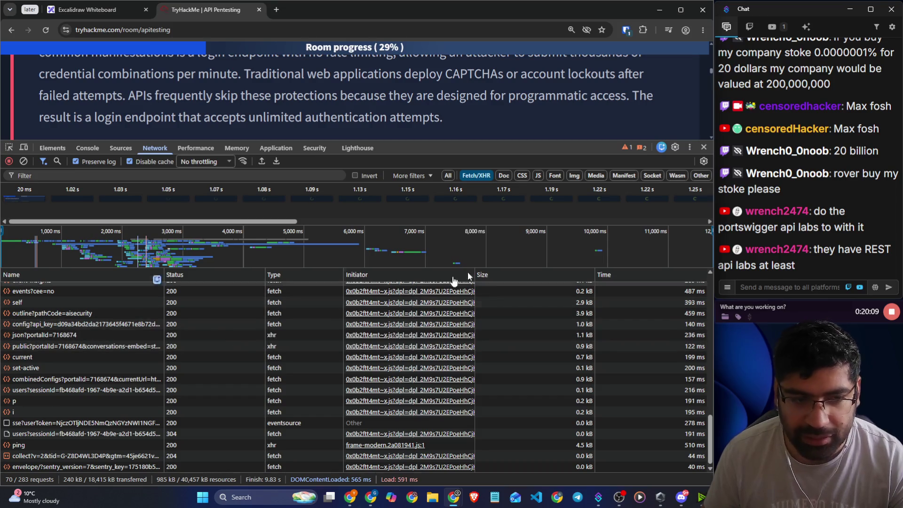
{"action": "left_click", "coordinate": [704, 147]}
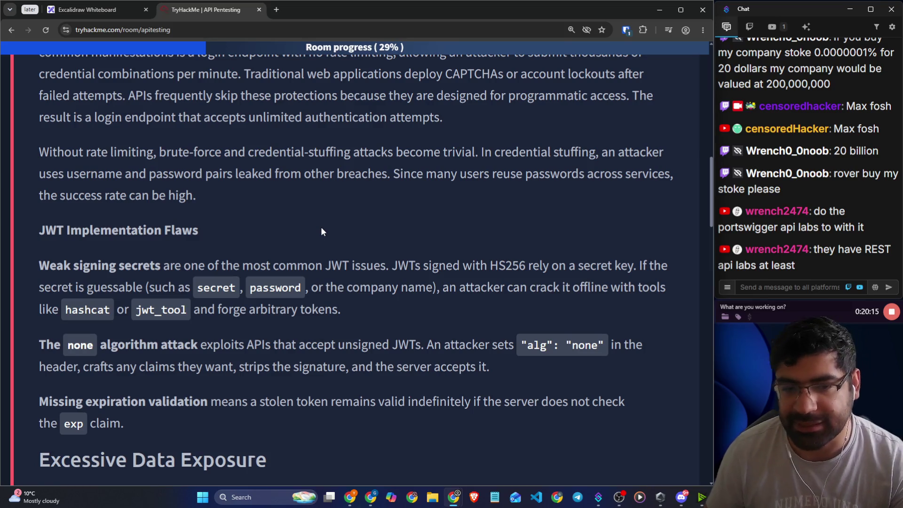
{"action": "scroll", "coordinate": [321, 227], "scroll_direction": "down", "scroll_amount": 1}
{"action": "scroll", "coordinate": [321, 226], "scroll_direction": "down", "scroll_amount": 2}
{"action": "scroll", "coordinate": [253, 219], "scroll_direction": "down", "scroll_amount": 4}
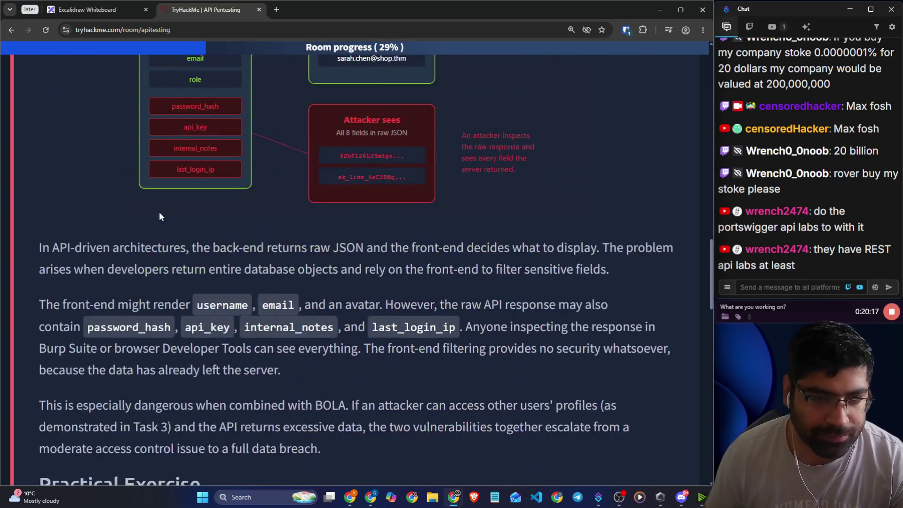
{"action": "scroll", "coordinate": [164, 212], "scroll_direction": "down", "scroll_amount": 1}
Step: Read the explanation of the front-end rendering only some of the raw JSON fields
{"action": "mouse_move", "coordinate": [35, 103]}
{"action": "left_mouse_down"}
{"action": "mouse_move", "coordinate": [195, 117]}
{"action": "mouse_move", "coordinate": [663, 113]}
{"action": "left_mouse_up"}
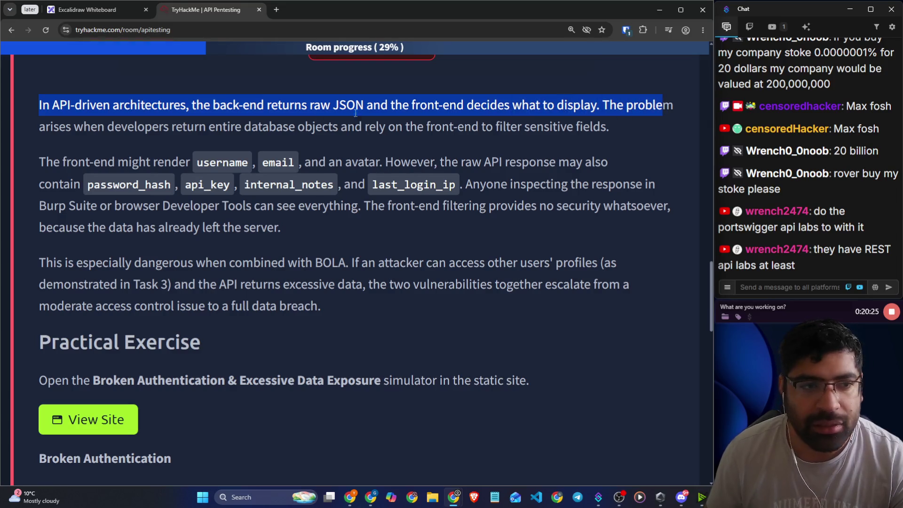
{"action": "left_click_drag", "start_coordinate": [83, 128], "coordinate": [617, 127]}
{"action": "left_click", "coordinate": [444, 151]}
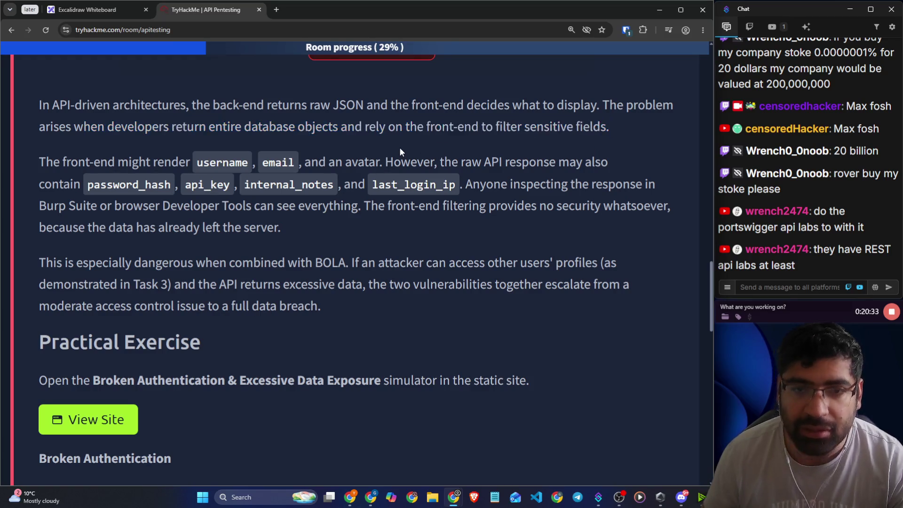
{"action": "left_click_drag", "start_coordinate": [53, 163], "coordinate": [207, 167]}
{"action": "left_click_drag", "start_coordinate": [268, 165], "coordinate": [584, 163]}
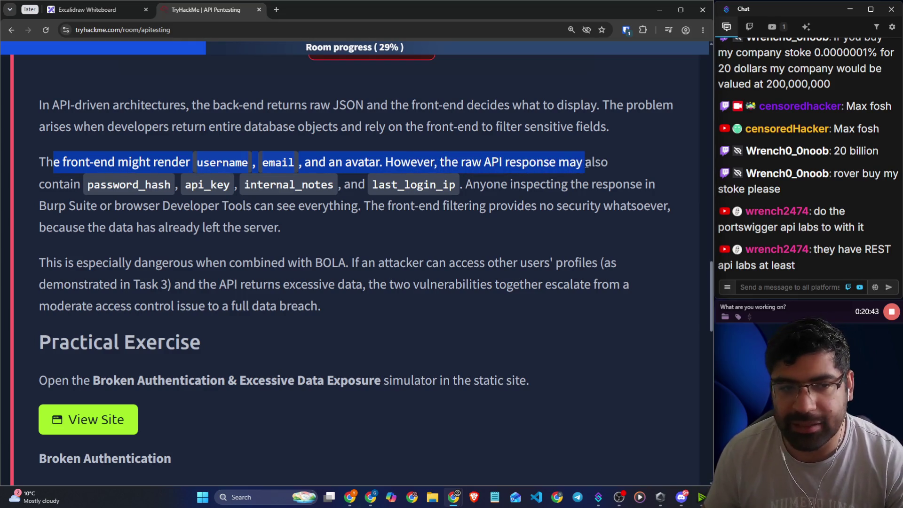
Step: Read on about password_hash visible in Developer Tools once data left the server, then switch to Excalidraw
{"action": "left_click_drag", "start_coordinate": [85, 185], "coordinate": [174, 185]}
{"action": "left_click_drag", "start_coordinate": [464, 185], "coordinate": [656, 185]}
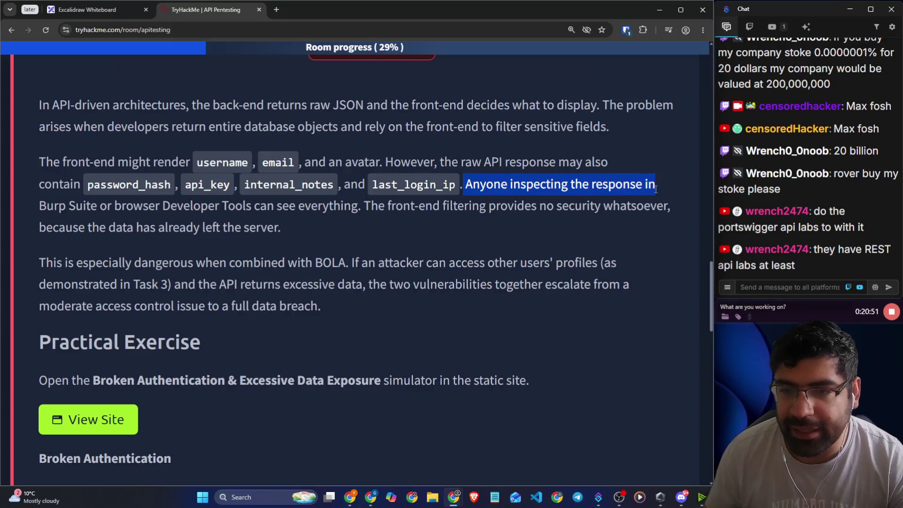
{"action": "left_click_drag", "start_coordinate": [101, 206], "coordinate": [658, 206]}
{"action": "left_click_drag", "start_coordinate": [99, 228], "coordinate": [271, 227]}
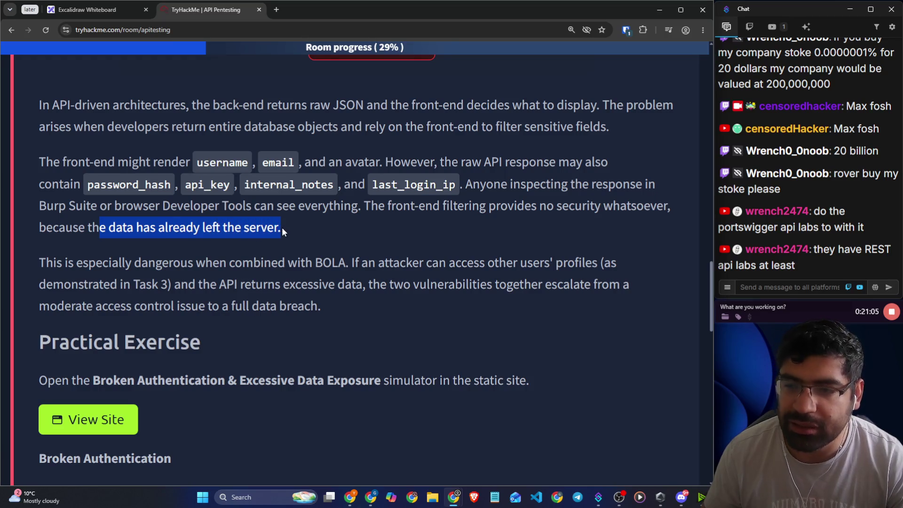
{"action": "scroll", "coordinate": [281, 227], "scroll_direction": "down", "scroll_amount": 1}
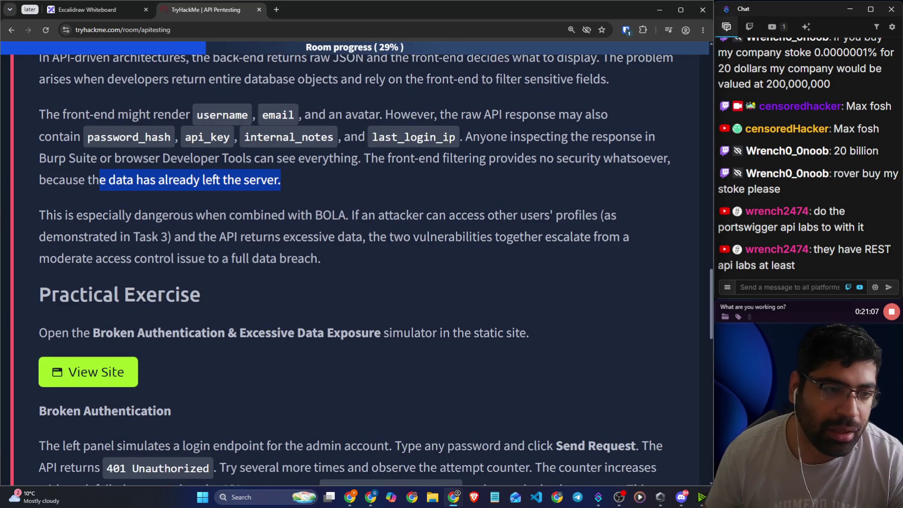
{"action": "left_click", "coordinate": [45, 211]}
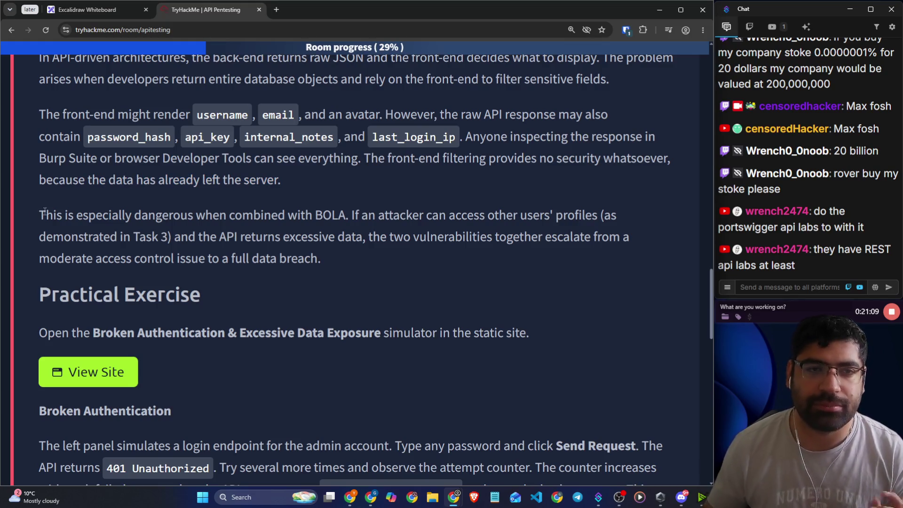
{"action": "left_click", "coordinate": [63, 5]}
{"action": "scroll", "coordinate": [248, 236], "scroll_direction": "down", "scroll_amount": 5}
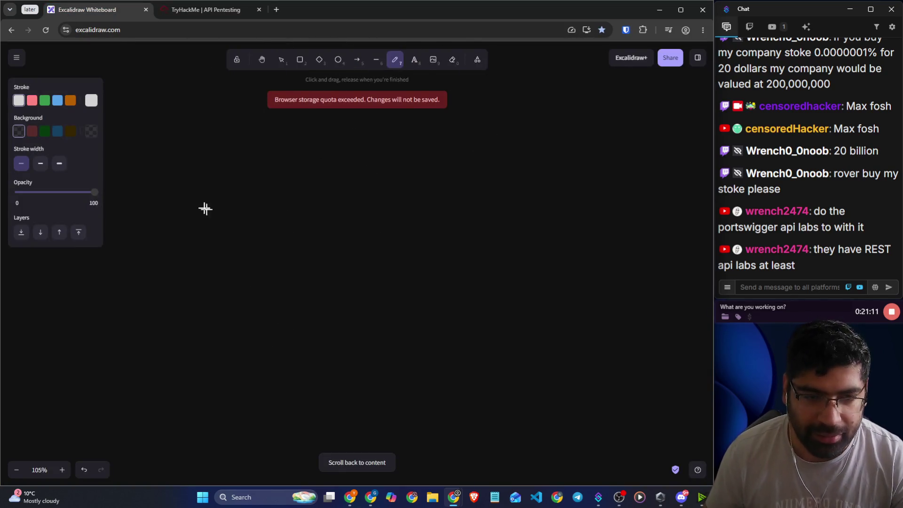
Step: Draw a YT box and a second box linked by two-way arrows
{"action": "left_click", "coordinate": [300, 60]}
{"action": "left_click_drag", "start_coordinate": [177, 146], "coordinate": [319, 330]}
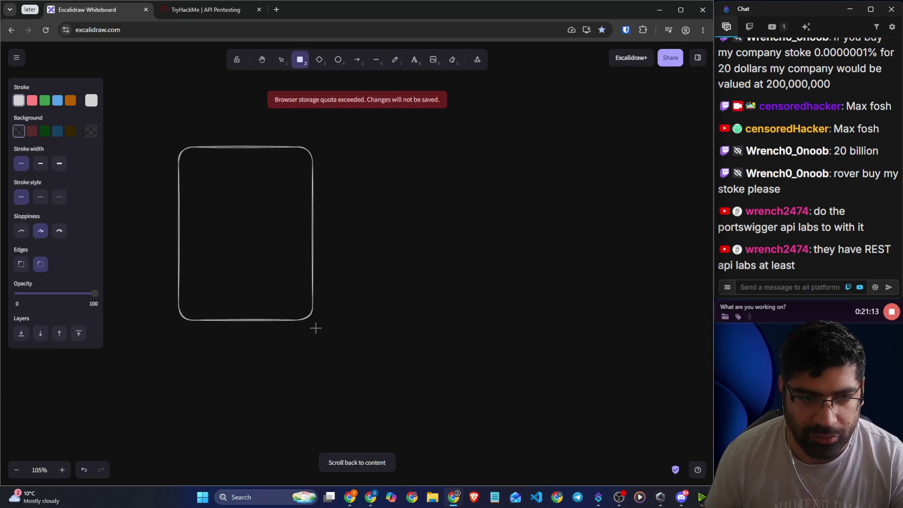
{"action": "left_click", "coordinate": [300, 59]}
{"action": "mouse_move", "coordinate": [507, 146]}
{"action": "left_mouse_down"}
{"action": "mouse_move", "coordinate": [600, 295]}
{"action": "mouse_move", "coordinate": [661, 334]}
{"action": "left_mouse_up"}
{"action": "left_click_drag", "start_coordinate": [579, 275], "coordinate": [584, 282]}
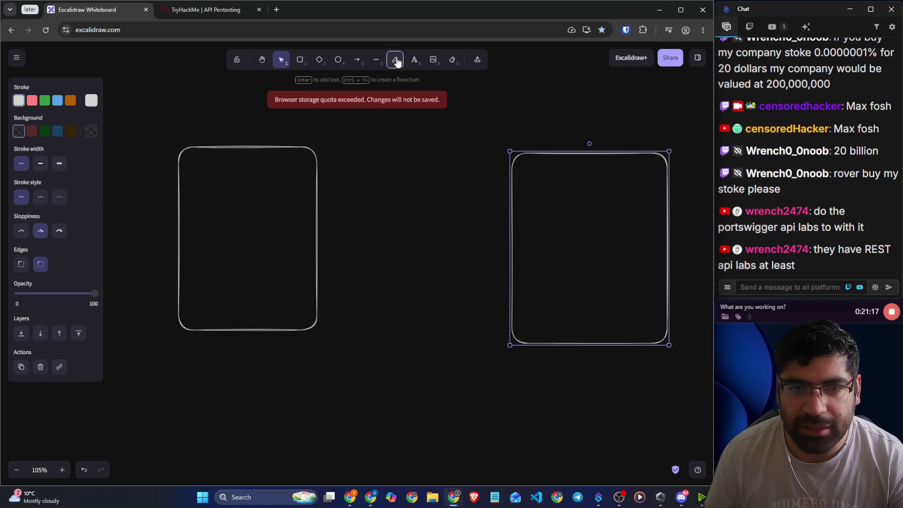
{"action": "left_click", "coordinate": [394, 60]}
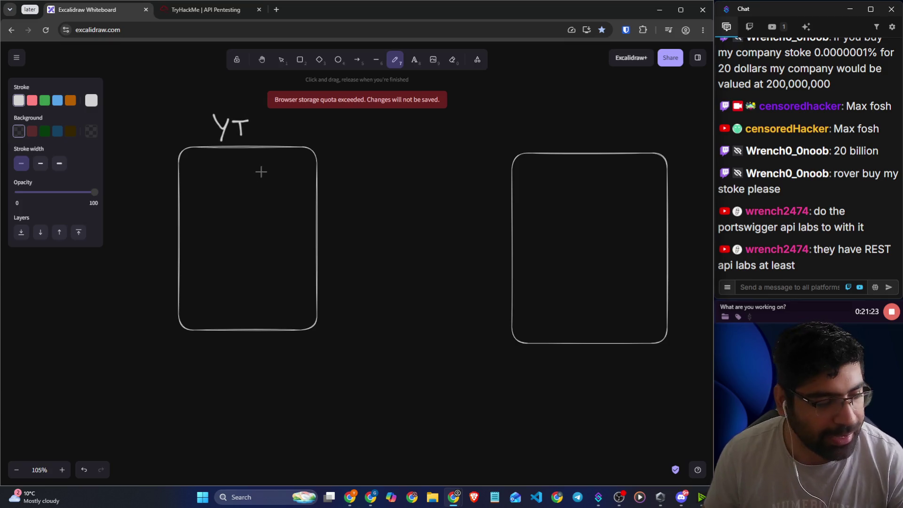
{"action": "left_click_drag", "start_coordinate": [315, 202], "coordinate": [487, 217]}
{"action": "left_click", "coordinate": [365, 167]}
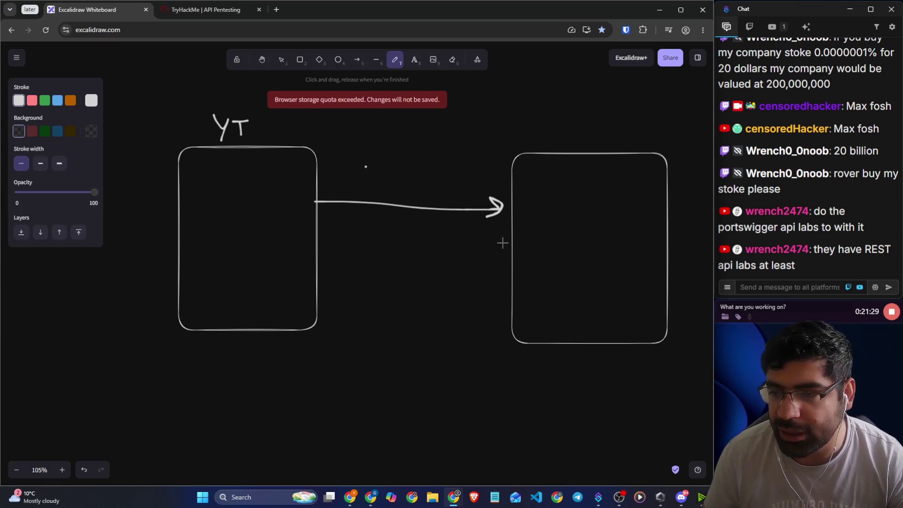
{"action": "left_click_drag", "start_coordinate": [510, 246], "coordinate": [336, 238]}
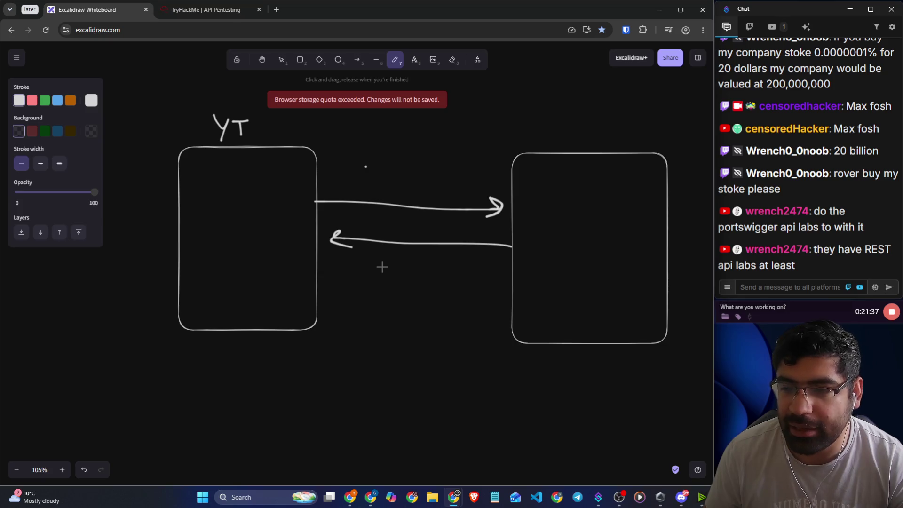
Step: Handwrite an underlined label under the arrows with config and underlined PID beneath, then return to TryHackMe
{"action": "left_click_drag", "start_coordinate": [420, 264], "coordinate": [399, 266]}
{"action": "mouse_move", "coordinate": [408, 267]}
{"action": "left_mouse_down"}
{"action": "mouse_move", "coordinate": [407, 289]}
{"action": "mouse_move", "coordinate": [441, 290]}
{"action": "mouse_move", "coordinate": [446, 299]}
{"action": "left_mouse_up"}
{"action": "left_click_drag", "start_coordinate": [439, 286], "coordinate": [452, 288]}
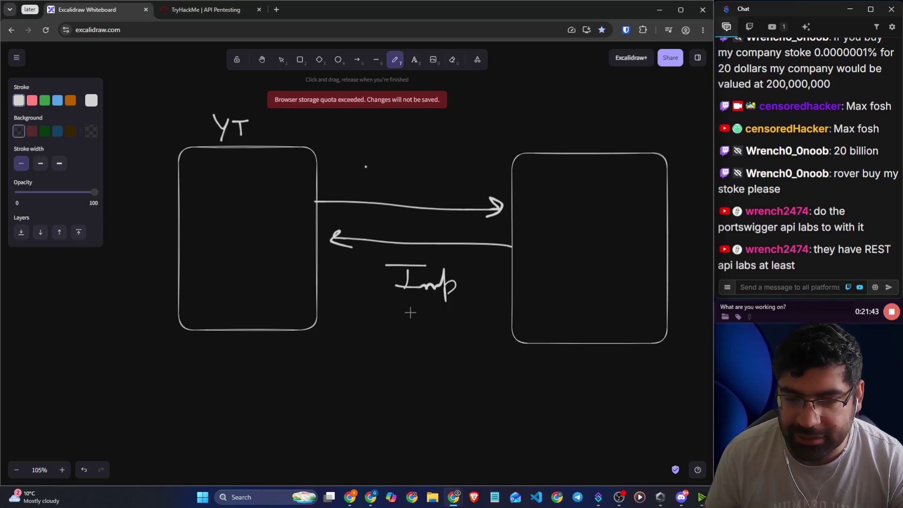
{"action": "mouse_move", "coordinate": [455, 299]}
{"action": "left_mouse_down"}
{"action": "mouse_move", "coordinate": [407, 301]}
{"action": "mouse_move", "coordinate": [413, 333]}
{"action": "left_mouse_up"}
{"action": "mouse_move", "coordinate": [374, 355]}
{"action": "left_mouse_down"}
{"action": "mouse_move", "coordinate": [416, 372]}
{"action": "mouse_move", "coordinate": [480, 364]}
{"action": "left_mouse_up"}
{"action": "mouse_move", "coordinate": [415, 390]}
{"action": "left_mouse_down"}
{"action": "mouse_move", "coordinate": [404, 408]}
{"action": "mouse_move", "coordinate": [458, 386]}
{"action": "mouse_move", "coordinate": [488, 421]}
{"action": "left_mouse_up"}
{"action": "mouse_move", "coordinate": [542, 390]}
{"action": "left_mouse_down"}
{"action": "mouse_move", "coordinate": [552, 402]}
{"action": "mouse_move", "coordinate": [585, 399]}
{"action": "mouse_move", "coordinate": [561, 416]}
{"action": "mouse_move", "coordinate": [546, 405]}
{"action": "left_mouse_up"}
{"action": "mouse_move", "coordinate": [607, 371]}
{"action": "left_mouse_down"}
{"action": "mouse_move", "coordinate": [608, 396]}
{"action": "mouse_move", "coordinate": [634, 375]}
{"action": "left_mouse_up"}
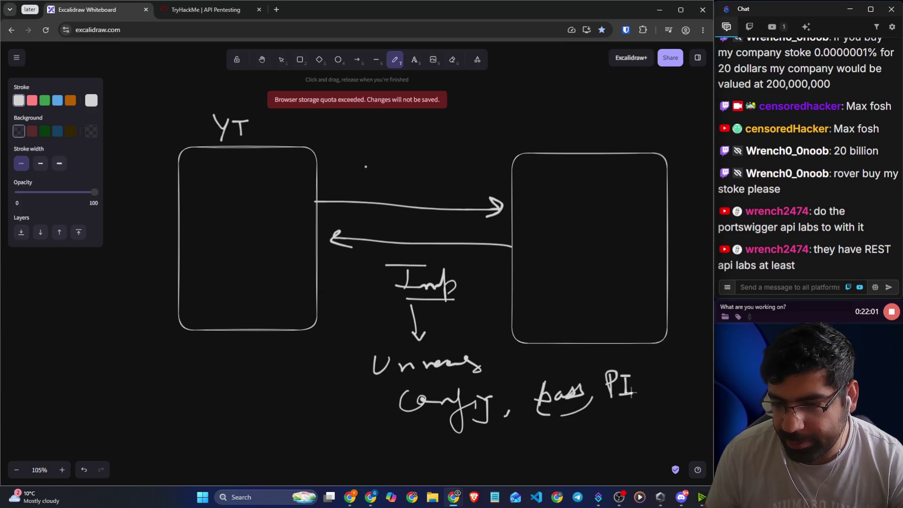
{"action": "left_click_drag", "start_coordinate": [648, 375], "coordinate": [648, 409]}
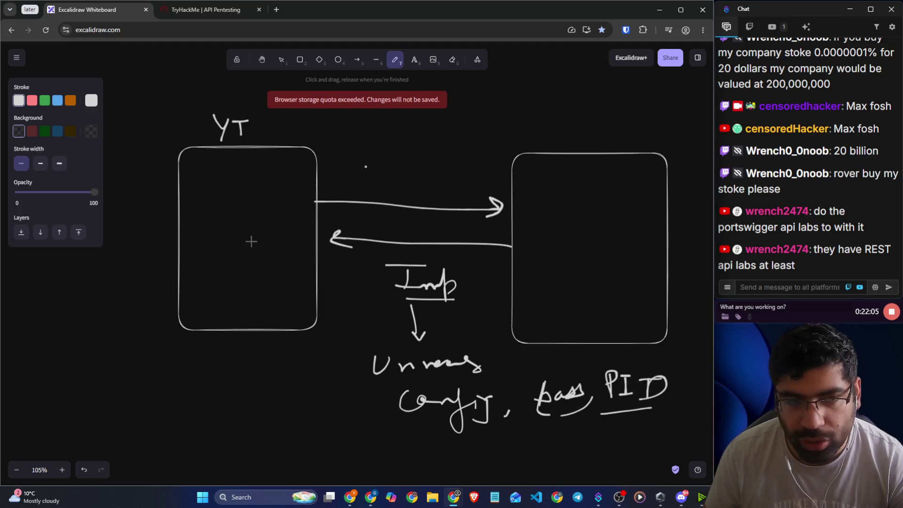
{"action": "left_click", "coordinate": [186, 14]}
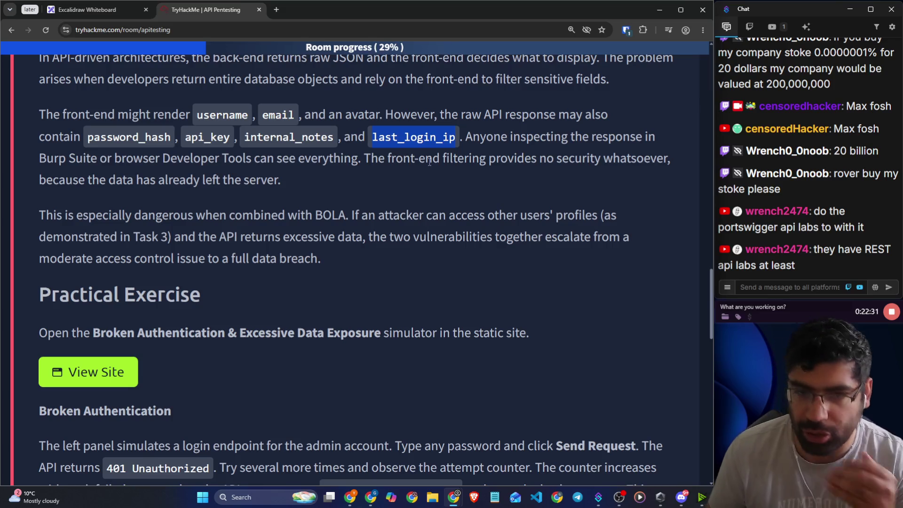
{"action": "left_click_drag", "start_coordinate": [464, 136], "coordinate": [652, 139]}
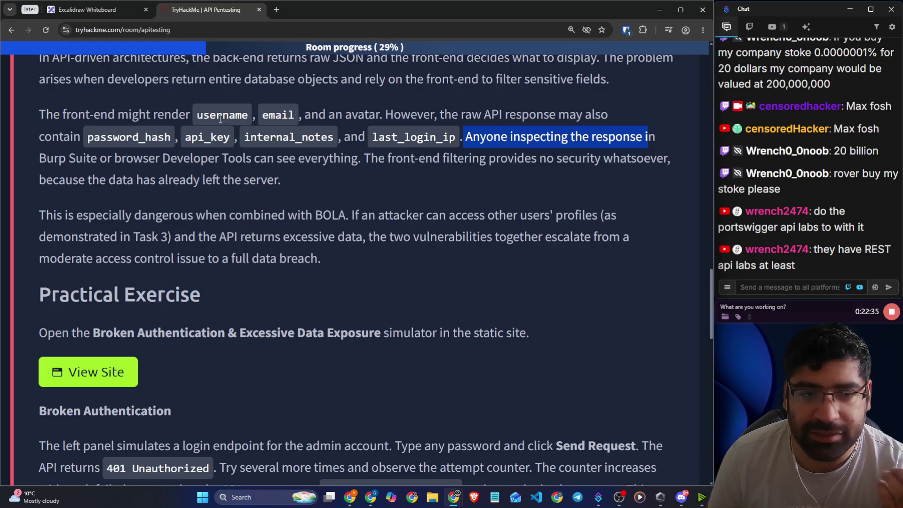
{"action": "left_click", "coordinate": [132, 132]}
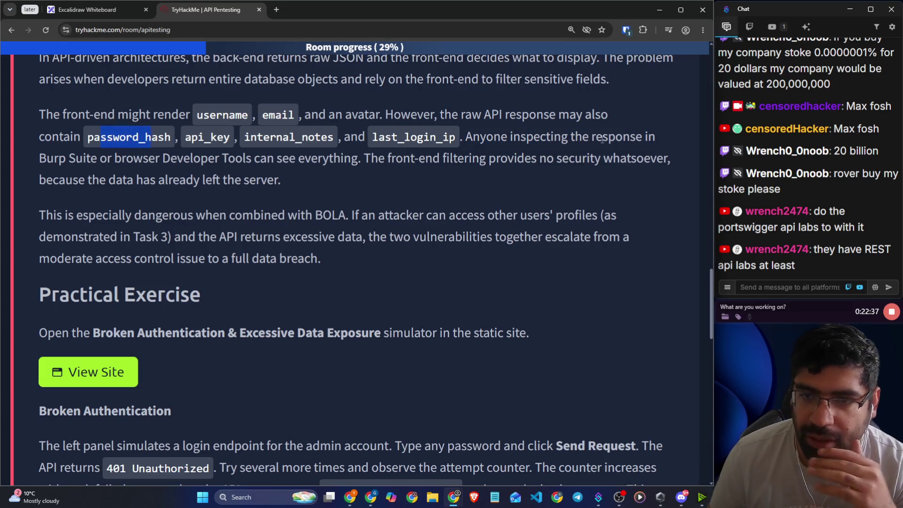
{"action": "left_click_drag", "start_coordinate": [511, 137], "coordinate": [656, 141]}
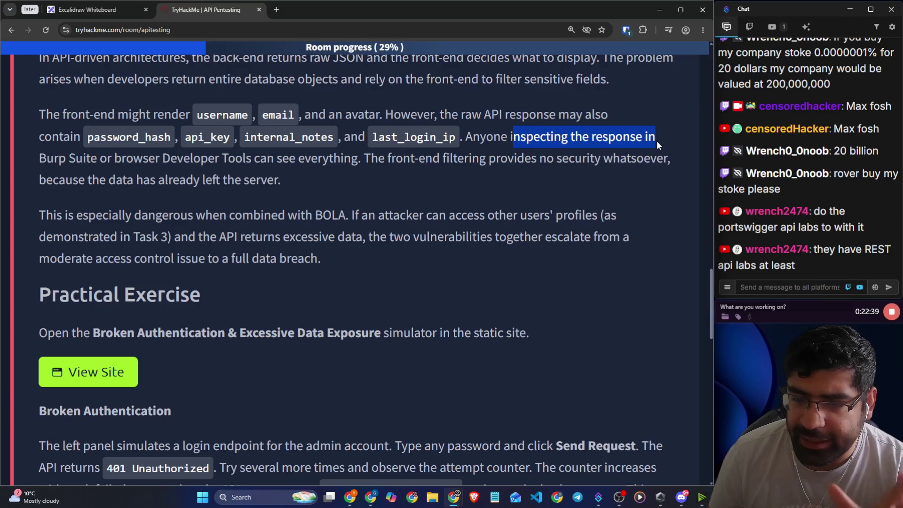
{"action": "left_click_drag", "start_coordinate": [201, 157], "coordinate": [290, 183]}
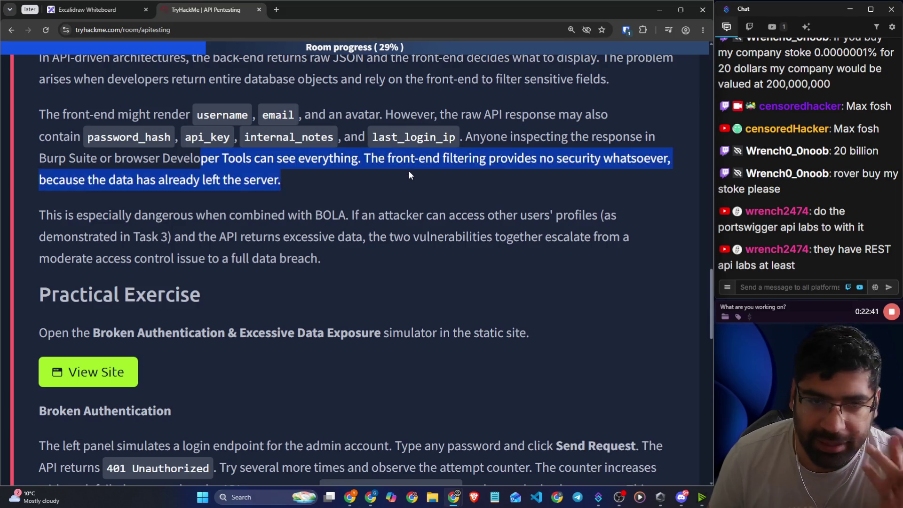
{"action": "scroll", "coordinate": [297, 199], "scroll_direction": "down", "scroll_amount": 2}
{"action": "left_click_drag", "start_coordinate": [54, 120], "coordinate": [349, 121]}
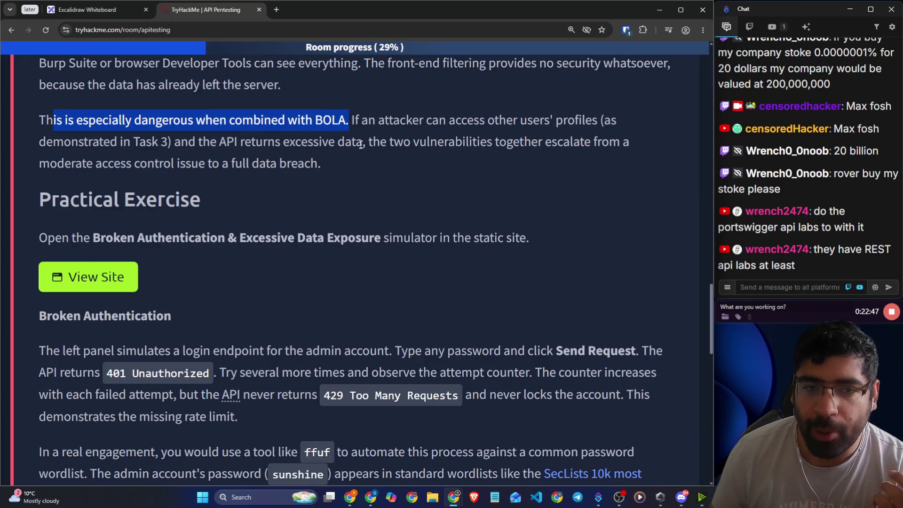
{"action": "left_click_drag", "start_coordinate": [352, 120], "coordinate": [600, 121]}
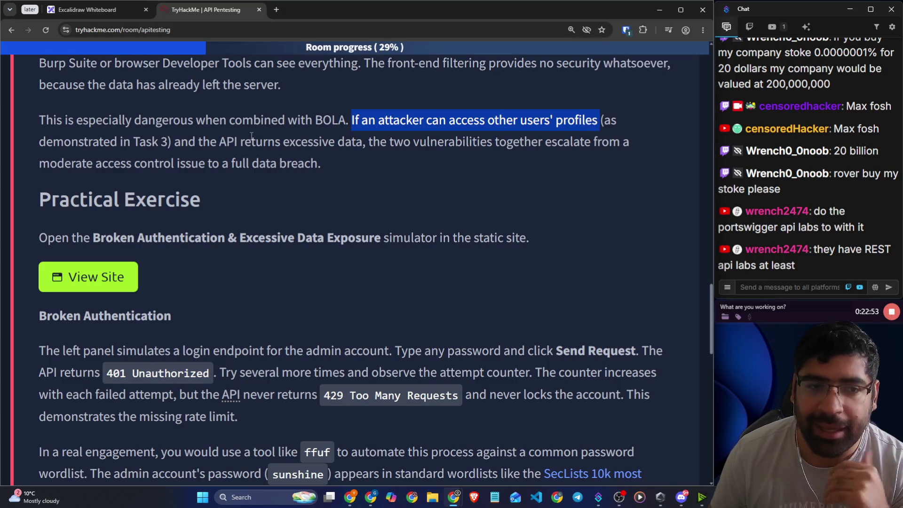
{"action": "mouse_move", "coordinate": [219, 141]}
{"action": "left_mouse_down"}
{"action": "mouse_move", "coordinate": [599, 145]}
{"action": "mouse_move", "coordinate": [584, 147]}
{"action": "left_mouse_up"}
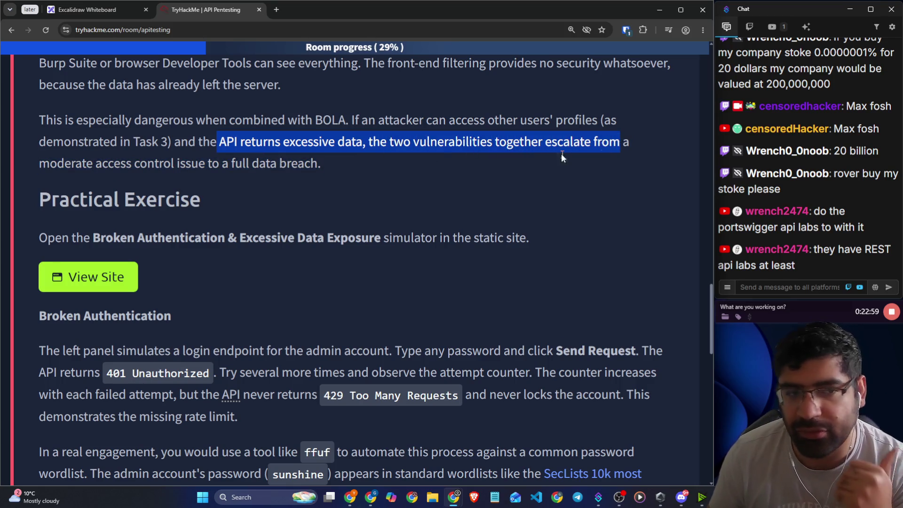
{"action": "left_click_drag", "start_coordinate": [126, 163], "coordinate": [316, 164]}
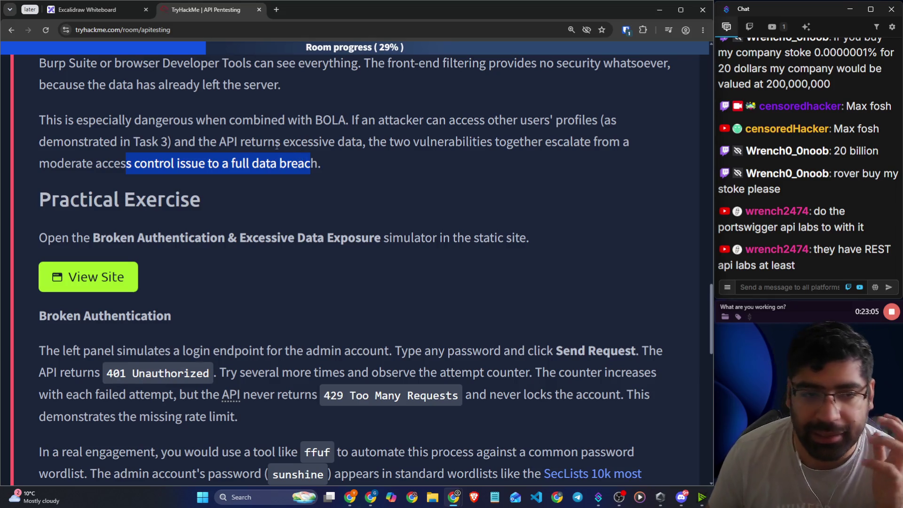
{"action": "scroll", "coordinate": [284, 146], "scroll_direction": "up", "scroll_amount": 2}
{"action": "left_click_drag", "start_coordinate": [108, 185], "coordinate": [142, 184]}
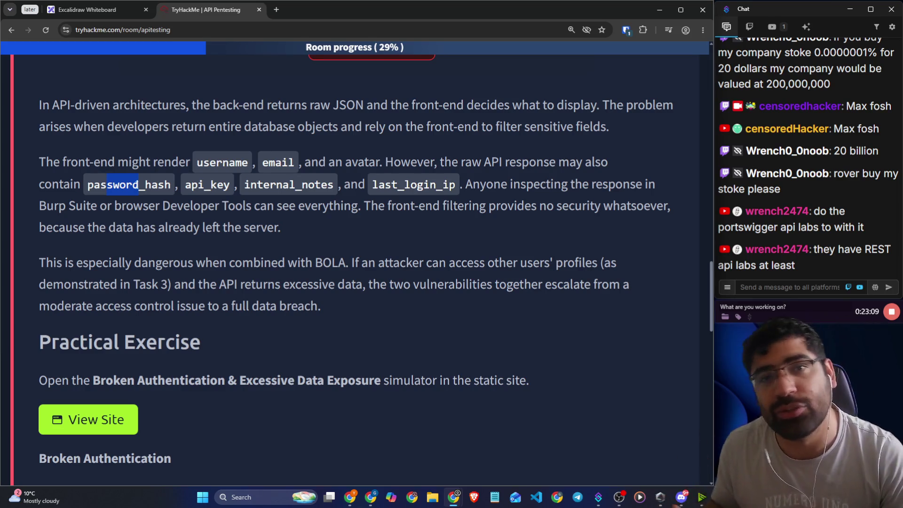
{"action": "left_click", "coordinate": [85, 9]}
{"action": "scroll", "coordinate": [198, 177], "scroll_direction": "down", "scroll_amount": 5}
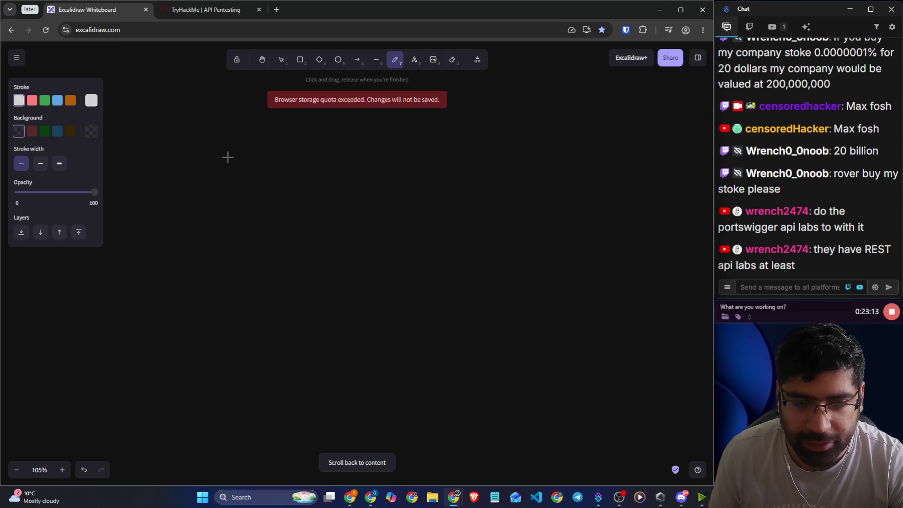
{"action": "left_click_drag", "start_coordinate": [195, 168], "coordinate": [248, 185]}
{"action": "left_click_drag", "start_coordinate": [310, 152], "coordinate": [299, 187]}
{"action": "left_click_drag", "start_coordinate": [368, 180], "coordinate": [380, 172]}
{"action": "left_click_drag", "start_coordinate": [415, 134], "coordinate": [389, 229]}
{"action": "mouse_move", "coordinate": [425, 163]}
{"action": "left_mouse_down"}
{"action": "mouse_move", "coordinate": [458, 177]}
{"action": "mouse_move", "coordinate": [488, 162]}
{"action": "left_mouse_up"}
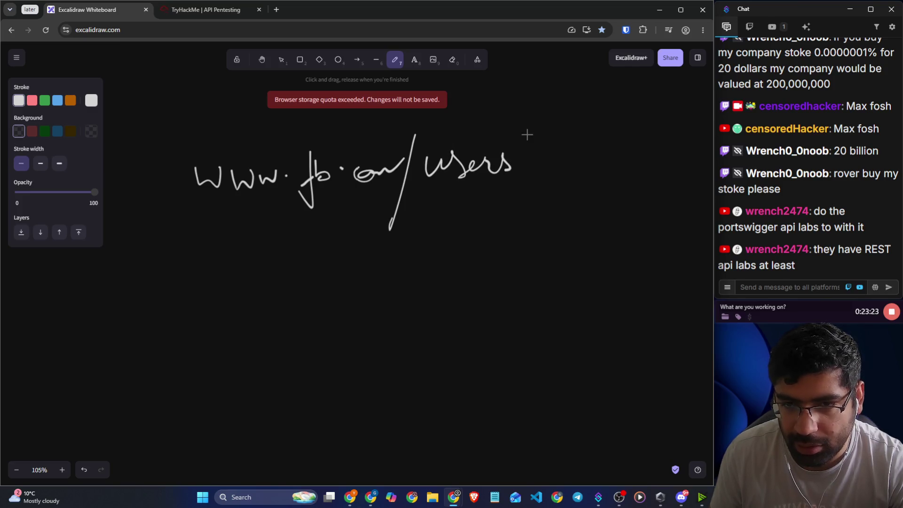
{"action": "left_click_drag", "start_coordinate": [530, 130], "coordinate": [510, 200]}
{"action": "left_click_drag", "start_coordinate": [552, 151], "coordinate": [577, 206]}
{"action": "left_click_drag", "start_coordinate": [573, 239], "coordinate": [572, 282]}
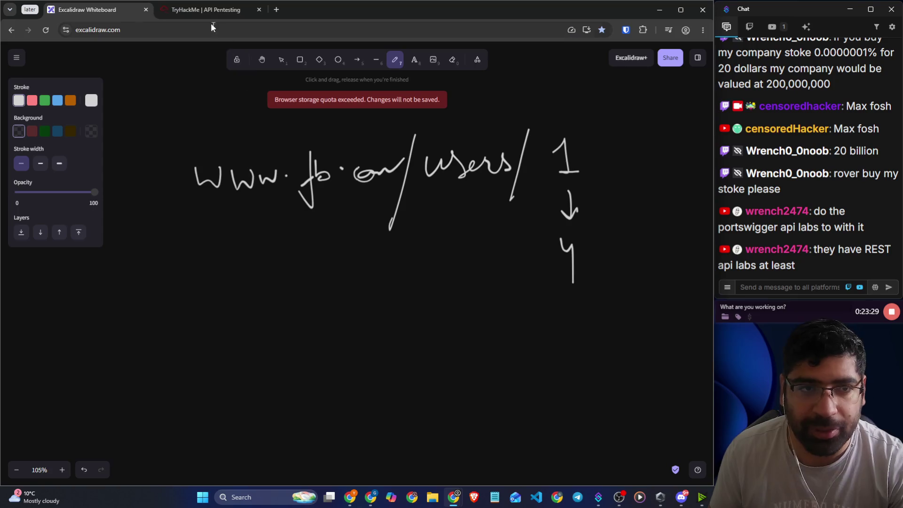
{"action": "left_click", "coordinate": [195, 11]}
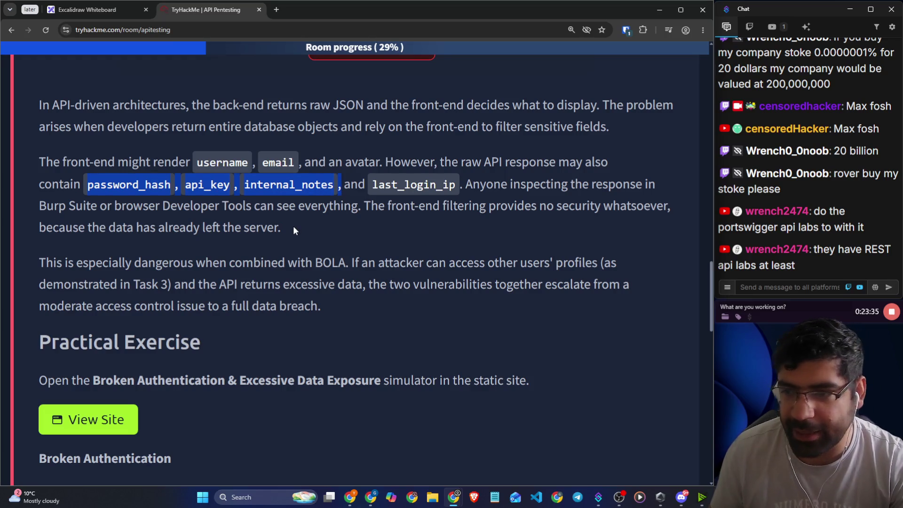
{"action": "scroll", "coordinate": [176, 209], "scroll_direction": "down", "scroll_amount": 2}
Step: Read the Practical Exercise note on combining with BOLA and launch the simulator via View Site
{"action": "left_click_drag", "start_coordinate": [39, 169], "coordinate": [228, 176]}
{"action": "scroll", "coordinate": [99, 226], "scroll_direction": "down", "scroll_amount": 1}
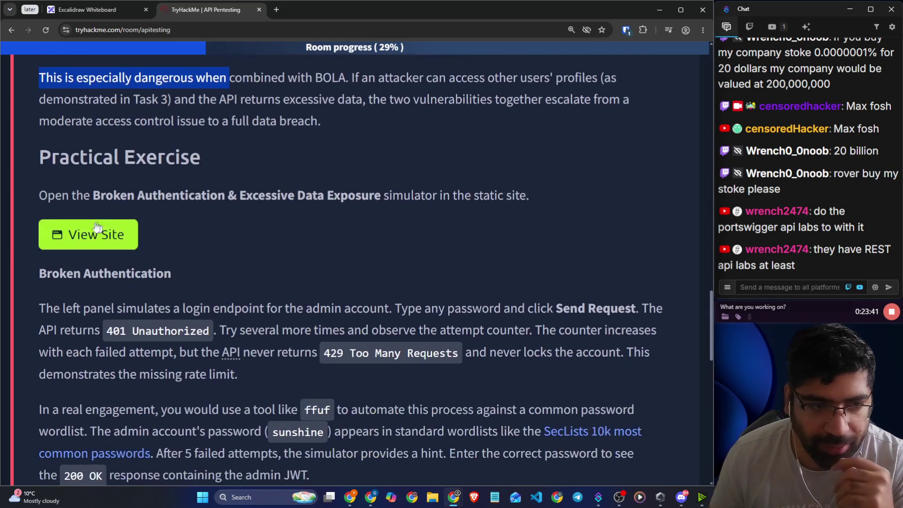
{"action": "left_click_drag", "start_coordinate": [47, 190], "coordinate": [509, 198]}
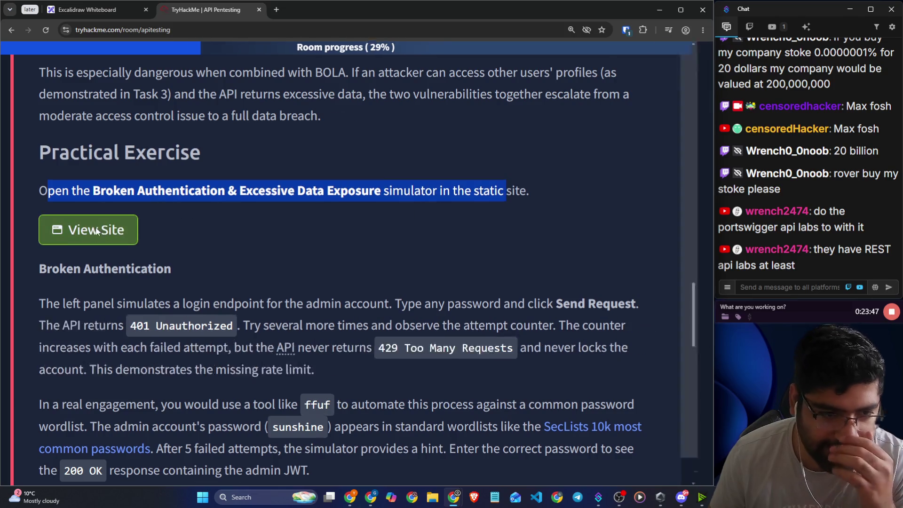
{"action": "left_click", "coordinate": [96, 231]}
{"action": "scroll", "coordinate": [198, 234], "scroll_direction": "down", "scroll_amount": 1}
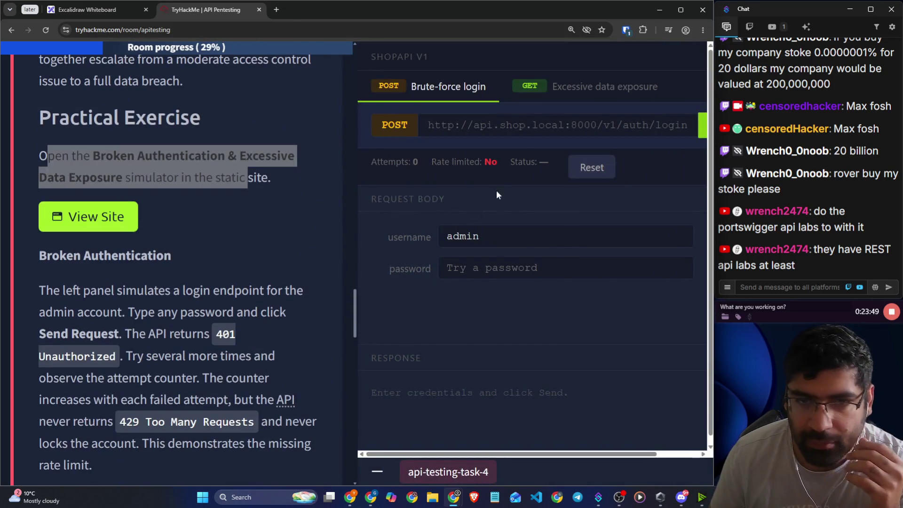
Step: Widen the simulator and send repeated failed admin logins until the no-rate-limiting message appears
{"action": "left_click_drag", "start_coordinate": [355, 216], "coordinate": [101, 215]}
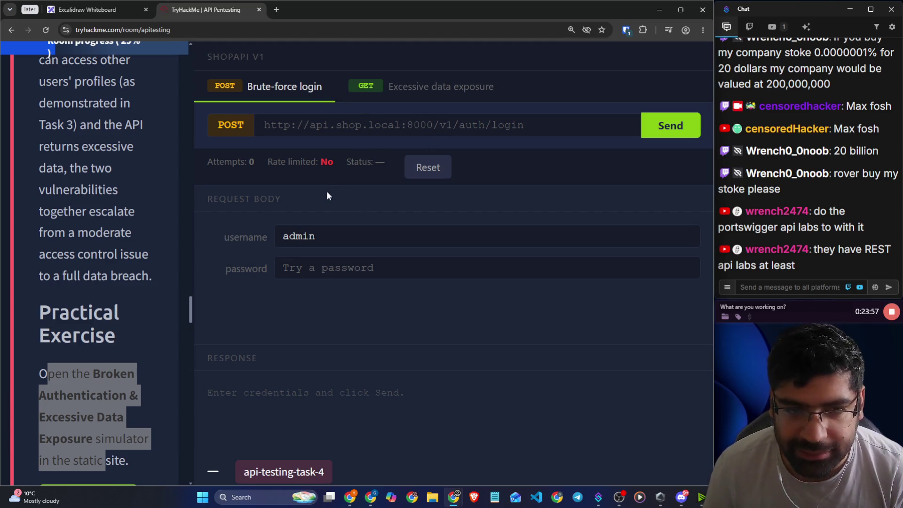
{"action": "left_click_drag", "start_coordinate": [311, 162], "coordinate": [335, 163]}
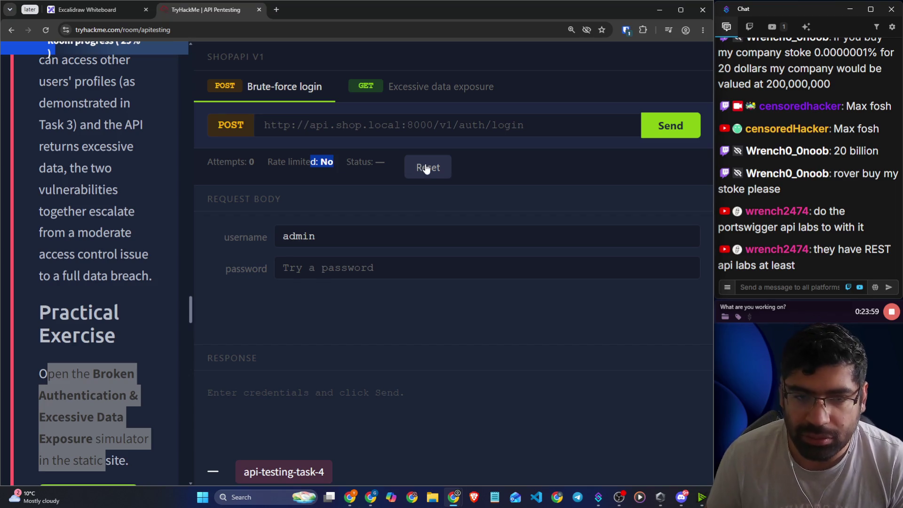
{"action": "left_click", "coordinate": [663, 134]}
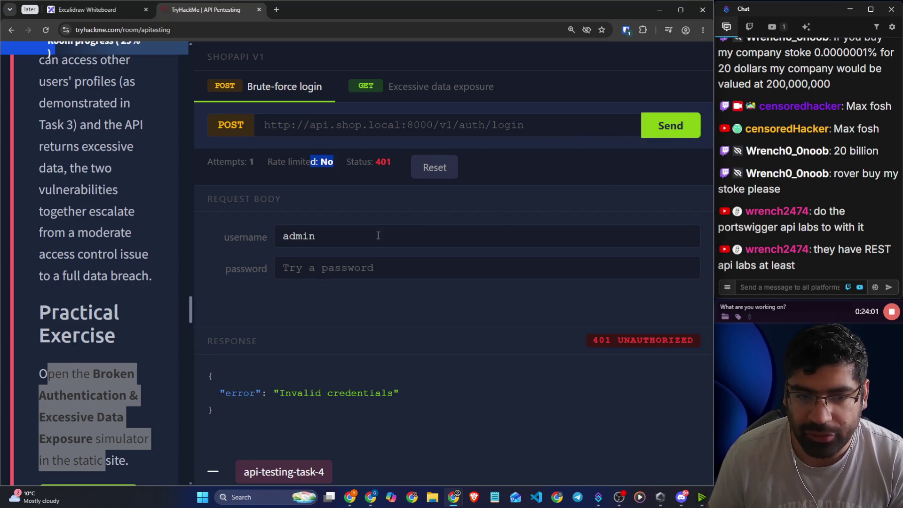
{"action": "left_click", "coordinate": [349, 264]}
{"action": "type", "text": "passw"}
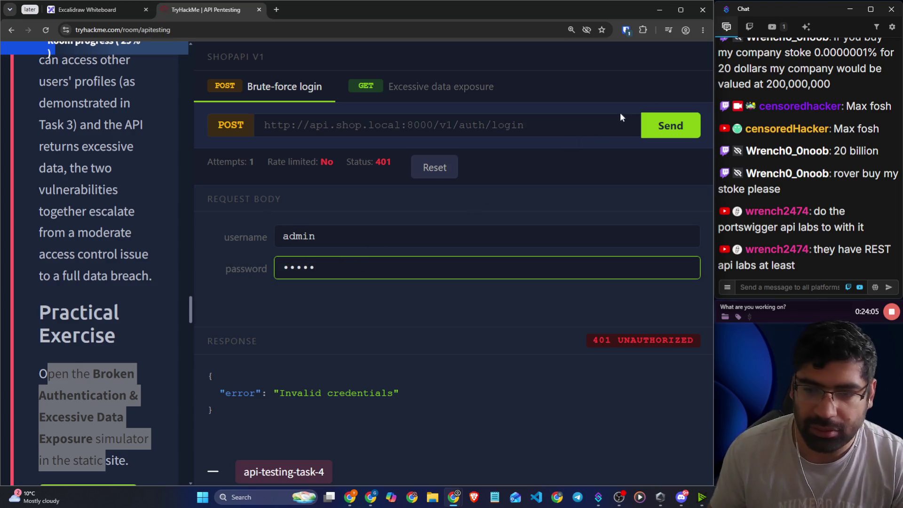
{"action": "left_click", "coordinate": [674, 125]}
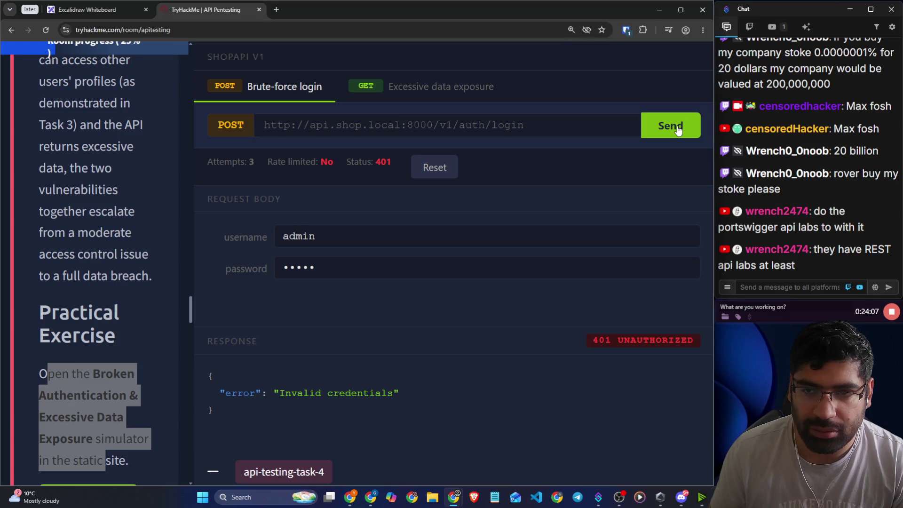
{"action": "left_click", "coordinate": [674, 126]}
{"action": "left_click", "coordinate": [673, 125]}
{"action": "left_click", "coordinate": [674, 125]}
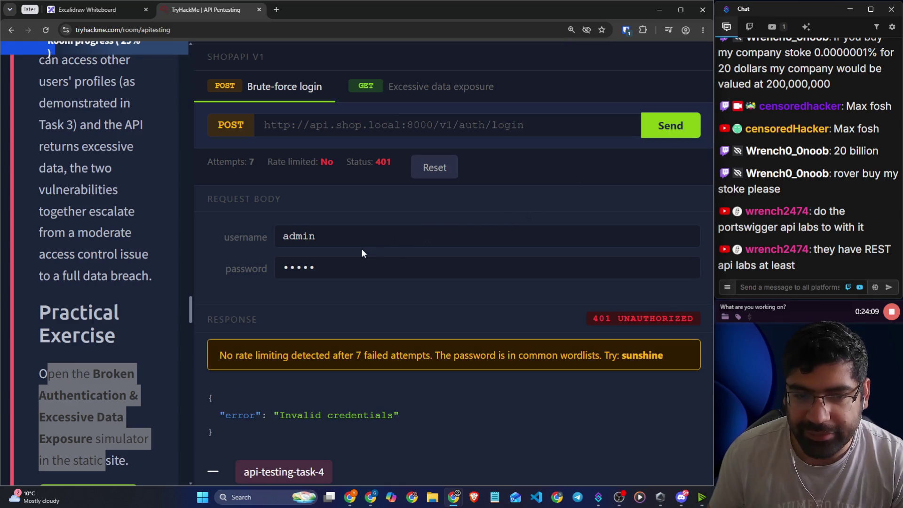
{"action": "left_click_drag", "start_coordinate": [277, 355], "coordinate": [440, 358]}
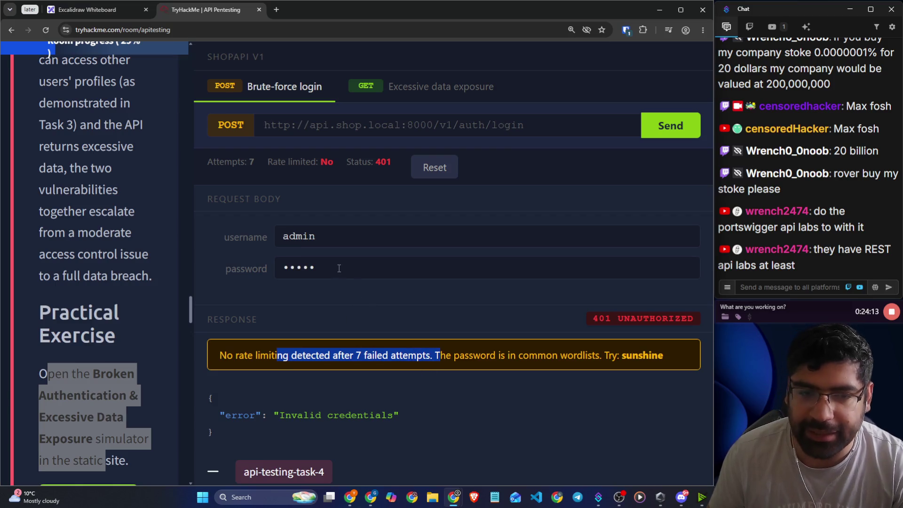
Step: Try the sunshine password, read the hint response, then switch to the Excessive data exposure exercise
{"action": "left_click_drag", "start_coordinate": [339, 269], "coordinate": [276, 274]}
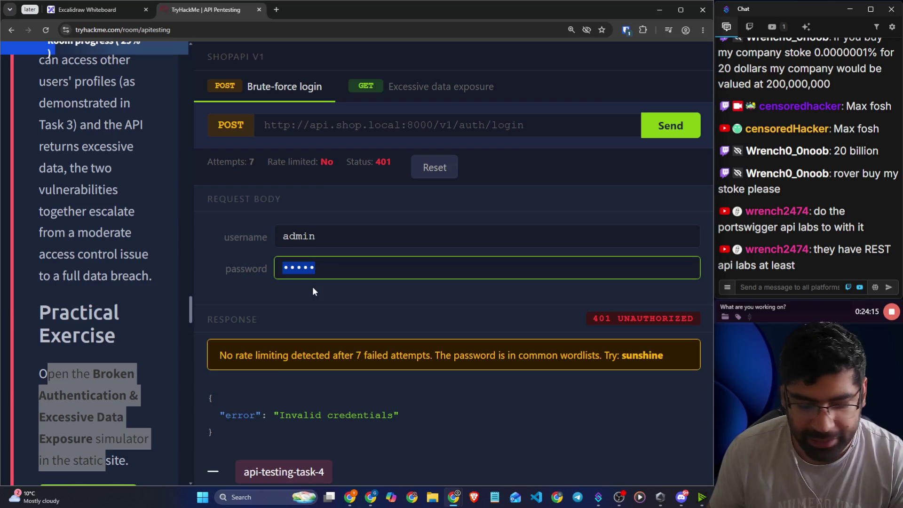
{"action": "type", "text": "sunshine"}
{"action": "left_click", "coordinate": [671, 125]}
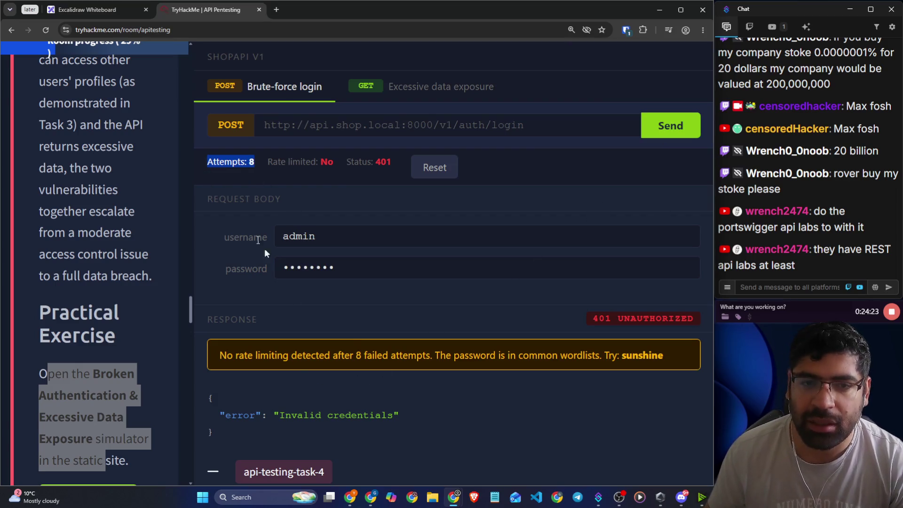
{"action": "left_click_drag", "start_coordinate": [209, 356], "coordinate": [543, 381]}
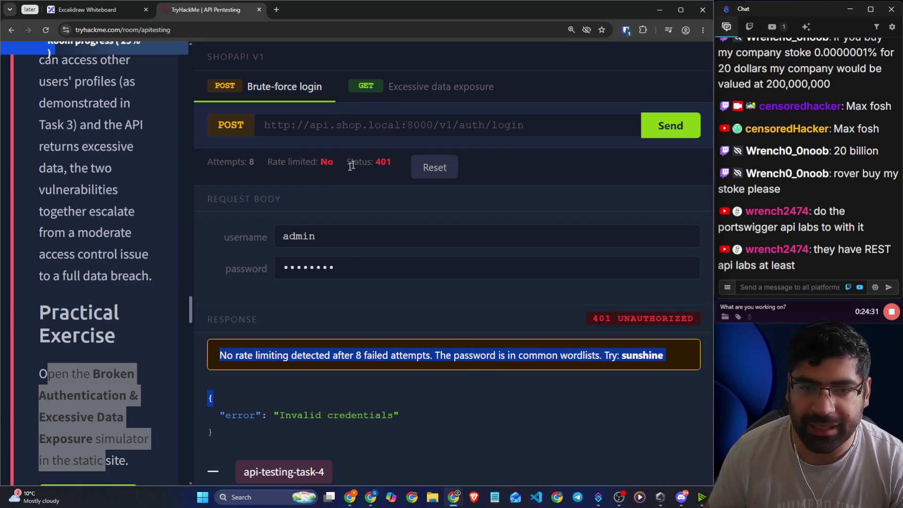
{"action": "left_click_drag", "start_coordinate": [351, 265], "coordinate": [270, 270]}
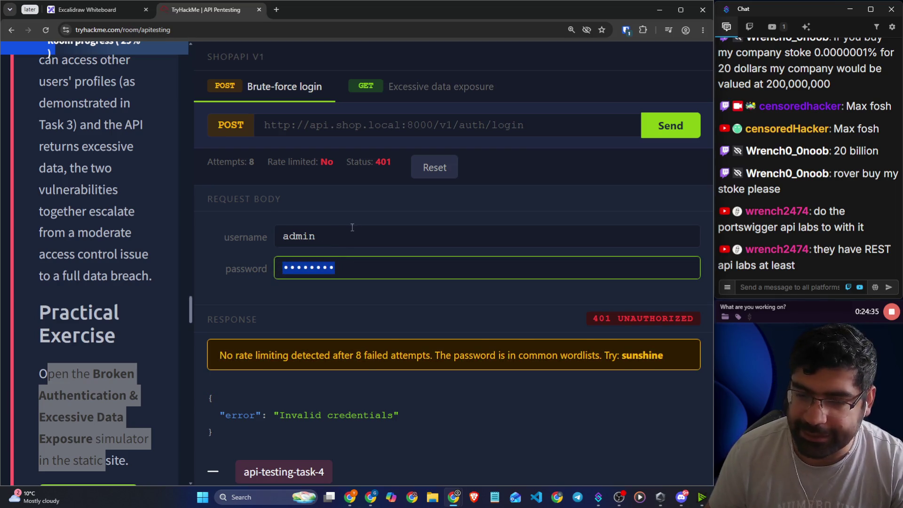
{"action": "left_click", "coordinate": [411, 97]}
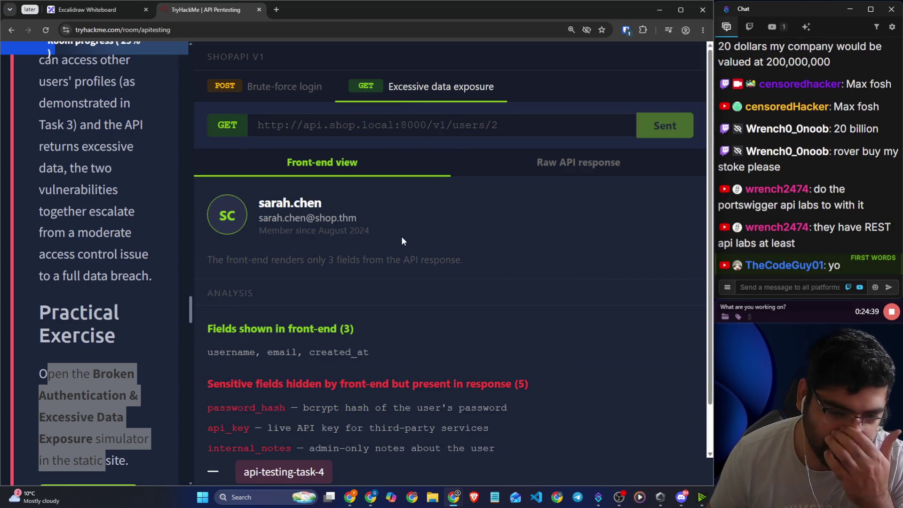
{"action": "scroll", "coordinate": [350, 223], "scroll_direction": "down", "scroll_amount": 1}
{"action": "scroll", "coordinate": [350, 223], "scroll_direction": "down", "scroll_amount": 1}
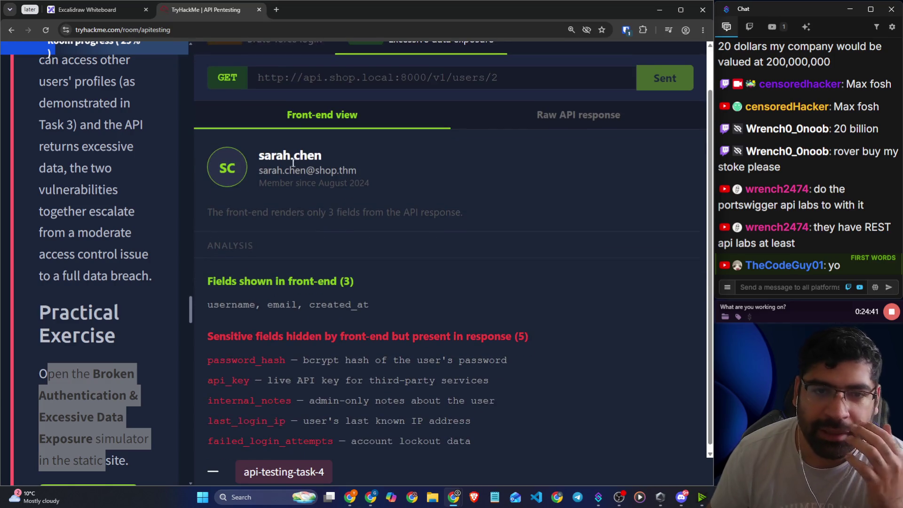
Step: Read the front-end profile view notes: shop.thm email and the three fields rendered to users
{"action": "left_click_drag", "start_coordinate": [315, 171], "coordinate": [354, 171]}
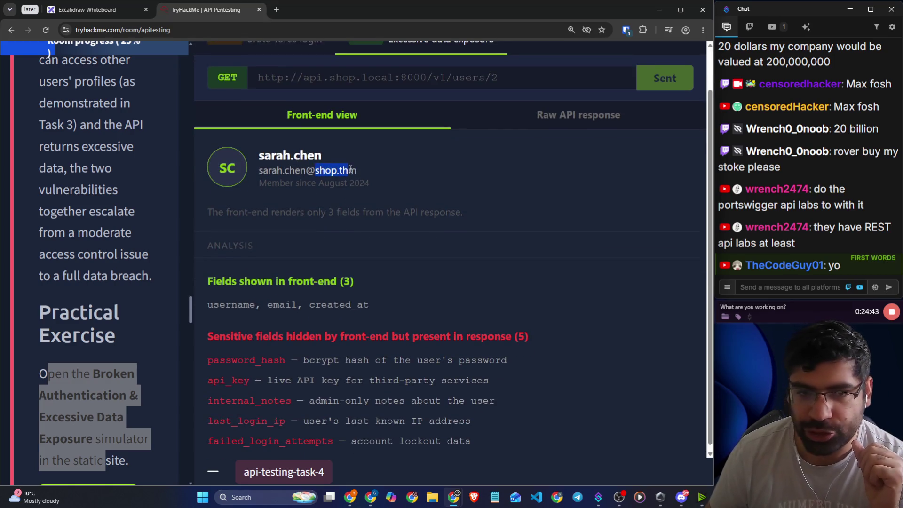
{"action": "left_click", "coordinate": [364, 175]}
{"action": "left_click_drag", "start_coordinate": [245, 211], "coordinate": [465, 211]}
{"action": "scroll", "coordinate": [238, 239], "scroll_direction": "down", "scroll_amount": 1}
{"action": "left_click", "coordinate": [212, 279]}
{"action": "left_click_drag", "start_coordinate": [212, 279], "coordinate": [338, 276]}
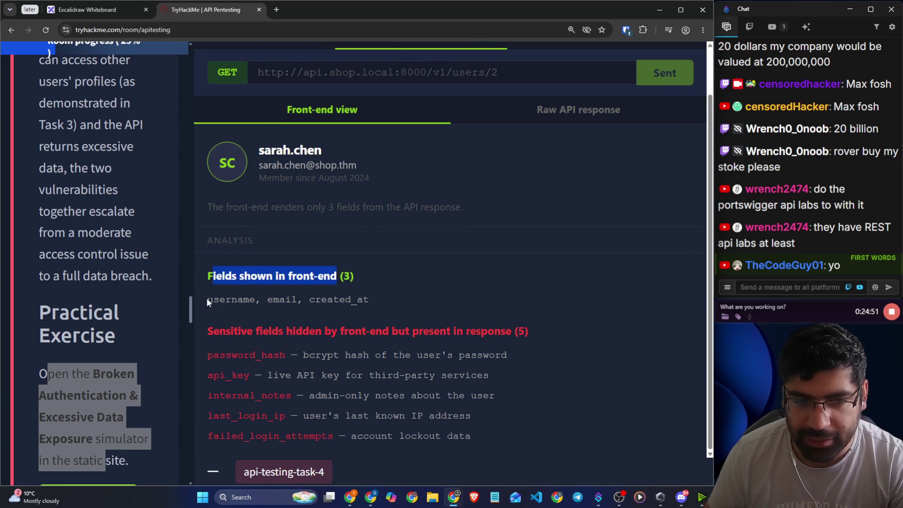
{"action": "left_click_drag", "start_coordinate": [209, 302], "coordinate": [366, 297]}
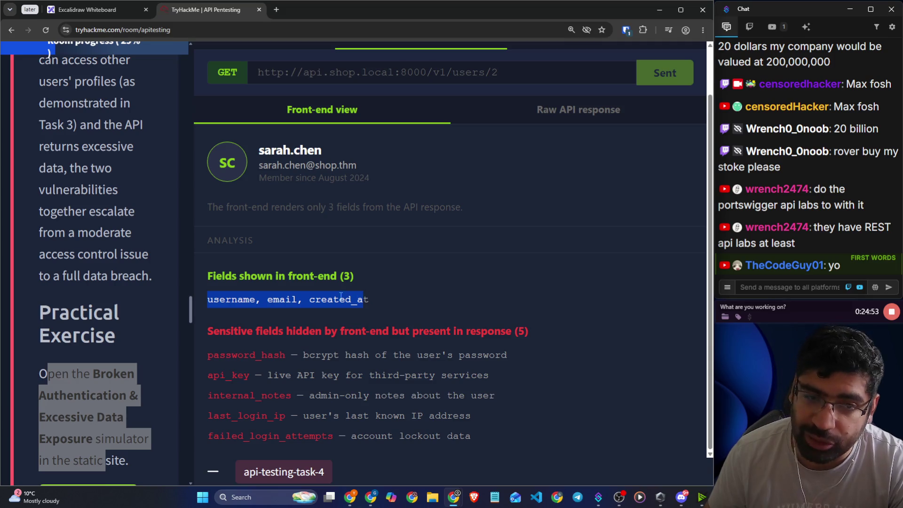
{"action": "left_click_drag", "start_coordinate": [256, 153], "coordinate": [358, 180]}
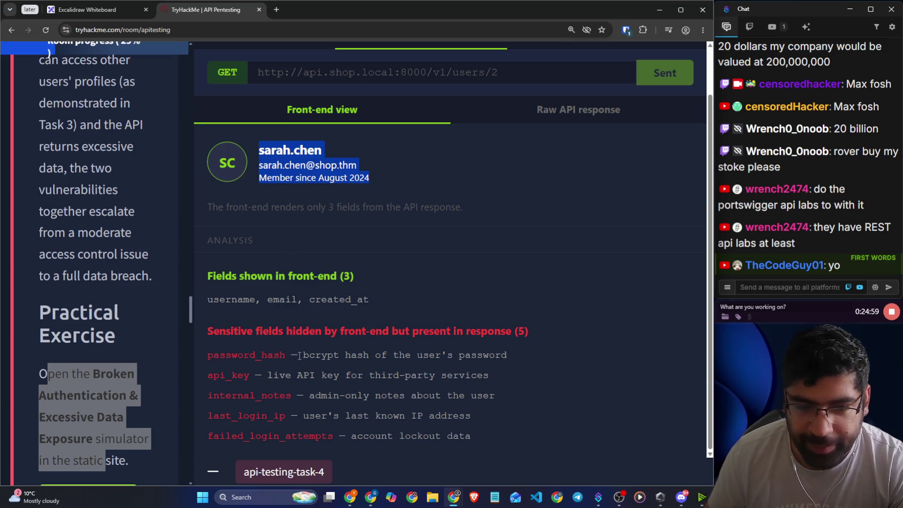
Step: Read the hidden-field descriptions: bcrypt password hash, live API key and last known IP
{"action": "left_click_drag", "start_coordinate": [299, 355], "coordinate": [503, 358]}
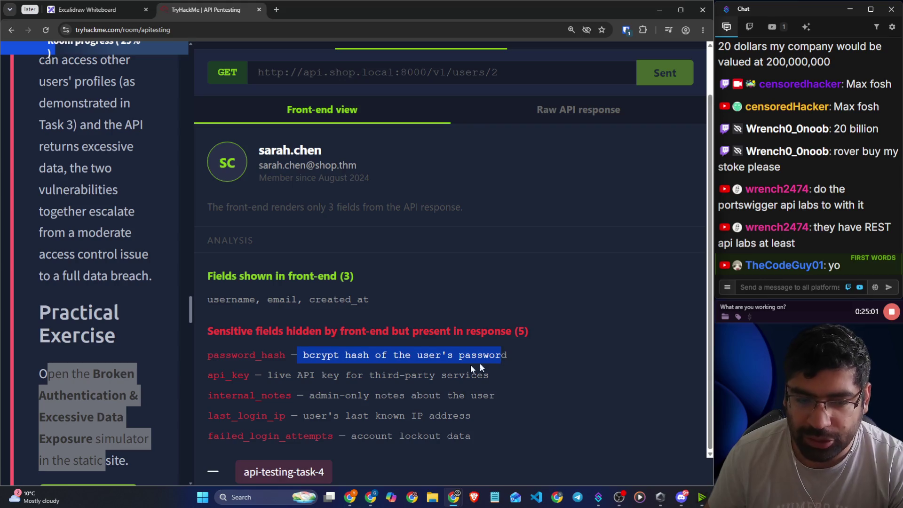
{"action": "mouse_move", "coordinate": [265, 379]}
{"action": "left_mouse_down"}
{"action": "mouse_move", "coordinate": [347, 379]}
{"action": "mouse_move", "coordinate": [356, 396]}
{"action": "left_mouse_up"}
{"action": "left_click_drag", "start_coordinate": [304, 415], "coordinate": [406, 417]}
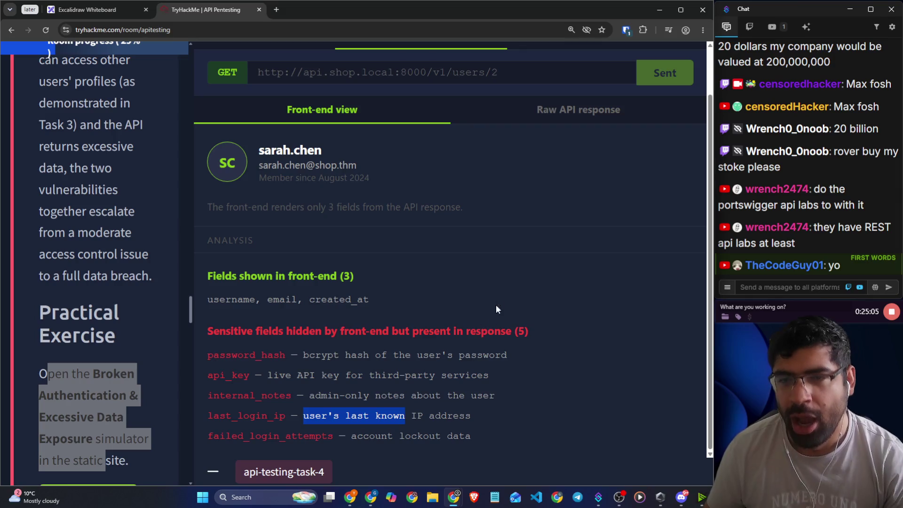
{"action": "left_click", "coordinate": [570, 111]}
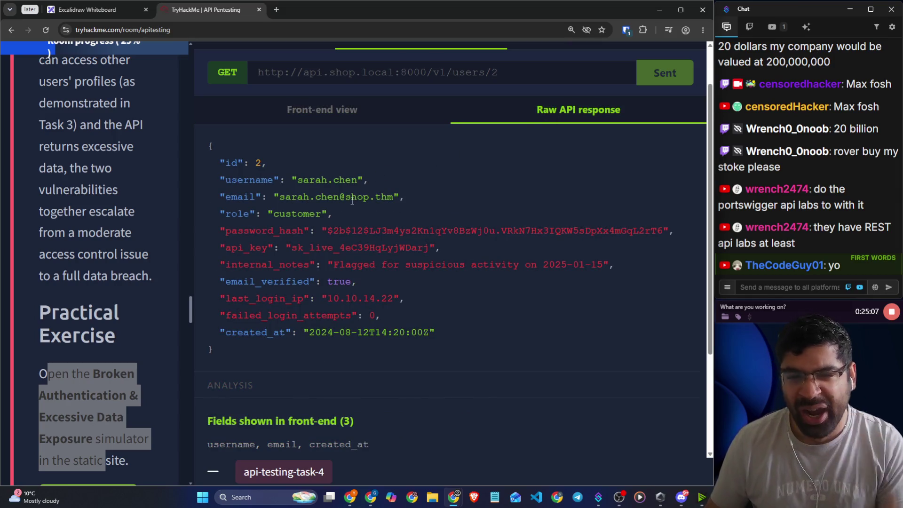
{"action": "left_click_drag", "start_coordinate": [327, 231], "coordinate": [664, 231]}
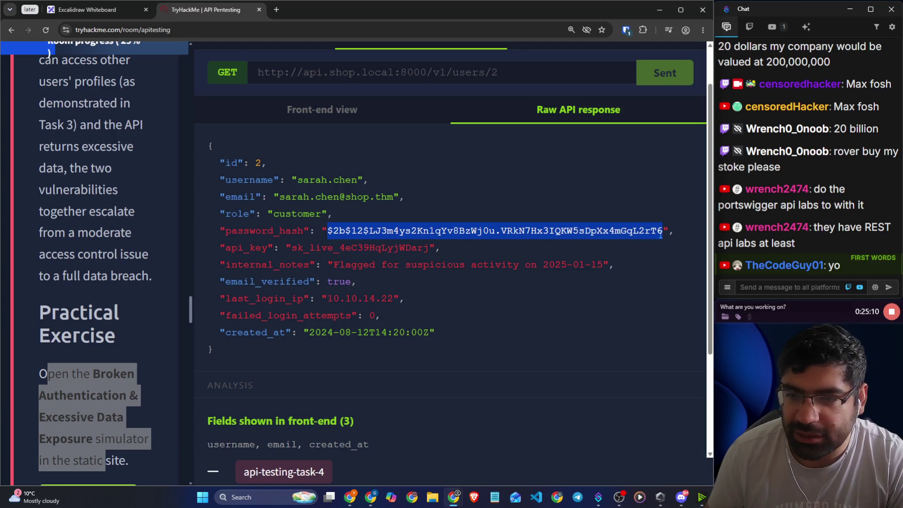
{"action": "left_click", "coordinate": [342, 263]}
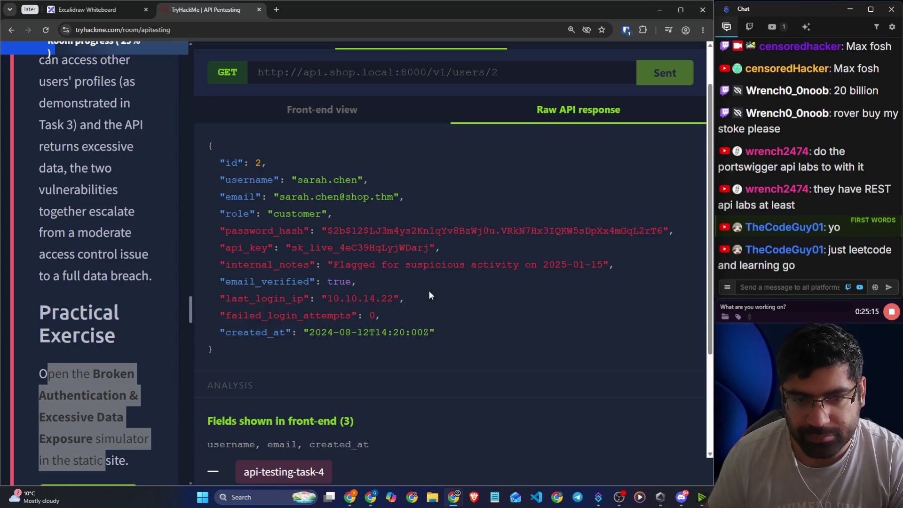
{"action": "scroll", "coordinate": [237, 308], "scroll_direction": "down", "scroll_amount": 2}
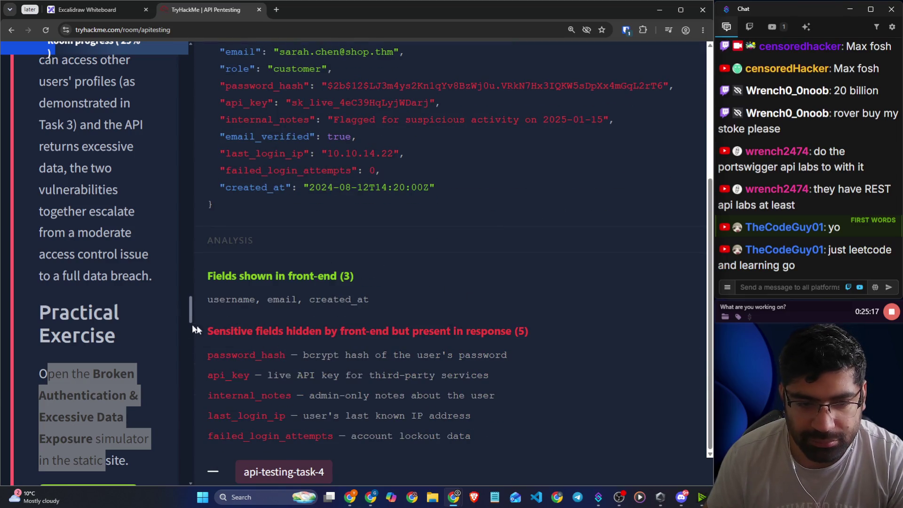
Step: Close the simulator and read the login endpoint, password and 401 Unauthorized instructions
{"action": "left_click", "coordinate": [218, 468]}
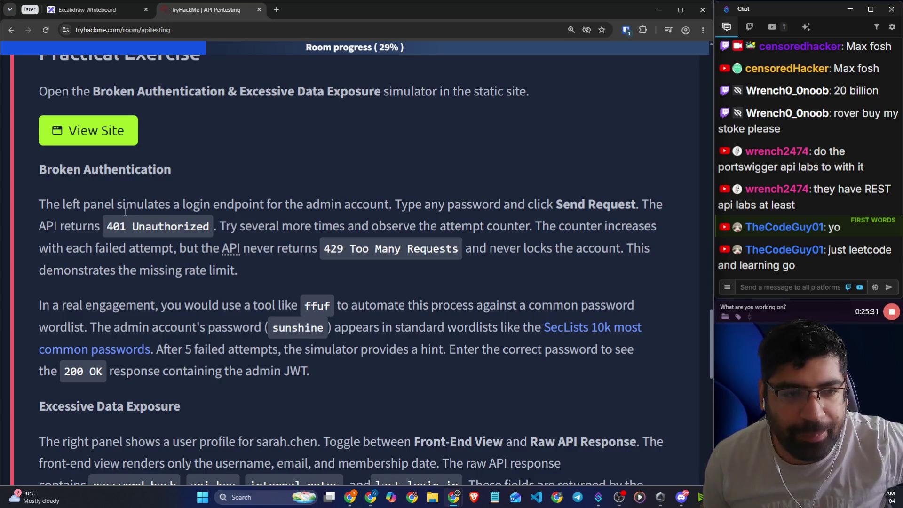
{"action": "left_click_drag", "start_coordinate": [235, 204], "coordinate": [455, 204]}
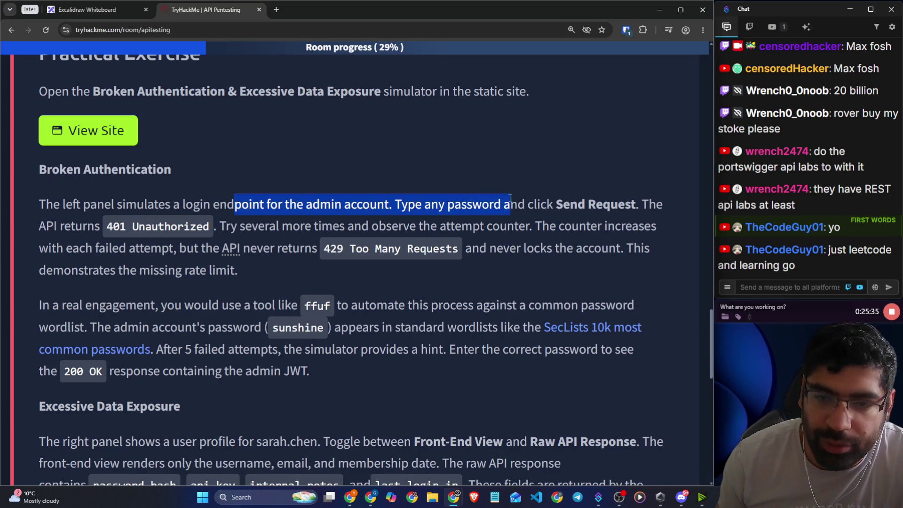
{"action": "mouse_move", "coordinate": [455, 204]}
{"action": "left_mouse_down"}
{"action": "mouse_move", "coordinate": [640, 204]}
{"action": "mouse_move", "coordinate": [670, 213]}
{"action": "left_mouse_up"}
{"action": "left_click_drag", "start_coordinate": [104, 227], "coordinate": [129, 227]}
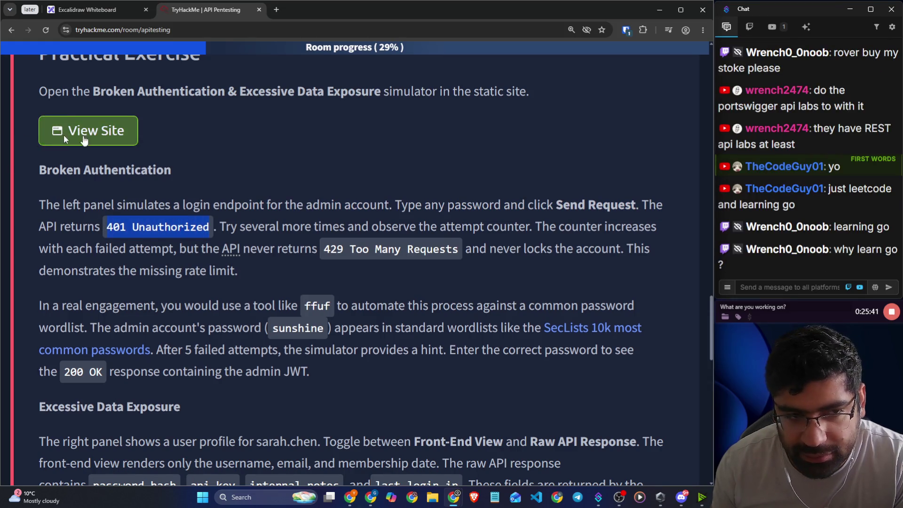
Step: Reopen the Broken Authentication simulator and send an admin login attempt returning 401 Unauthorized
{"action": "left_click", "coordinate": [57, 131]}
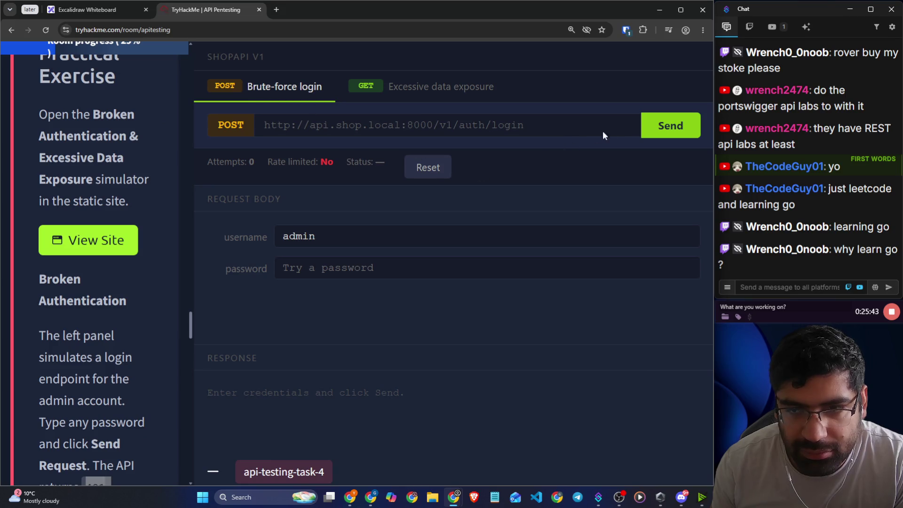
{"action": "left_click", "coordinate": [653, 127]}
{"action": "left_click_drag", "start_coordinate": [591, 340], "coordinate": [688, 341]}
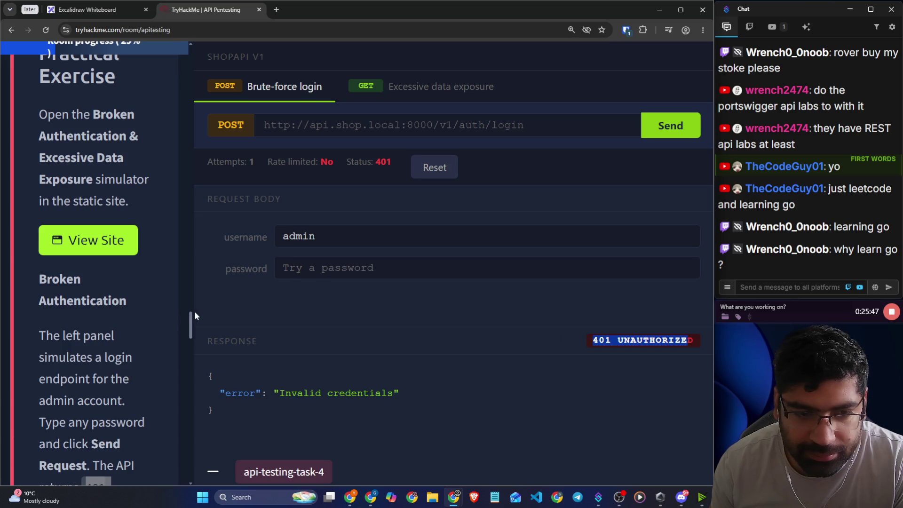
{"action": "scroll", "coordinate": [190, 317], "scroll_direction": "down", "scroll_amount": 1}
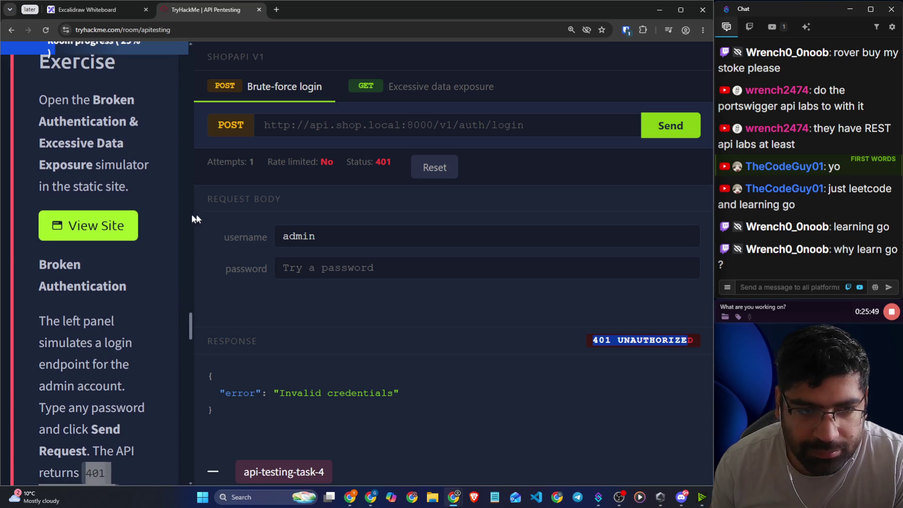
{"action": "scroll", "coordinate": [191, 214], "scroll_direction": "up", "scroll_amount": 5}
{"action": "left_click_drag", "start_coordinate": [191, 214], "coordinate": [630, 243]}
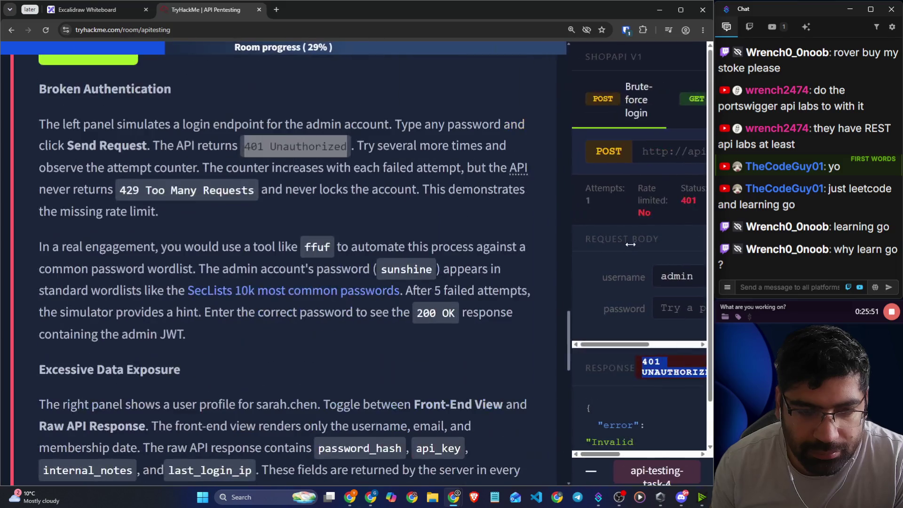
{"action": "scroll", "coordinate": [287, 244], "scroll_direction": "up", "scroll_amount": 3}
{"action": "left_click_drag", "start_coordinate": [357, 193], "coordinate": [481, 194]}
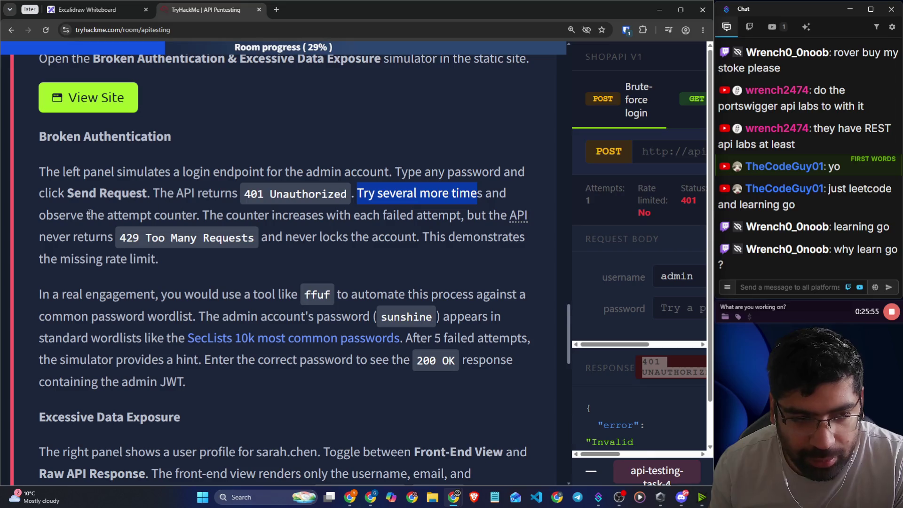
{"action": "mouse_move", "coordinate": [75, 215]}
{"action": "left_mouse_down"}
{"action": "mouse_move", "coordinate": [549, 222]}
{"action": "mouse_move", "coordinate": [591, 202]}
{"action": "left_mouse_up"}
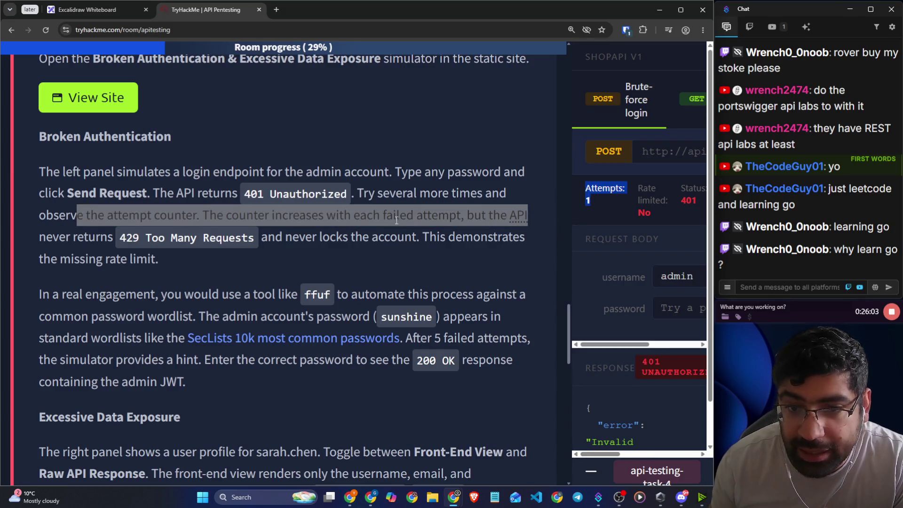
{"action": "left_click", "coordinate": [305, 230]}
{"action": "left_click_drag", "start_coordinate": [47, 237], "coordinate": [138, 239]}
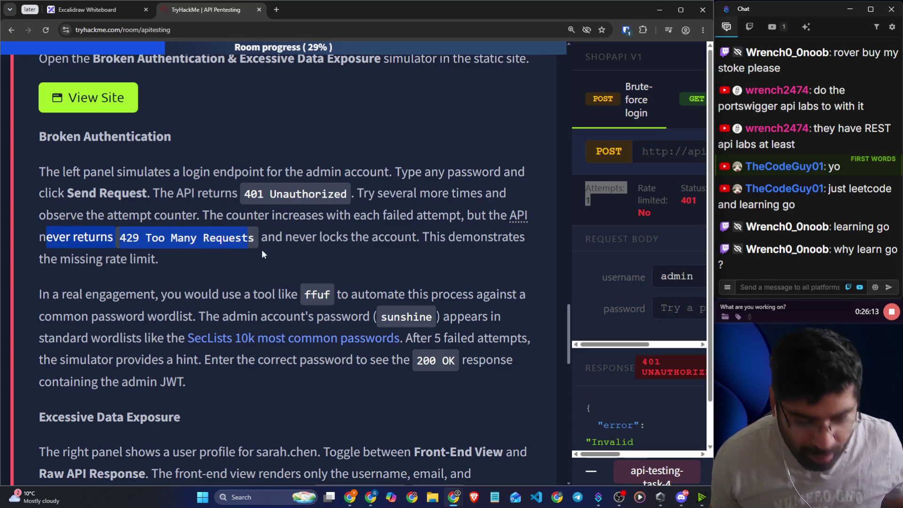
{"action": "left_click", "coordinate": [277, 255]}
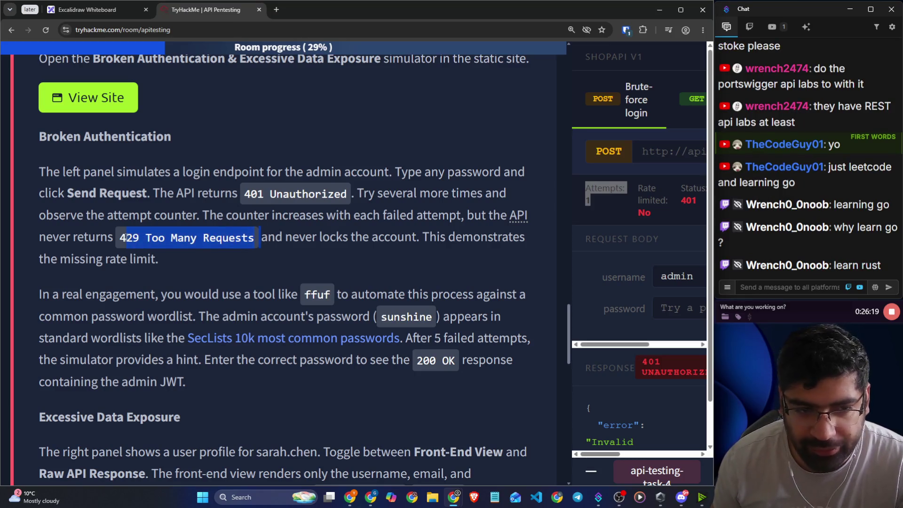
{"action": "left_click_drag", "start_coordinate": [408, 242], "coordinate": [524, 242]}
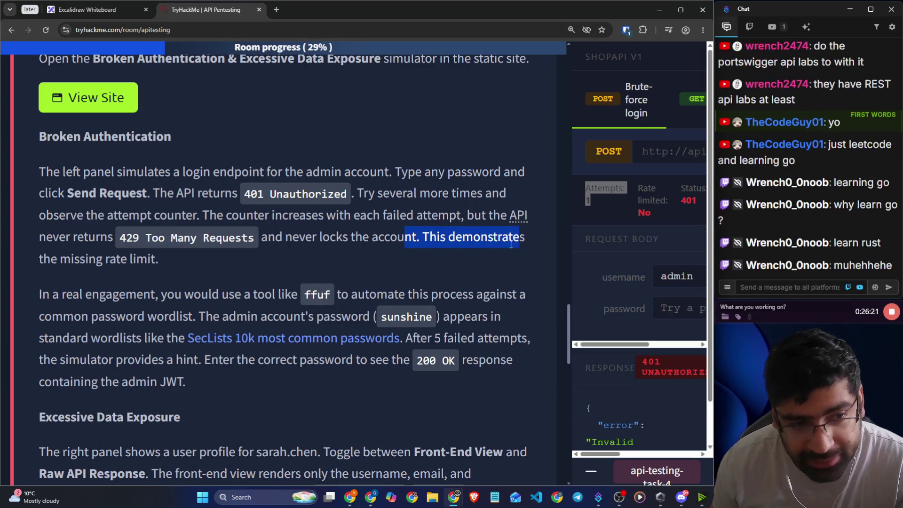
{"action": "scroll", "coordinate": [104, 263], "scroll_direction": "down", "scroll_amount": 3}
{"action": "mouse_move", "coordinate": [38, 106]}
{"action": "left_mouse_down"}
{"action": "mouse_move", "coordinate": [236, 106]}
{"action": "mouse_move", "coordinate": [385, 126]}
{"action": "mouse_move", "coordinate": [455, 106]}
{"action": "mouse_move", "coordinate": [497, 105]}
{"action": "left_mouse_up"}
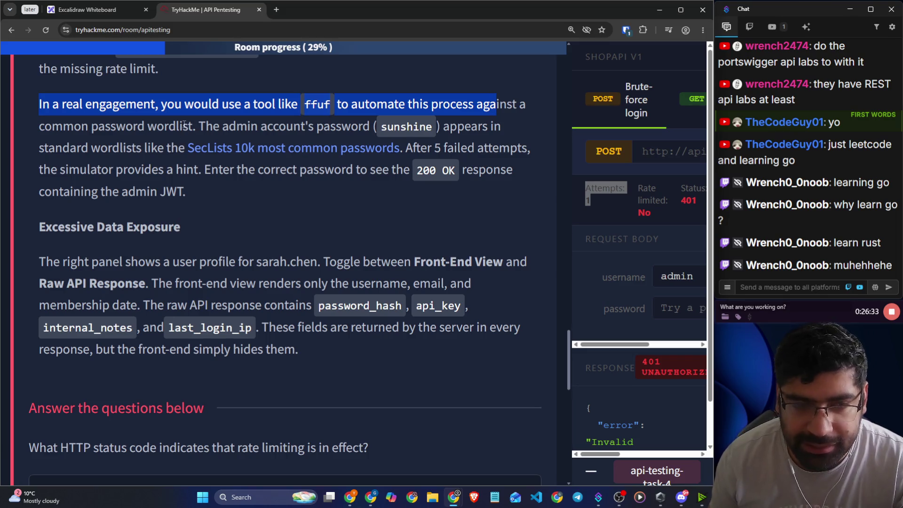
{"action": "left_click_drag", "start_coordinate": [223, 127], "coordinate": [489, 130]}
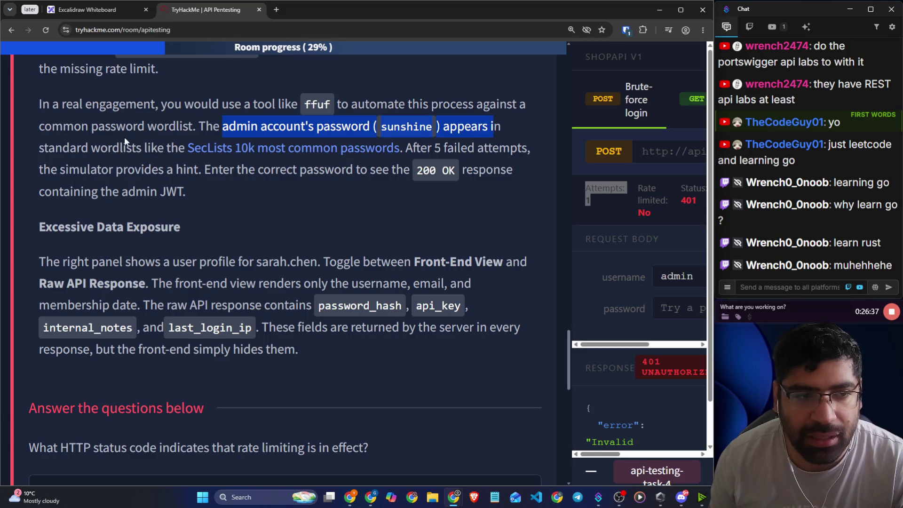
{"action": "left_click_drag", "start_coordinate": [39, 150], "coordinate": [407, 160]}
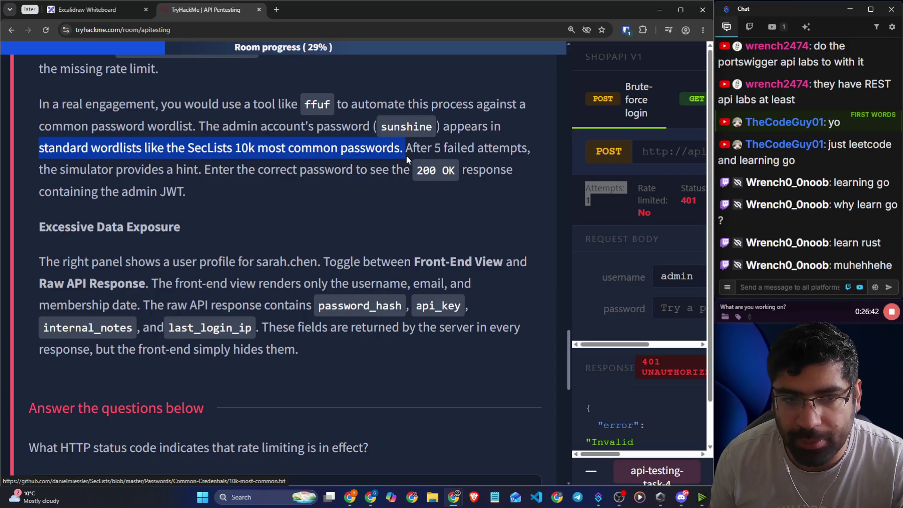
{"action": "left_click", "coordinate": [431, 149]}
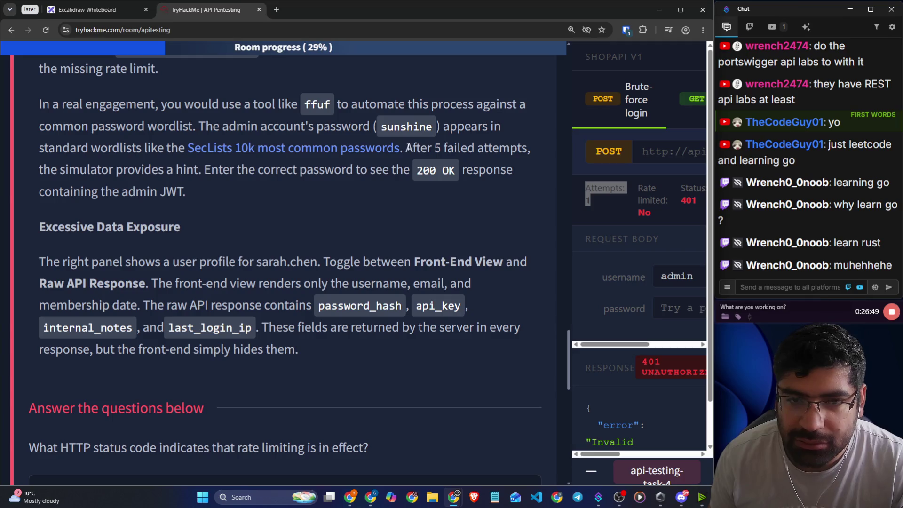
{"action": "left_click_drag", "start_coordinate": [406, 148], "coordinate": [475, 149]}
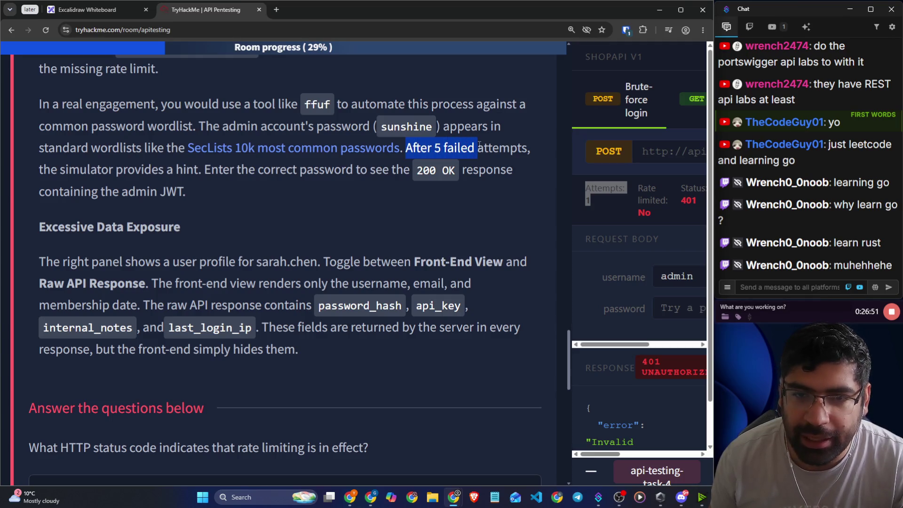
{"action": "left_click_drag", "start_coordinate": [476, 149], "coordinate": [533, 152]}
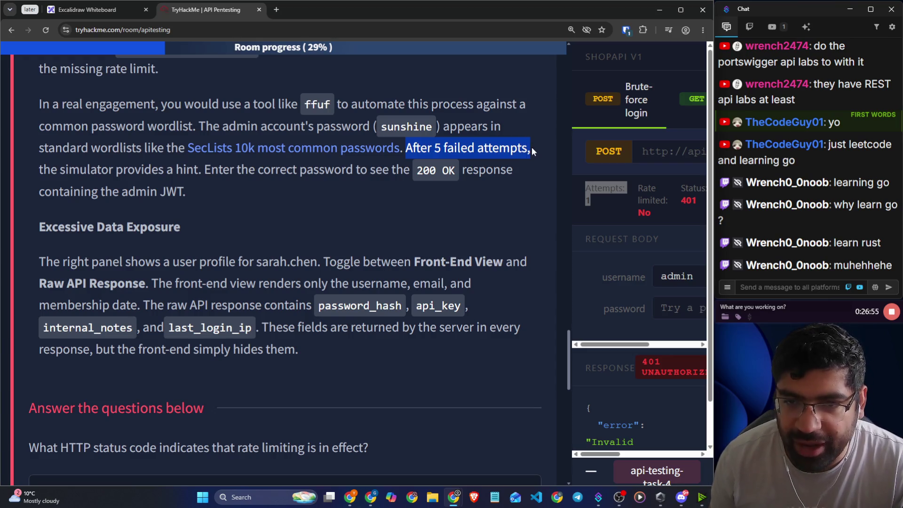
{"action": "left_click_drag", "start_coordinate": [135, 169], "coordinate": [511, 171]}
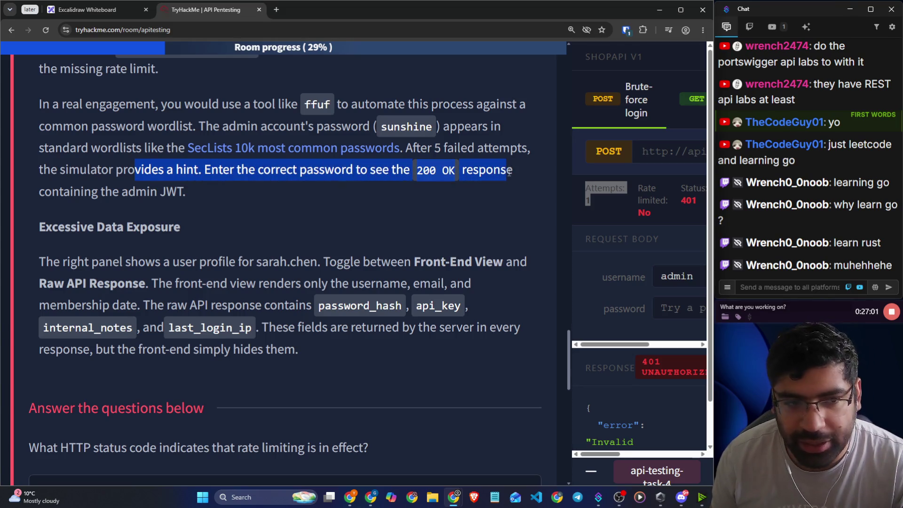
{"action": "left_click_drag", "start_coordinate": [120, 194], "coordinate": [210, 198]}
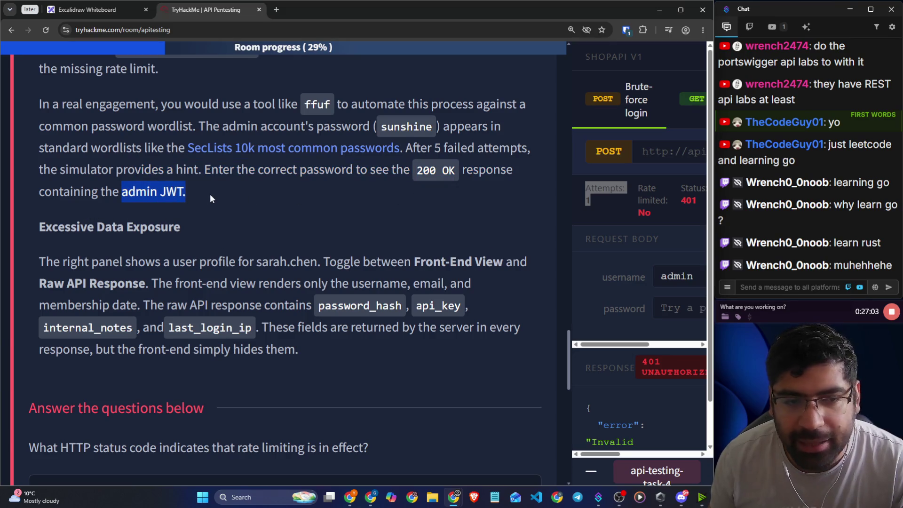
{"action": "scroll", "coordinate": [209, 198], "scroll_direction": "down", "scroll_amount": 2}
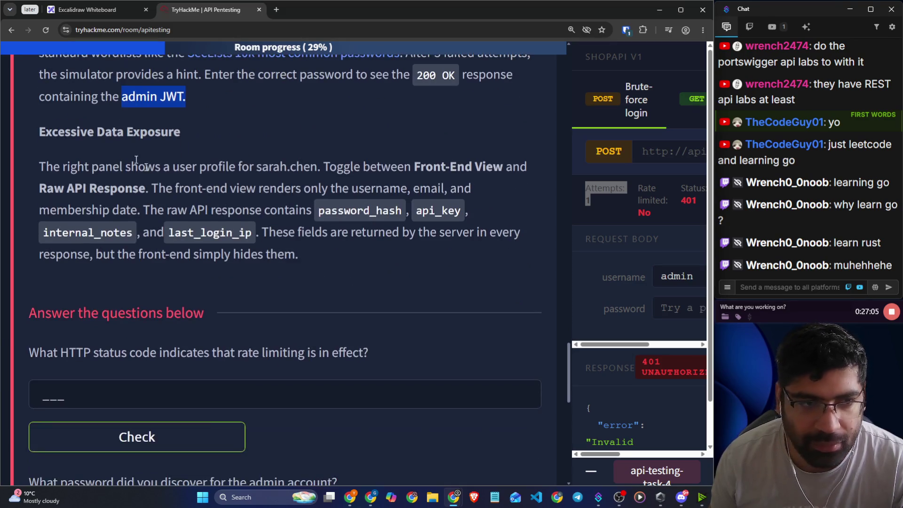
{"action": "left_click_drag", "start_coordinate": [28, 137], "coordinate": [133, 133]}
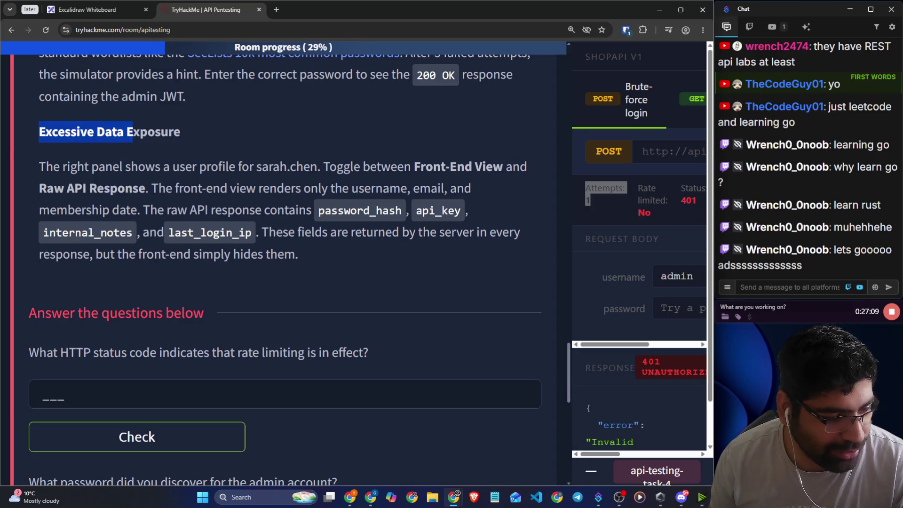
Step: Switch to the chat window and send a message, then return to the room page
{"action": "key", "text": "alt+Tab"}
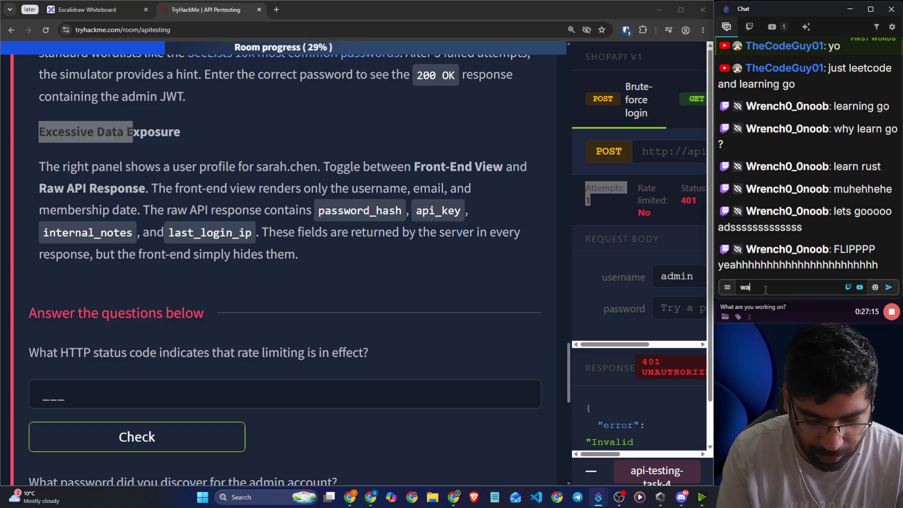
{"action": "type", "text": "want to me to pause"}
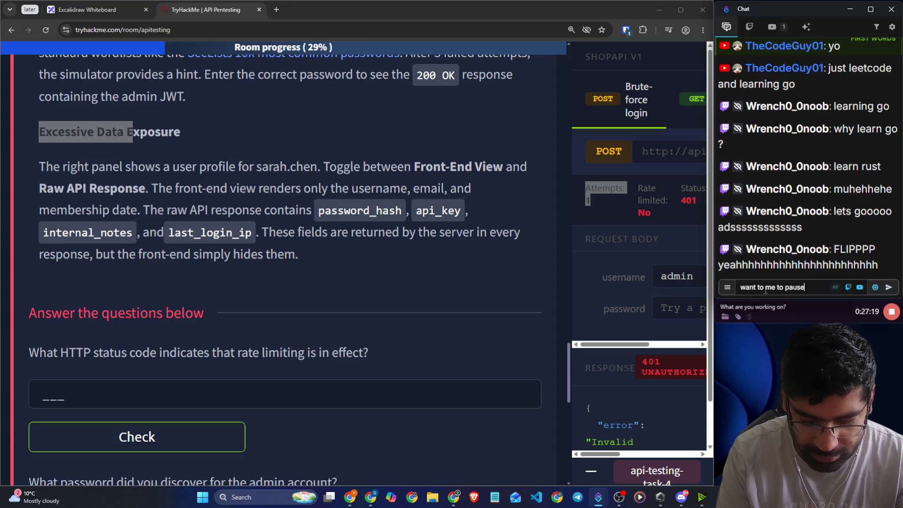
{"action": "type", "text": "?"}
{"action": "key", "text": "Return"}
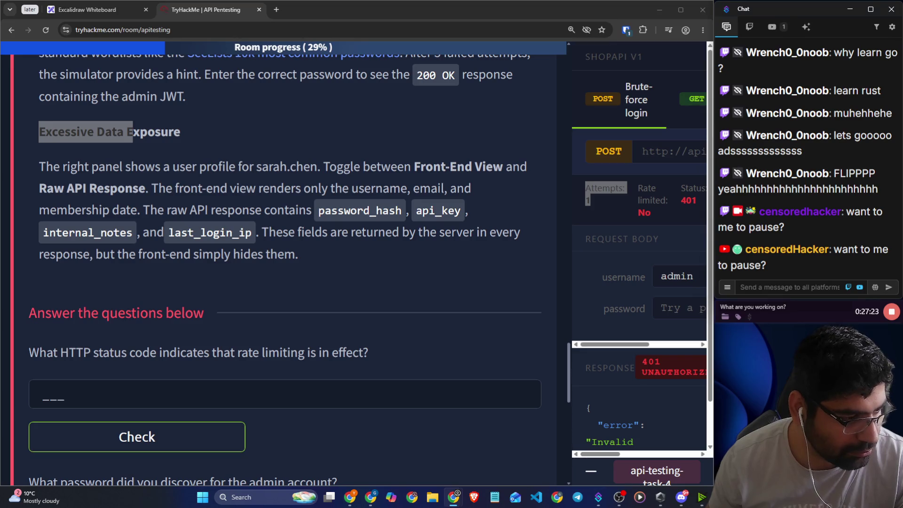
{"action": "left_click", "coordinate": [134, 179]}
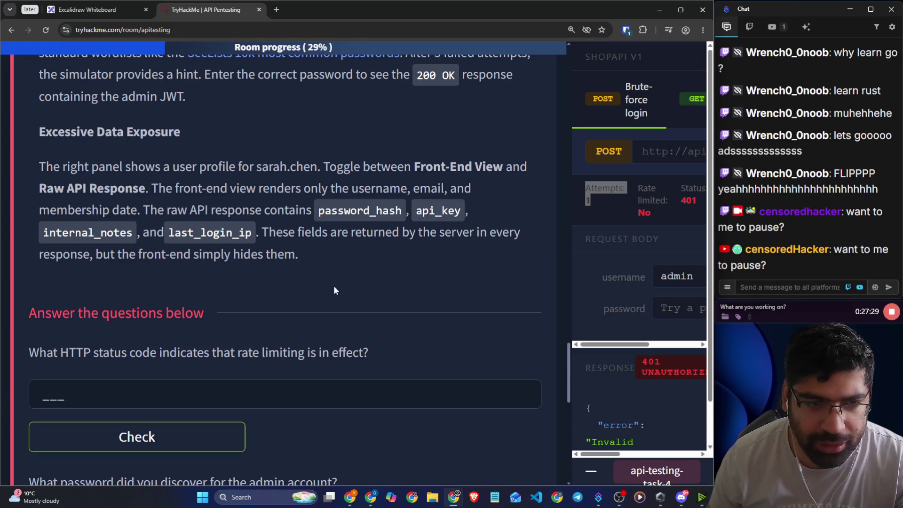
Step: Send the replies 'no u want me to pause the content' and 'not ads', then refocus the room
{"action": "left_click", "coordinate": [816, 289]}
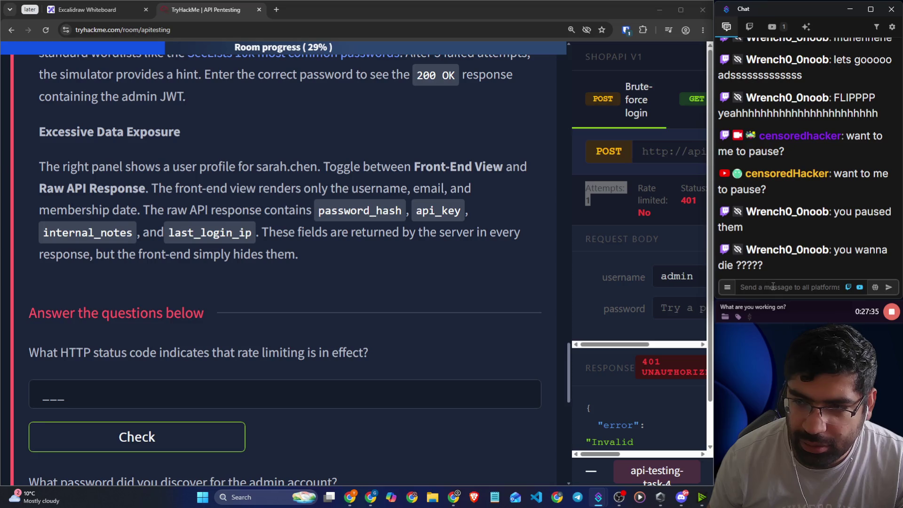
{"action": "type", "text": "no u"}
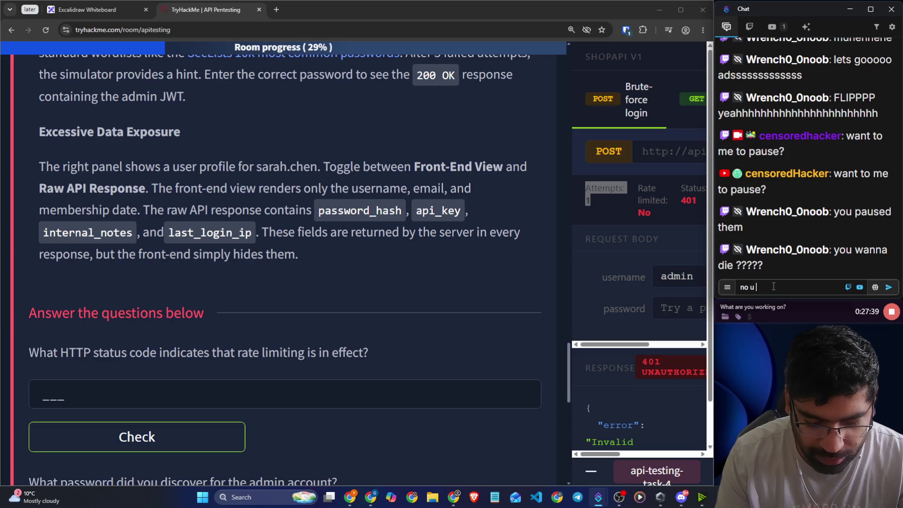
{"action": "type", "text": "nt me to p"}
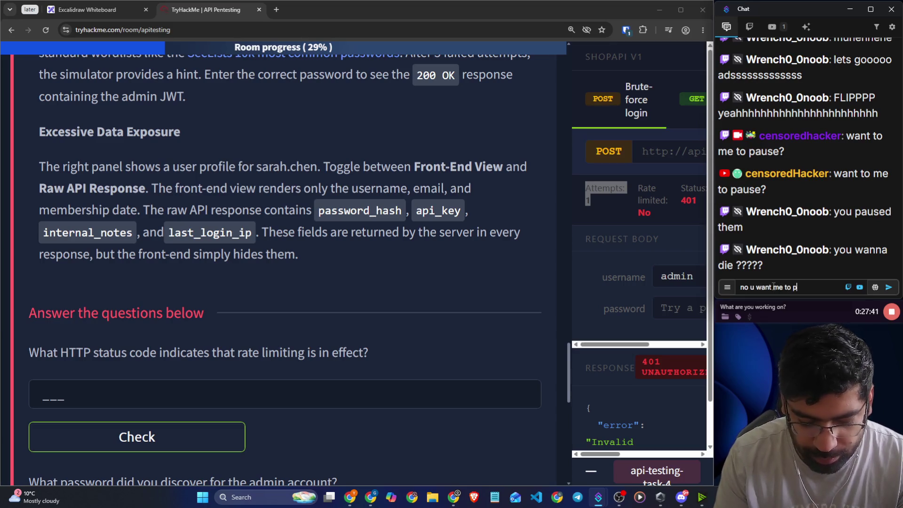
{"action": "type", "text": " the "}
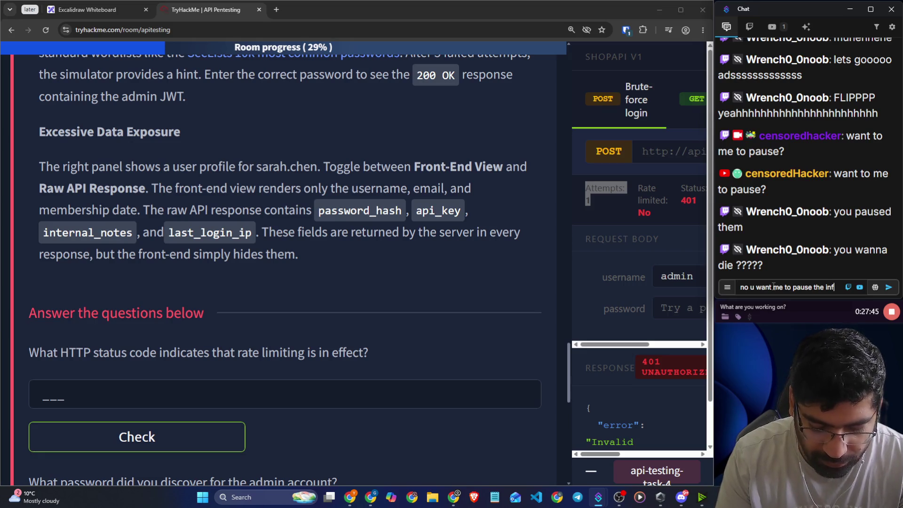
{"action": "type", "text": "content"}
{"action": "key", "text": "Return"}
{"action": "type", "text": "not"}
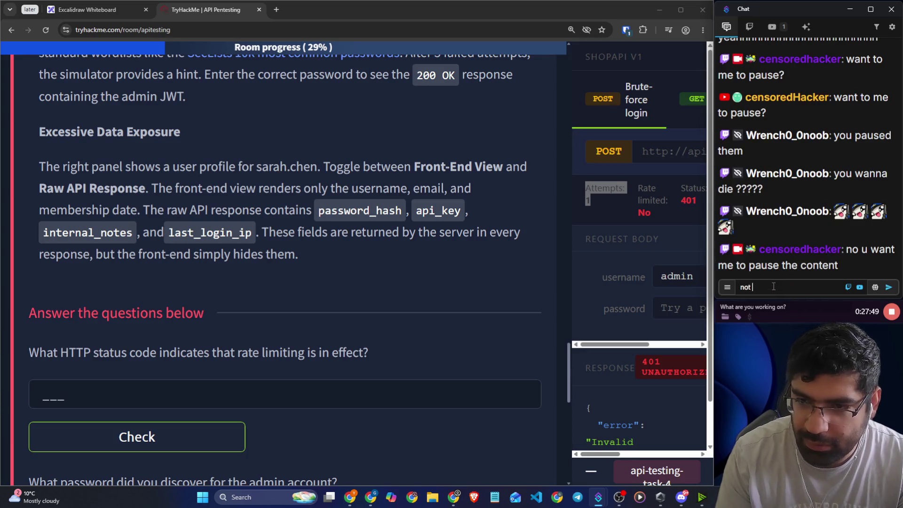
{"action": "type", "text": " ads"}
{"action": "key", "text": "Return"}
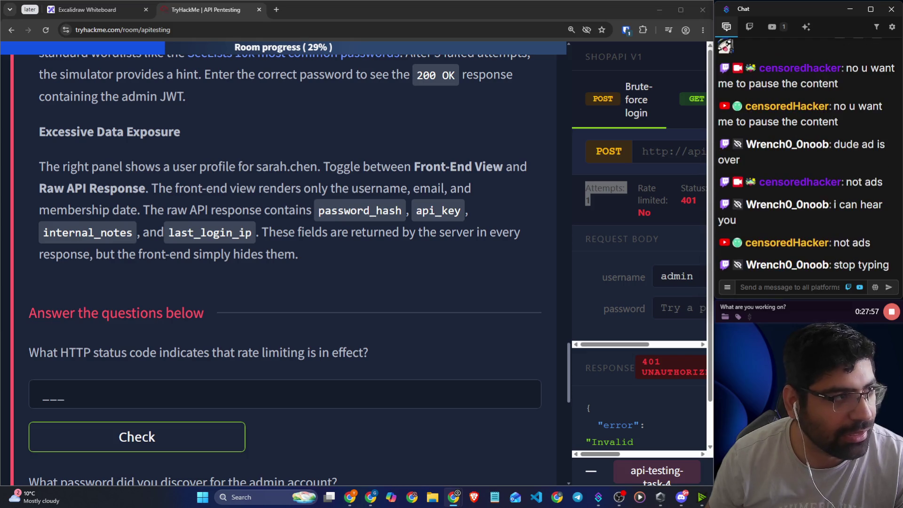
{"action": "left_click", "coordinate": [340, 300]}
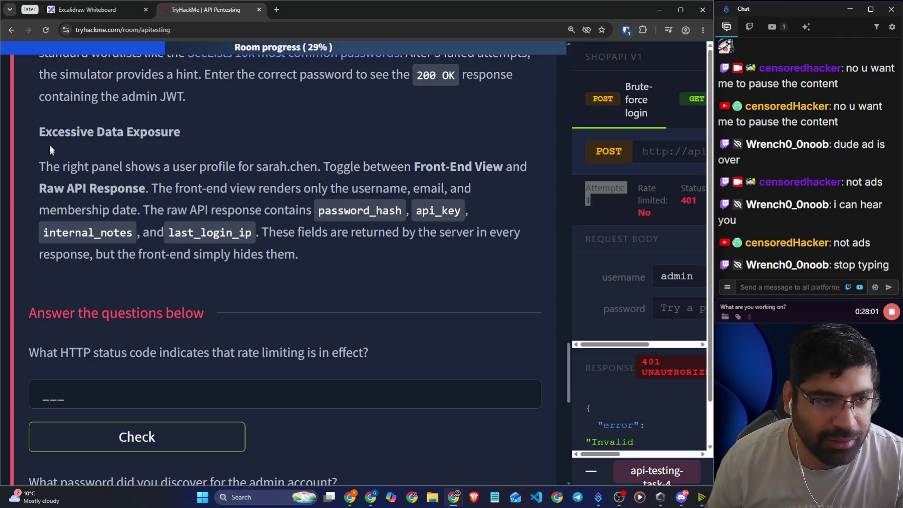
{"action": "left_click_drag", "start_coordinate": [40, 134], "coordinate": [180, 133]}
{"action": "left_click_drag", "start_coordinate": [63, 167], "coordinate": [316, 169]}
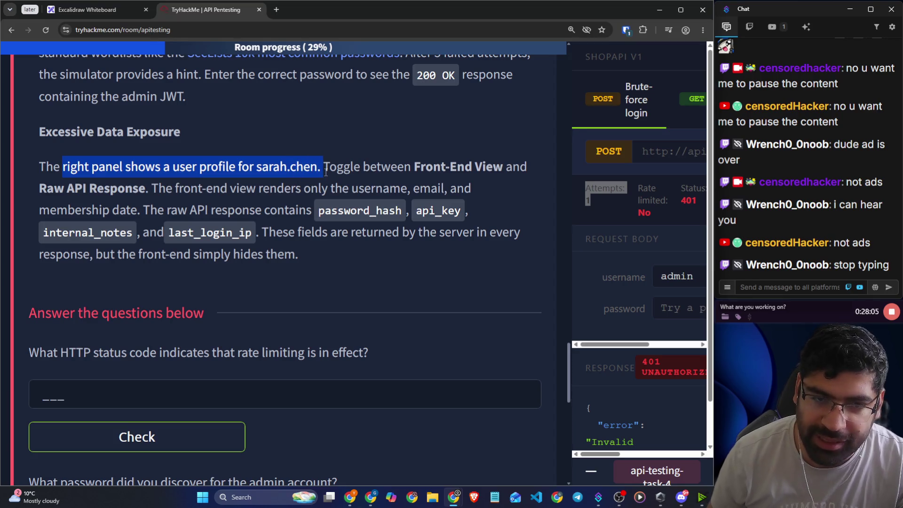
{"action": "left_click_drag", "start_coordinate": [316, 169], "coordinate": [480, 169]}
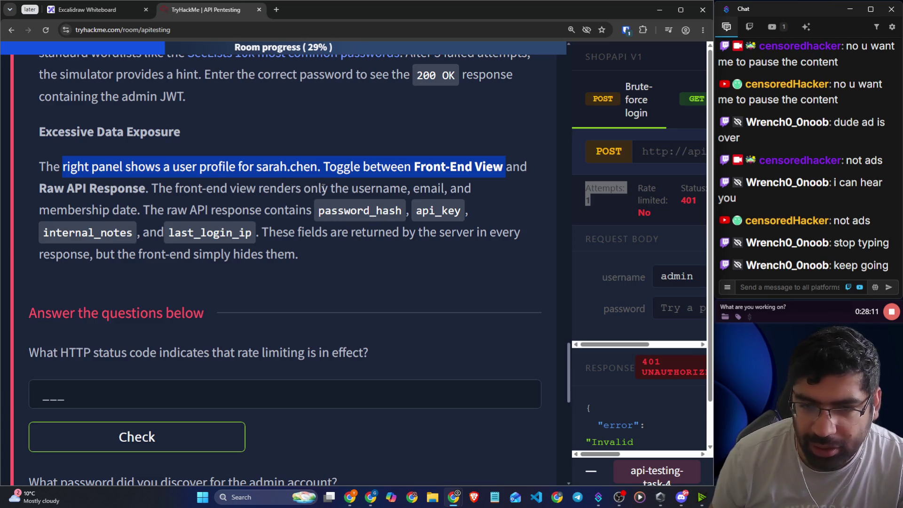
{"action": "left_click", "coordinate": [257, 185]}
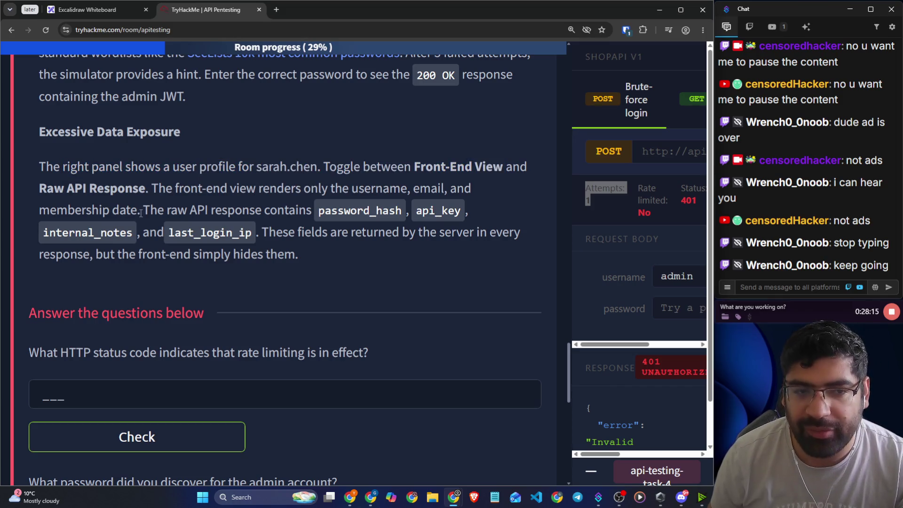
{"action": "left_click_drag", "start_coordinate": [139, 213], "coordinate": [466, 219]}
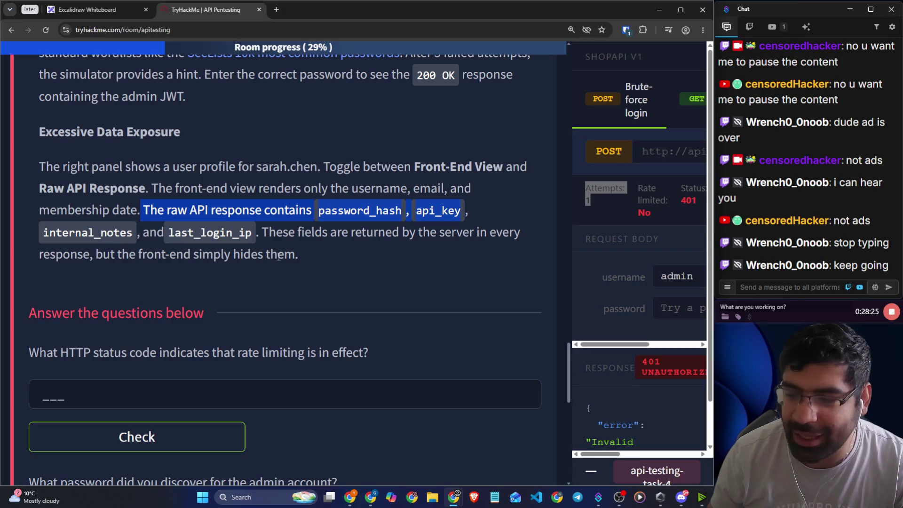
{"action": "left_click_drag", "start_coordinate": [304, 255], "coordinate": [271, 242]}
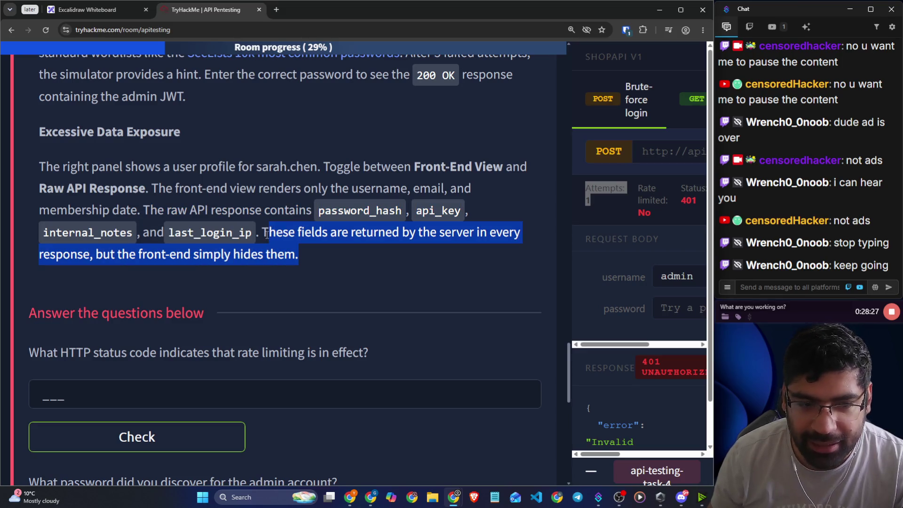
{"action": "scroll", "coordinate": [253, 240], "scroll_direction": "down", "scroll_amount": 2}
{"action": "scroll", "coordinate": [258, 242], "scroll_direction": "down", "scroll_amount": 1}
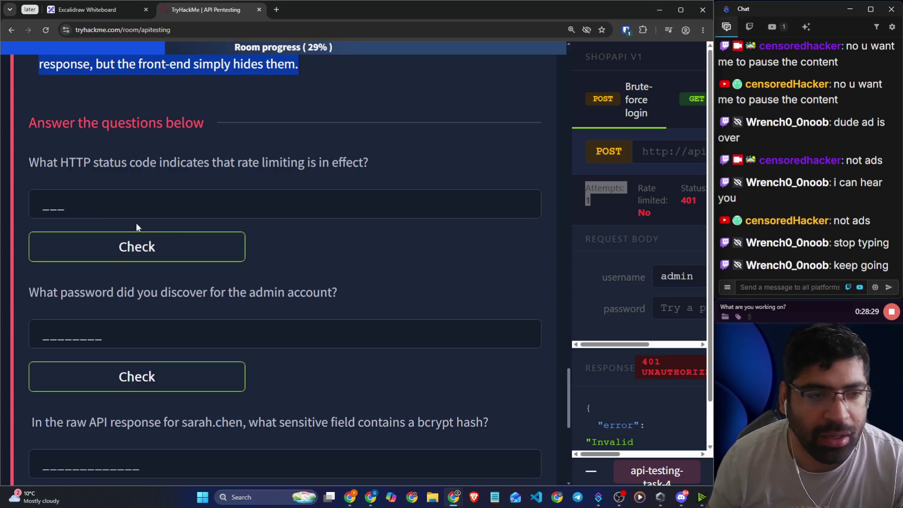
Step: Answer the rate-limiting status code question with 429
{"action": "left_click", "coordinate": [124, 206]}
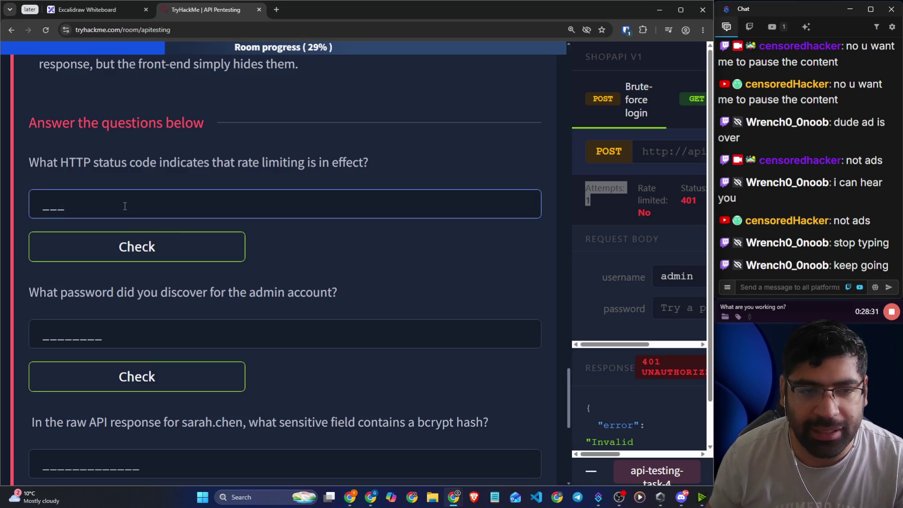
{"action": "type", "text": "429"}
{"action": "key", "text": "Return"}
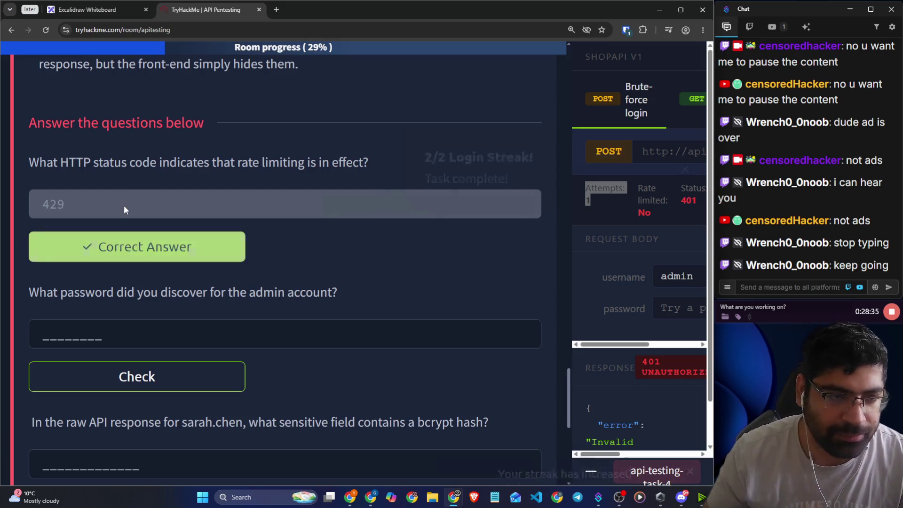
{"action": "scroll", "coordinate": [124, 210], "scroll_direction": "down", "scroll_amount": 2}
{"action": "left_click_drag", "start_coordinate": [96, 201], "coordinate": [274, 200]}
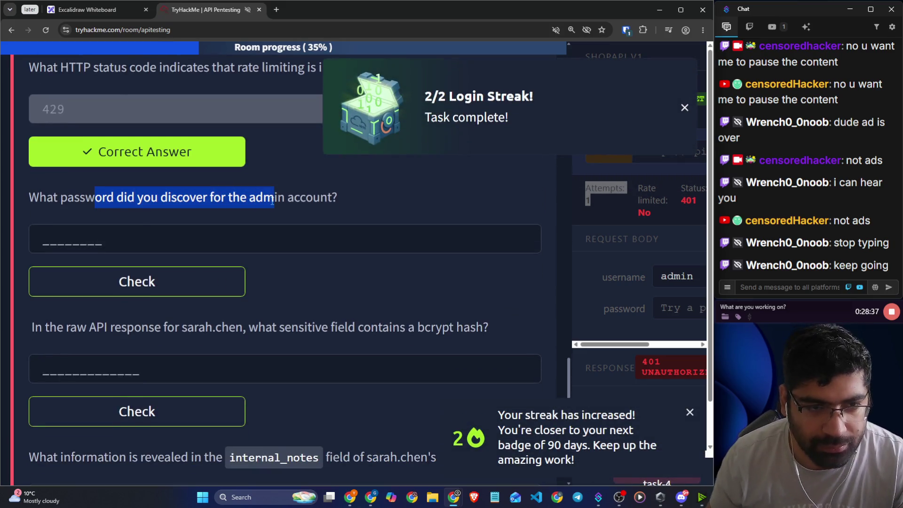
Step: Verify the admin login in the simulator and submit sunshine as the admin password
{"action": "left_click", "coordinate": [240, 238]}
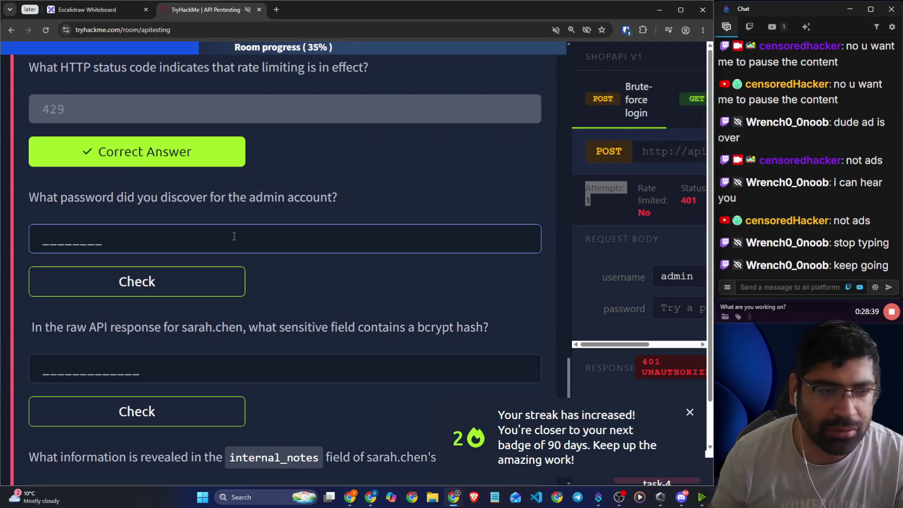
{"action": "left_click", "coordinate": [567, 265]}
{"action": "scroll", "coordinate": [570, 294], "scroll_direction": "up", "scroll_amount": 5}
{"action": "scroll", "coordinate": [459, 303], "scroll_direction": "up", "scroll_amount": 5}
{"action": "scroll", "coordinate": [352, 306], "scroll_direction": "down", "scroll_amount": 1}
{"action": "scroll", "coordinate": [379, 315], "scroll_direction": "down", "scroll_amount": 8}
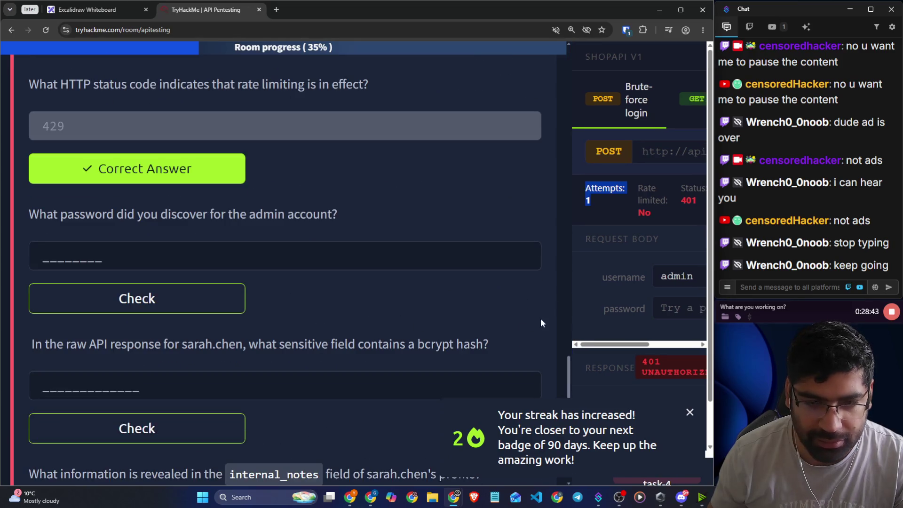
{"action": "left_click_drag", "start_coordinate": [570, 314], "coordinate": [191, 311]}
{"action": "left_click", "coordinate": [362, 268]}
{"action": "type", "text": "admin123"}
{"action": "key", "text": "Return"}
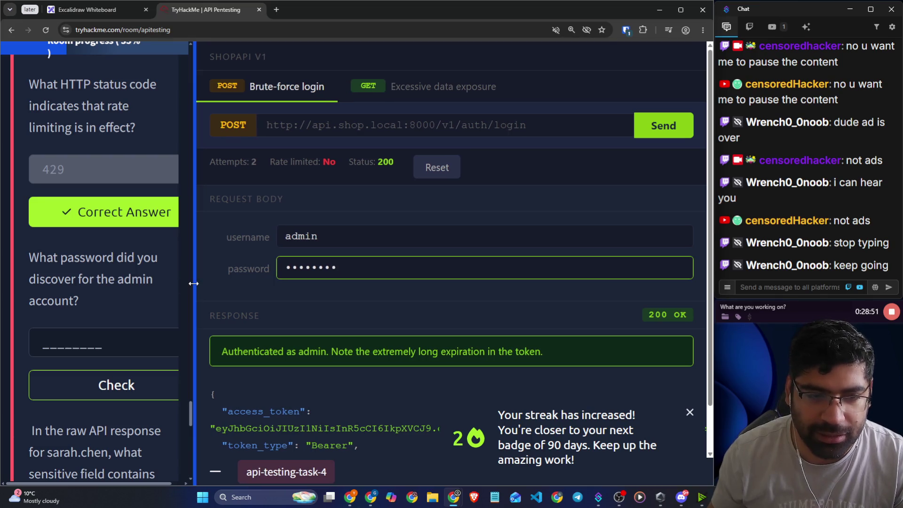
{"action": "left_click_drag", "start_coordinate": [193, 283], "coordinate": [614, 294]}
{"action": "left_click", "coordinate": [117, 255]}
{"action": "type", "text": "sunshine"}
{"action": "key", "text": "Return"}
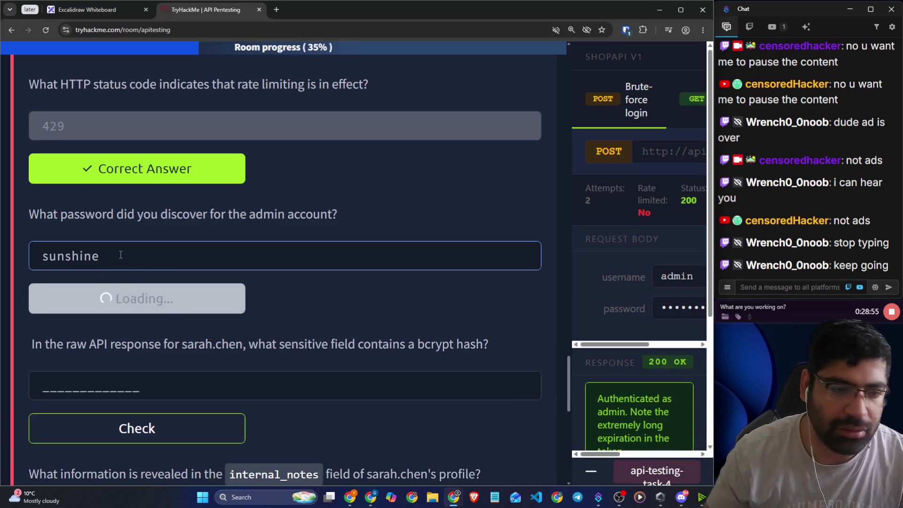
{"action": "scroll", "coordinate": [71, 255], "scroll_direction": "down", "scroll_amount": 2}
{"action": "left_click_drag", "start_coordinate": [49, 256], "coordinate": [247, 258]}
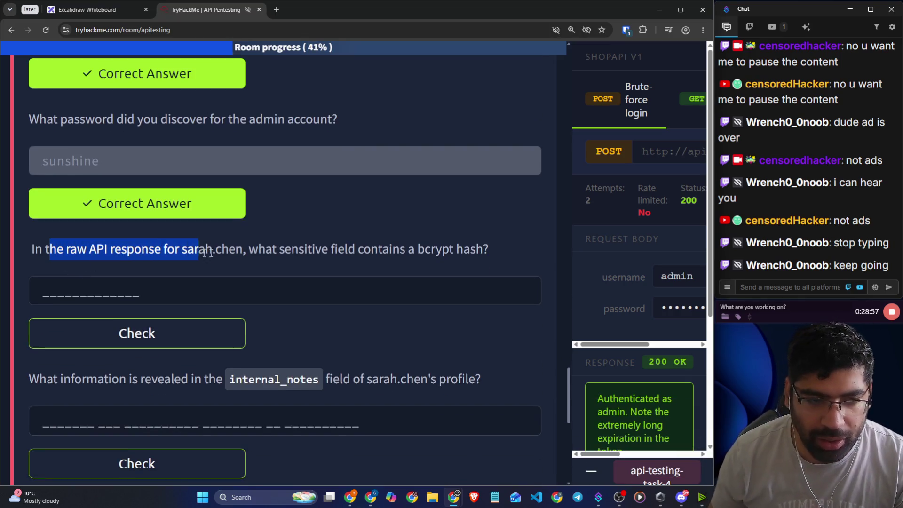
{"action": "left_click", "coordinate": [240, 295]}
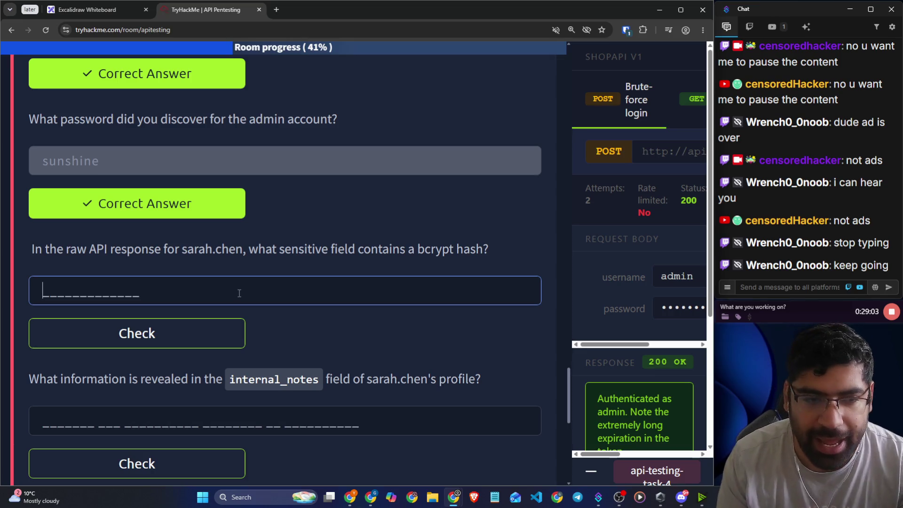
{"action": "type", "text": "pass"}
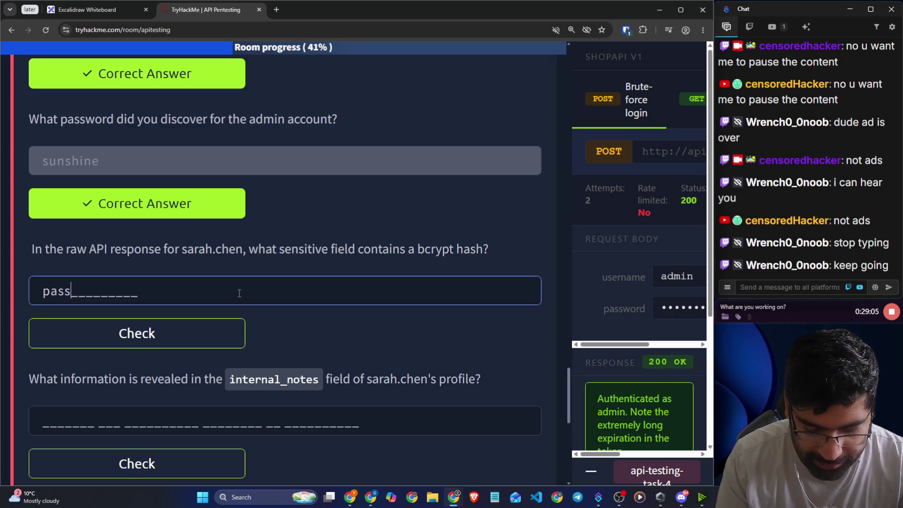
{"action": "type", "text": "_has_h"}
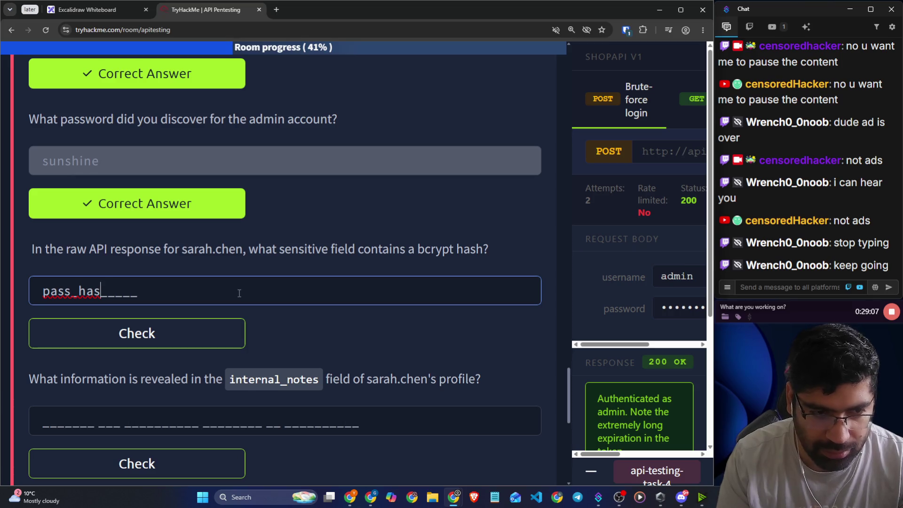
{"action": "key", "text": "BackSpace"}
{"action": "key", "text": "BackSpace"}
{"action": "key", "text": "BackSpace"}
{"action": "key", "text": "BackSpace"}
{"action": "type", "text": "word_has"}
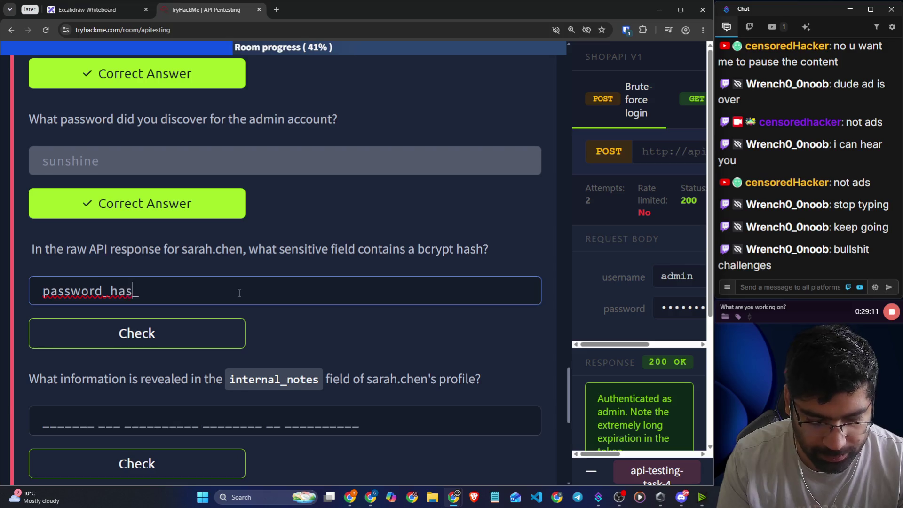
{"action": "type", "text": "h"}
{"action": "key", "text": "Return"}
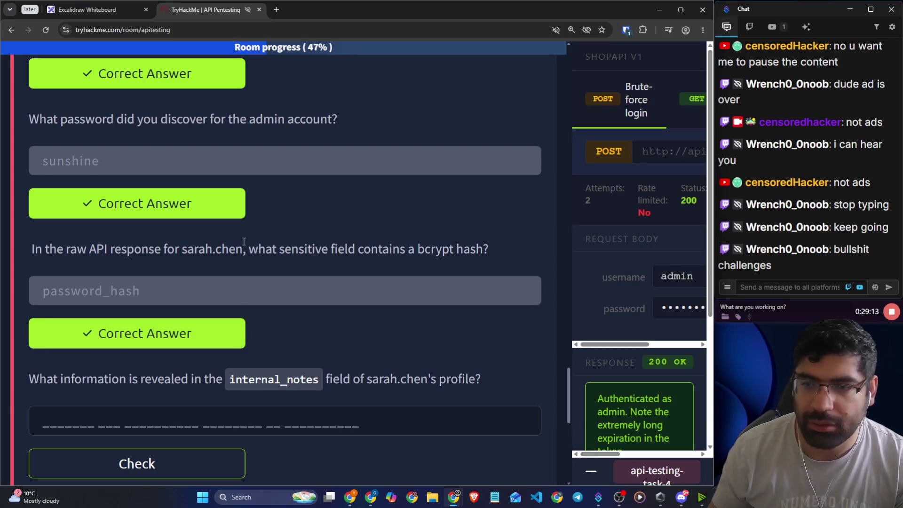
{"action": "scroll", "coordinate": [244, 241], "scroll_direction": "down", "scroll_amount": 2}
Step: Find and copy sarah.chen's internal_notes value from the excessive data exposure raw response
{"action": "left_click", "coordinate": [94, 321]}
{"action": "left_click", "coordinate": [604, 275]}
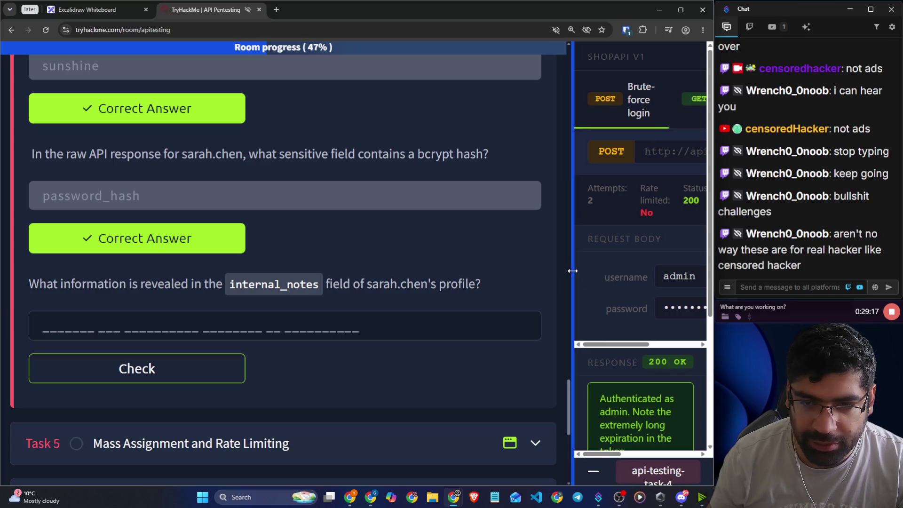
{"action": "left_click_drag", "start_coordinate": [566, 278], "coordinate": [297, 267]}
{"action": "left_click", "coordinate": [533, 89]}
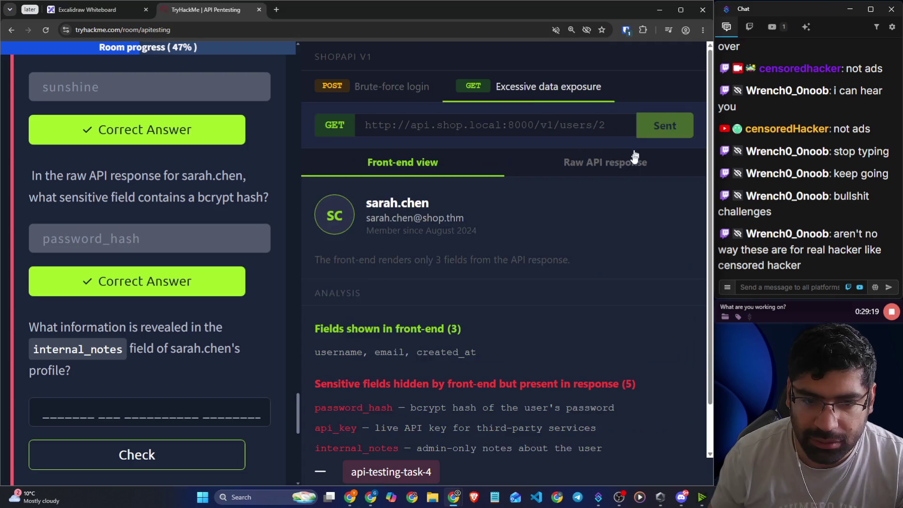
{"action": "scroll", "coordinate": [499, 291], "scroll_direction": "down", "scroll_amount": 1}
{"action": "left_click_drag", "start_coordinate": [417, 396], "coordinate": [512, 396]}
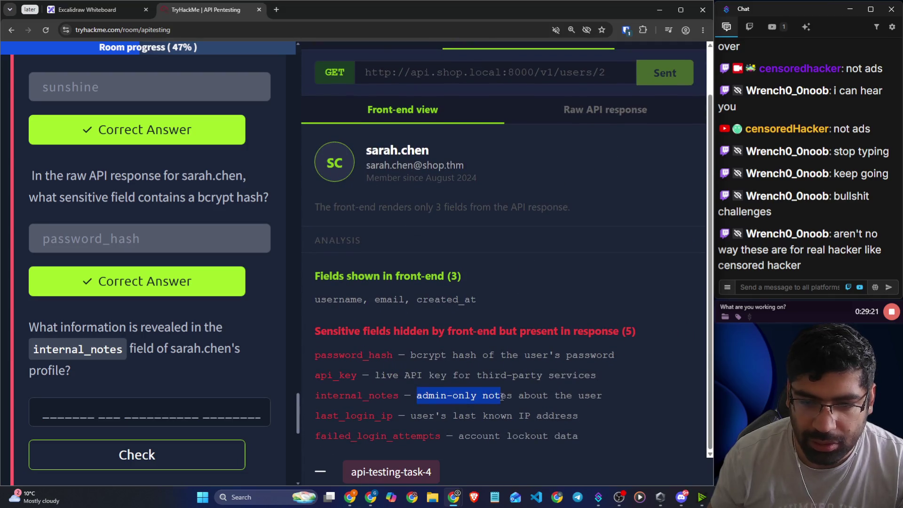
{"action": "left_click", "coordinate": [598, 112]}
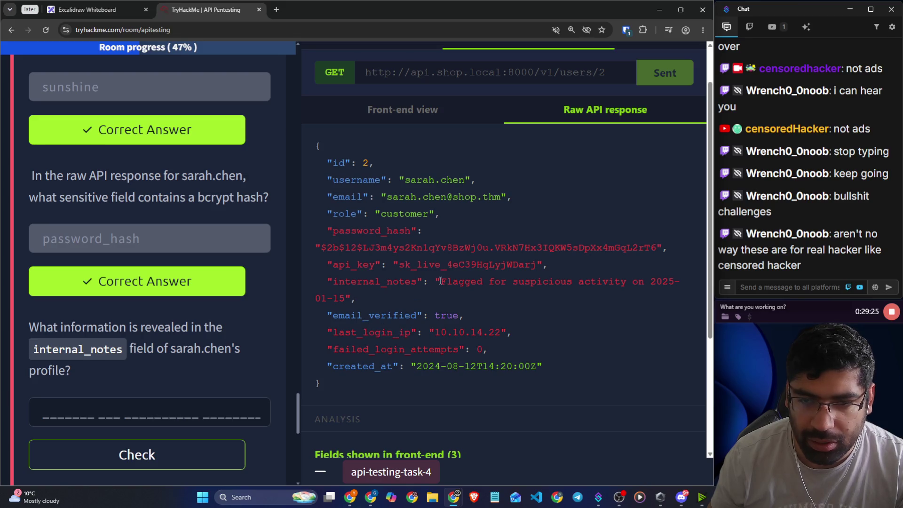
{"action": "left_click_drag", "start_coordinate": [440, 281], "coordinate": [347, 295]}
{"action": "key", "text": "ctrl+c"}
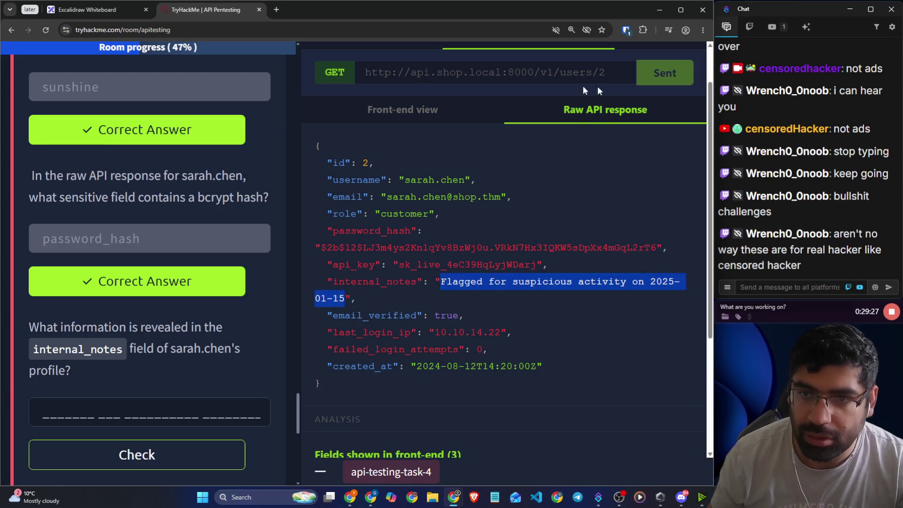
Step: Submit 'Flagged for suspicious activity on 2025-01-15' as the internal_notes answer
{"action": "left_click", "coordinate": [320, 472]}
{"action": "left_click", "coordinate": [148, 241]}
{"action": "key", "text": "ctrl+v"}
{"action": "left_click", "coordinate": [579, 239]}
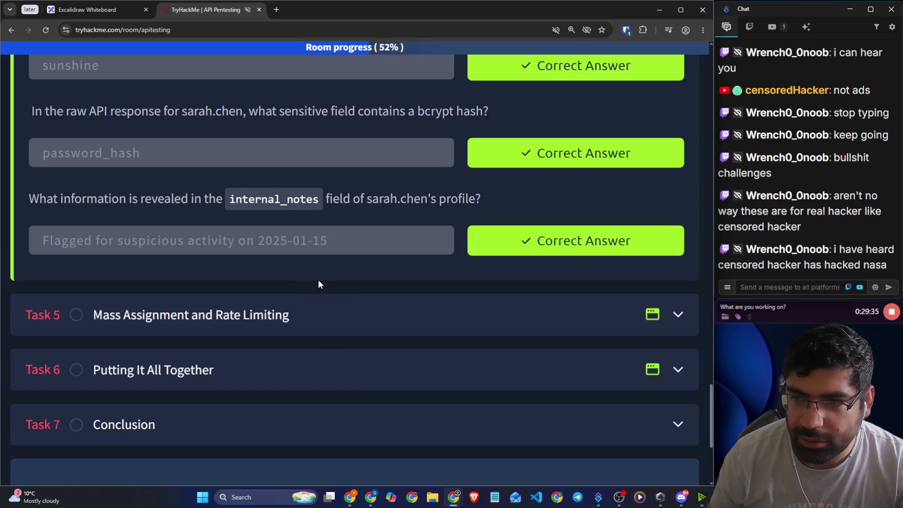
{"action": "left_click", "coordinate": [333, 309]}
{"action": "scroll", "coordinate": [131, 215], "scroll_direction": "down", "scroll_amount": 4}
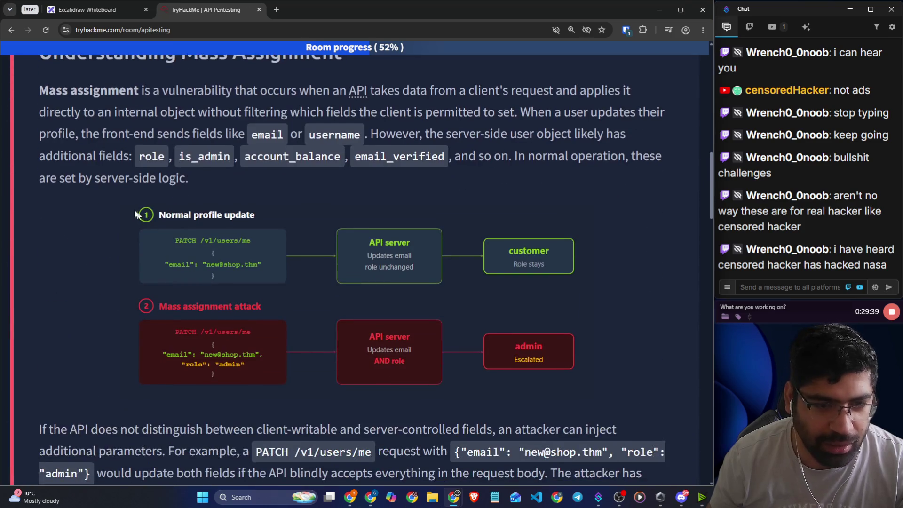
{"action": "scroll", "coordinate": [133, 211], "scroll_direction": "up", "scroll_amount": 2}
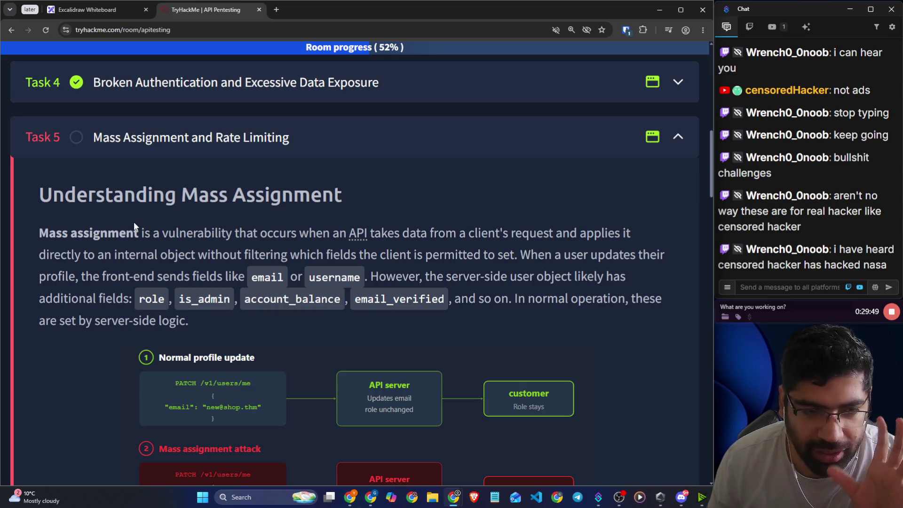
{"action": "key", "text": "super+n"}
{"action": "key", "text": "Escape"}
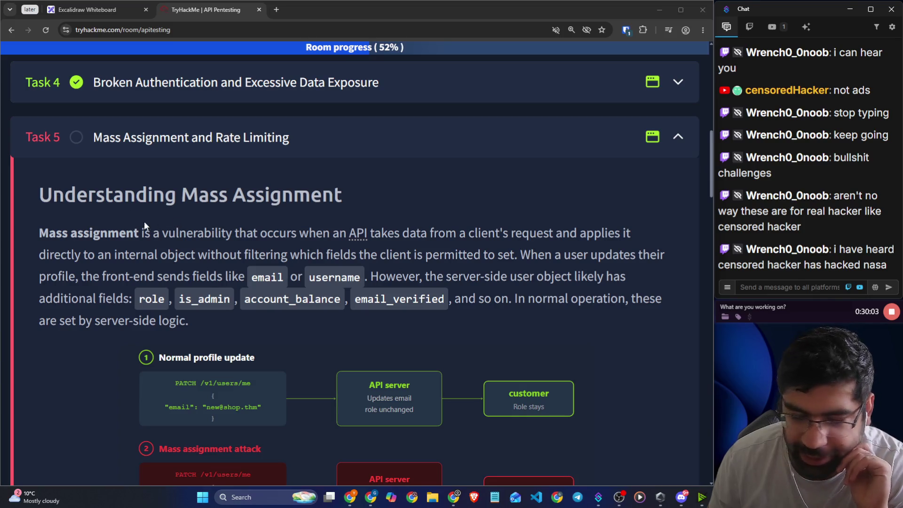
{"action": "left_click_drag", "start_coordinate": [39, 197], "coordinate": [228, 195]}
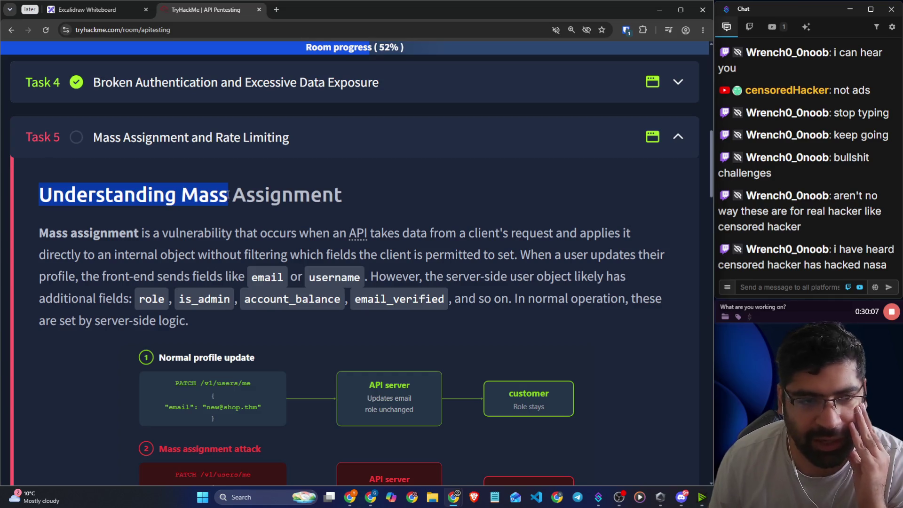
{"action": "left_click_drag", "start_coordinate": [228, 195], "coordinate": [342, 195]}
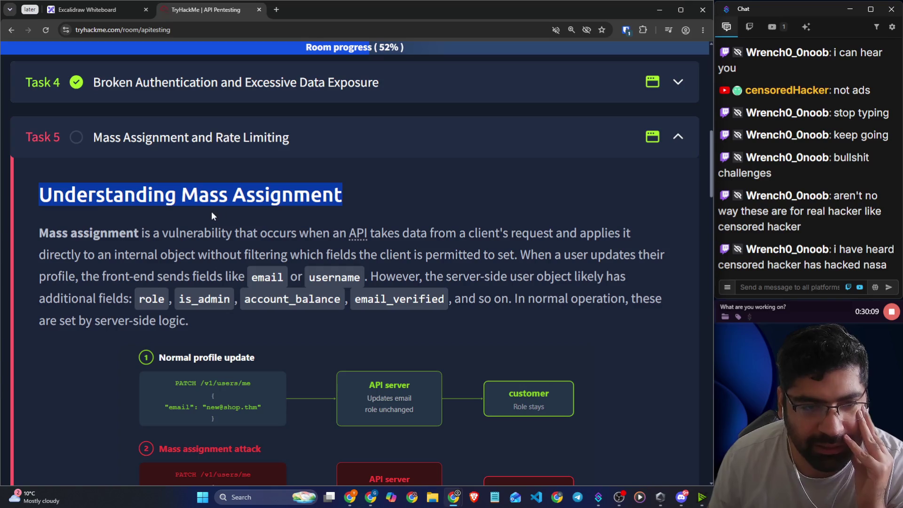
{"action": "mouse_move", "coordinate": [70, 233]}
{"action": "left_mouse_down"}
{"action": "mouse_move", "coordinate": [390, 243]}
{"action": "mouse_move", "coordinate": [647, 237]}
{"action": "left_mouse_up"}
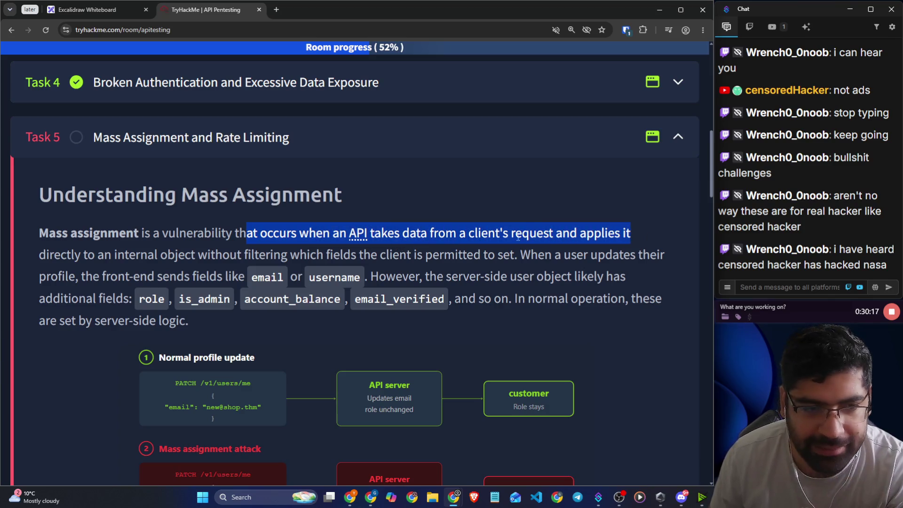
{"action": "left_click_drag", "start_coordinate": [116, 255], "coordinate": [544, 257]}
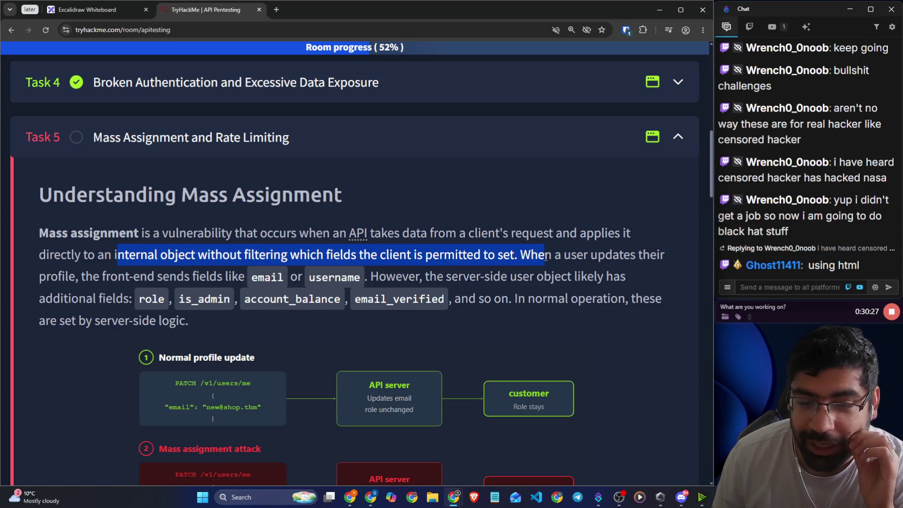
{"action": "left_click_drag", "start_coordinate": [545, 257], "coordinate": [656, 252]}
{"action": "left_click_drag", "start_coordinate": [102, 277], "coordinate": [628, 278]}
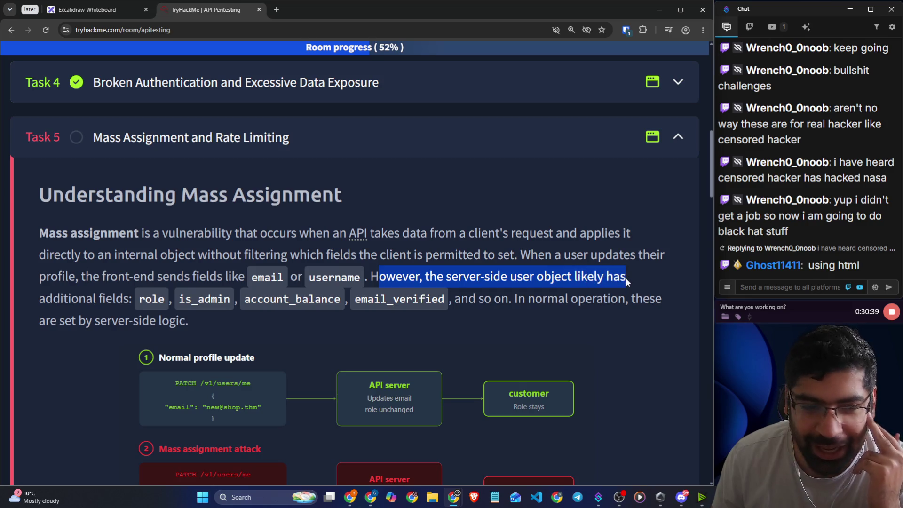
{"action": "left_click_drag", "start_coordinate": [141, 298], "coordinate": [458, 298]}
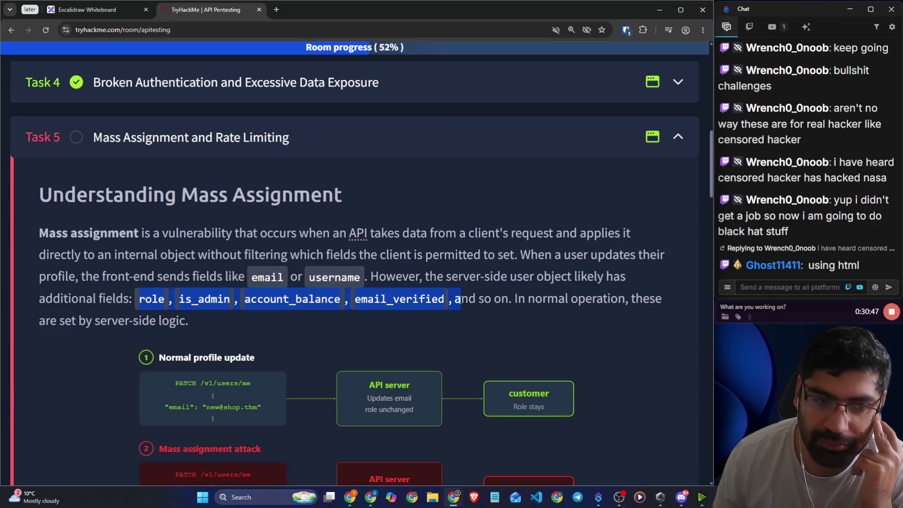
{"action": "left_click", "coordinate": [483, 298]}
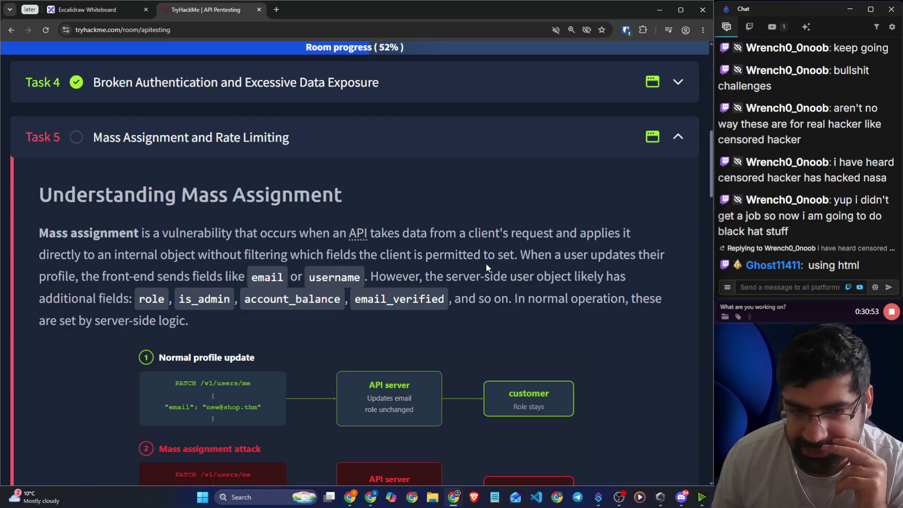
{"action": "left_click_drag", "start_coordinate": [388, 233], "coordinate": [553, 233]}
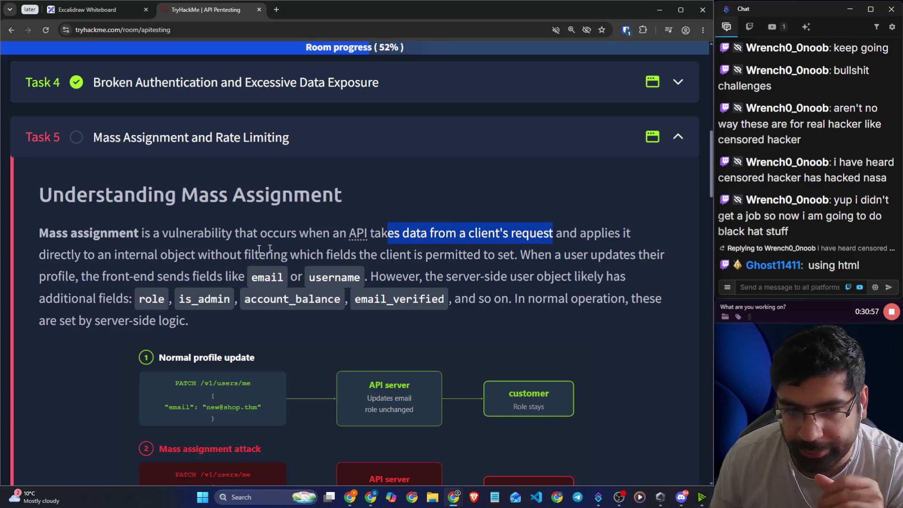
{"action": "left_click_drag", "start_coordinate": [38, 256], "coordinate": [299, 253]}
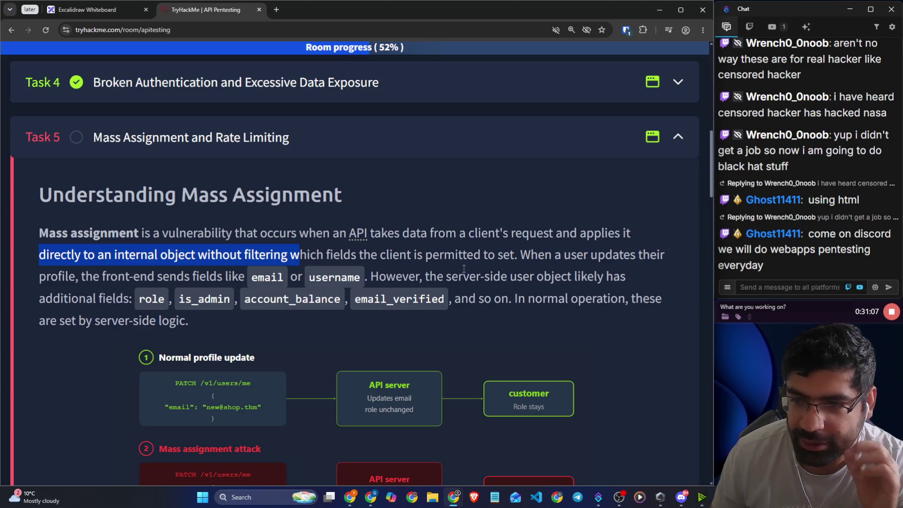
{"action": "left_click", "coordinate": [519, 268]}
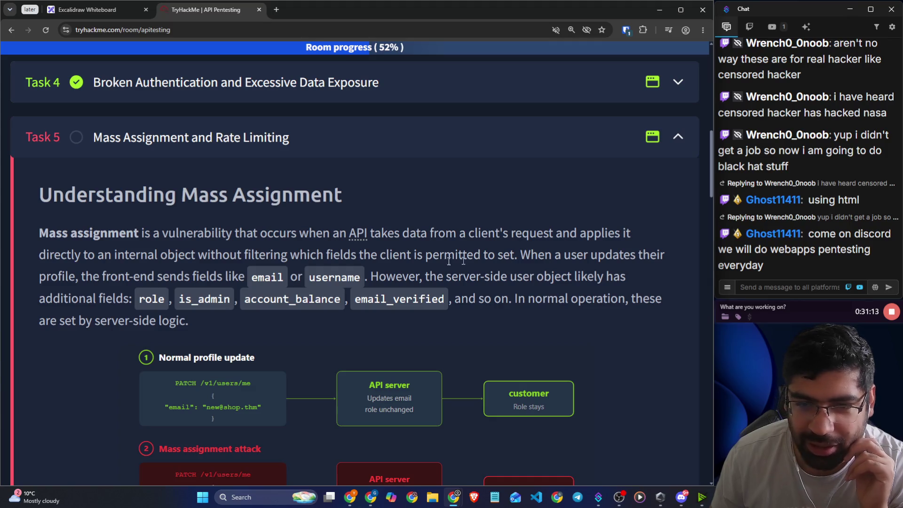
{"action": "left_click_drag", "start_coordinate": [423, 261], "coordinate": [664, 260]}
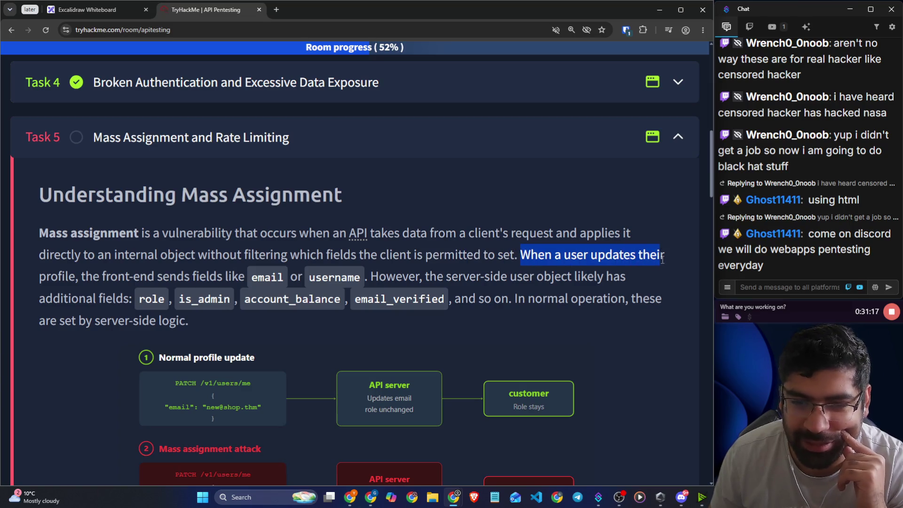
{"action": "left_click", "coordinate": [134, 275]}
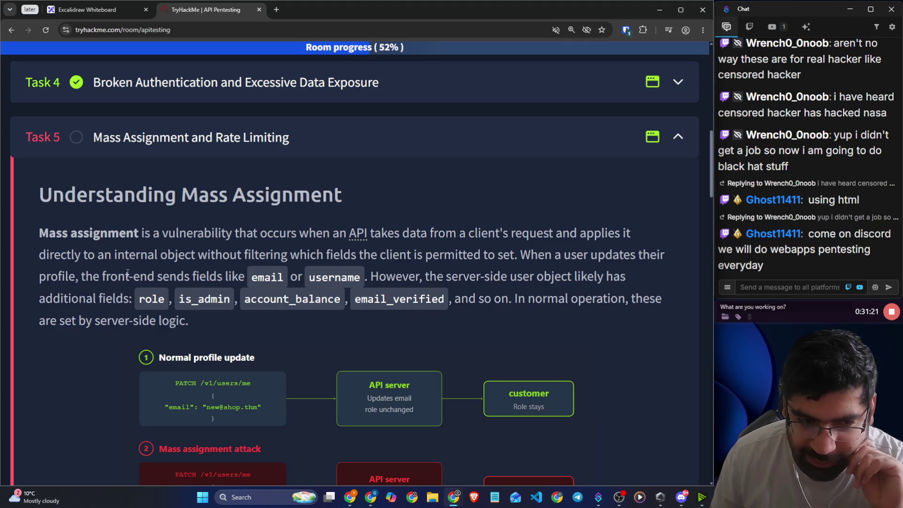
{"action": "left_click_drag", "start_coordinate": [71, 276], "coordinate": [291, 276]}
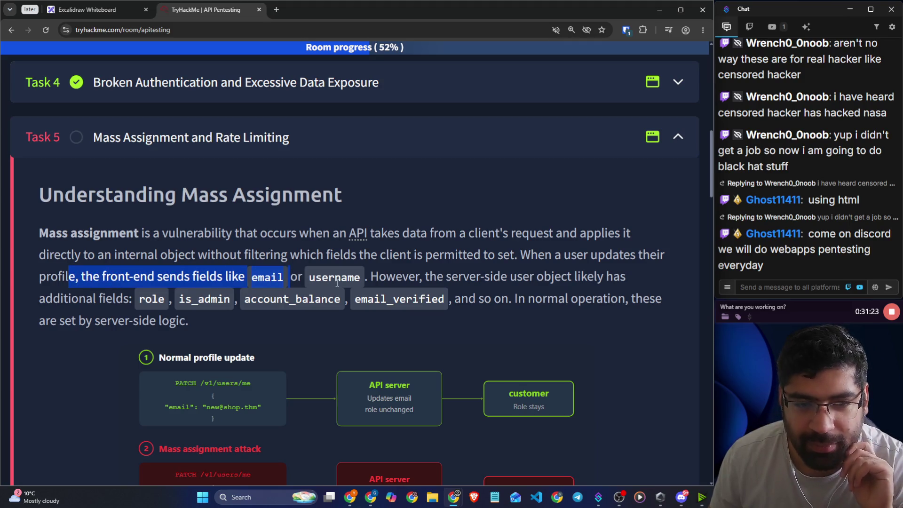
{"action": "left_click", "coordinate": [339, 279]}
{"action": "left_click_drag", "start_coordinate": [428, 277], "coordinate": [628, 281]}
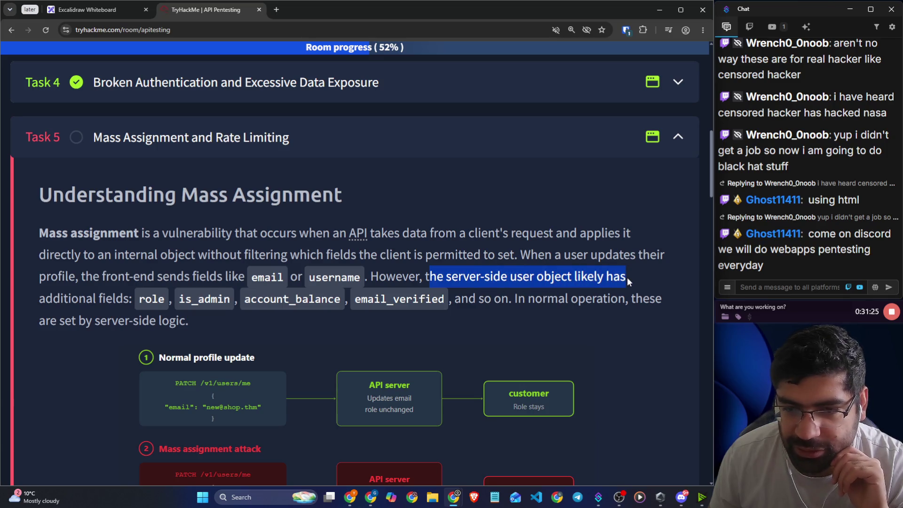
{"action": "mouse_move", "coordinate": [134, 298]}
{"action": "left_mouse_down"}
{"action": "mouse_move", "coordinate": [489, 277]}
{"action": "mouse_move", "coordinate": [661, 299]}
{"action": "left_mouse_up"}
{"action": "left_click", "coordinate": [470, 291]}
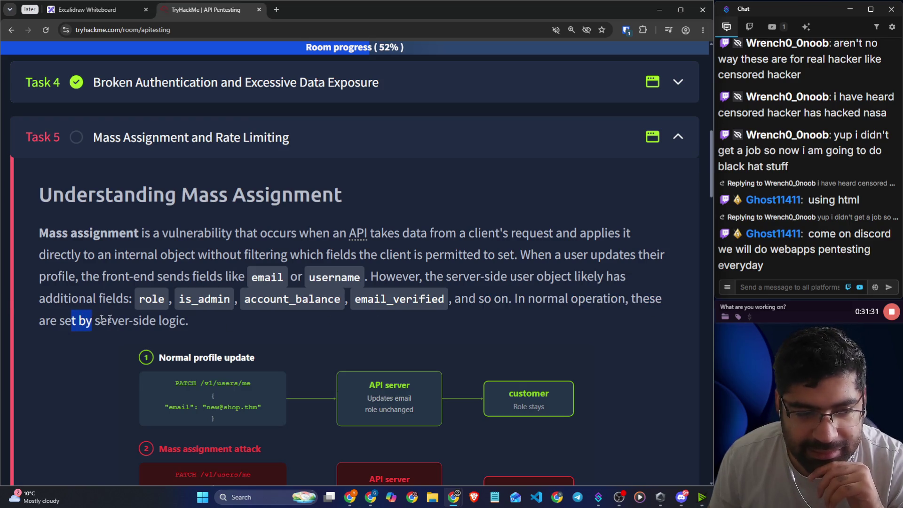
{"action": "left_click_drag", "start_coordinate": [71, 321], "coordinate": [182, 321]}
{"action": "scroll", "coordinate": [222, 323], "scroll_direction": "down", "scroll_amount": 2}
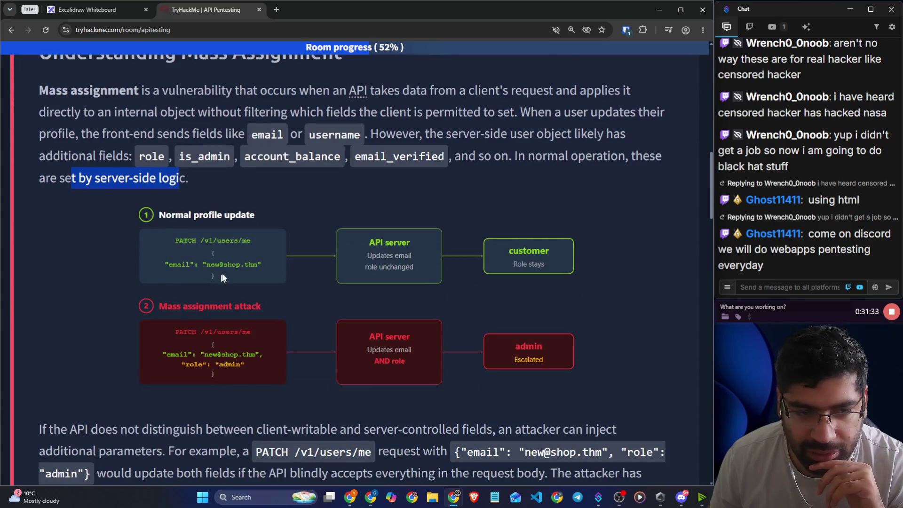
{"action": "left_click", "coordinate": [222, 273]}
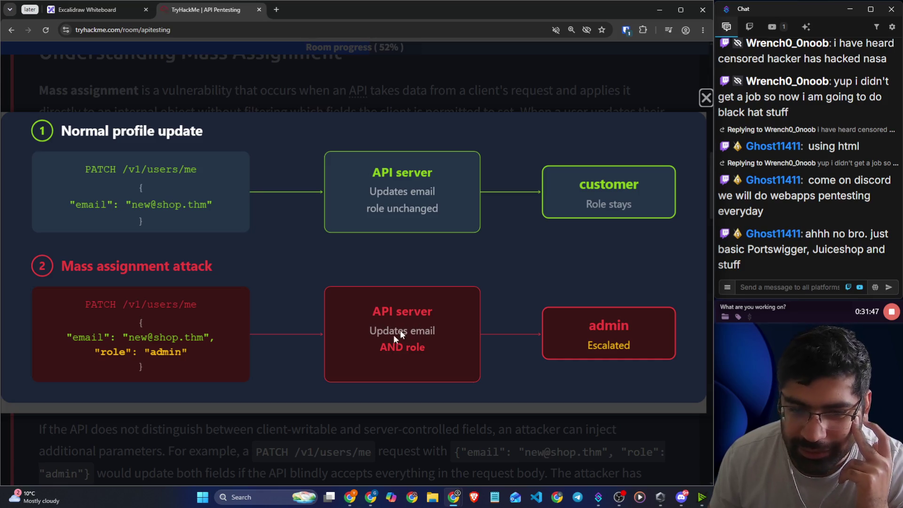
{"action": "left_click", "coordinate": [370, 440]}
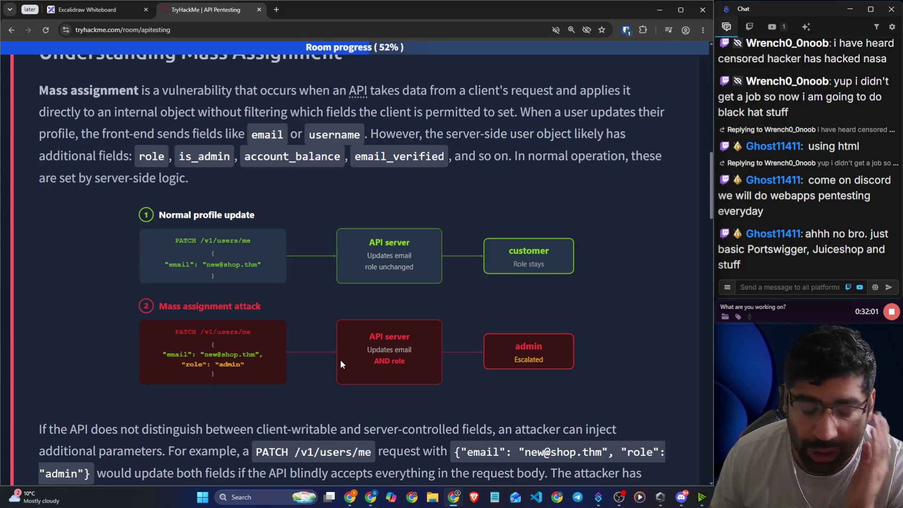
{"action": "scroll", "coordinate": [341, 361], "scroll_direction": "down", "scroll_amount": 2}
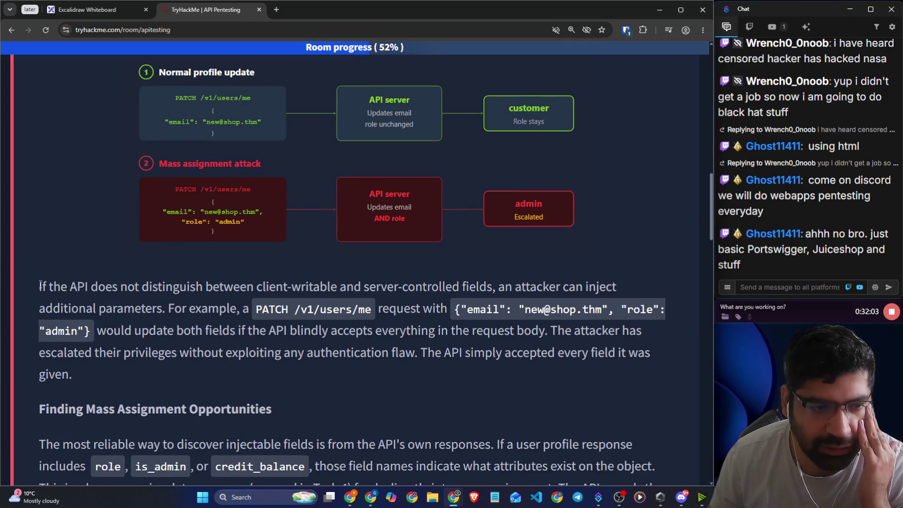
{"action": "left_click_drag", "start_coordinate": [40, 286], "coordinate": [136, 286]}
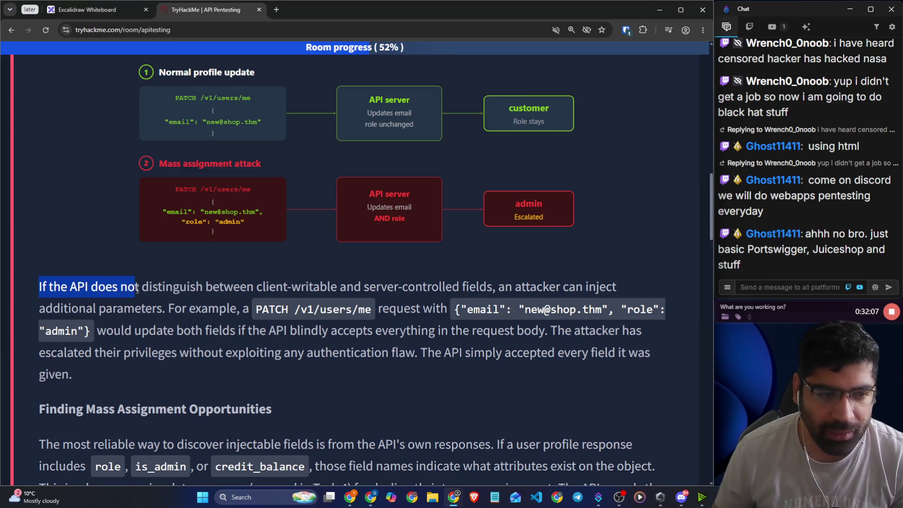
{"action": "left_click_drag", "start_coordinate": [136, 286], "coordinate": [616, 288]}
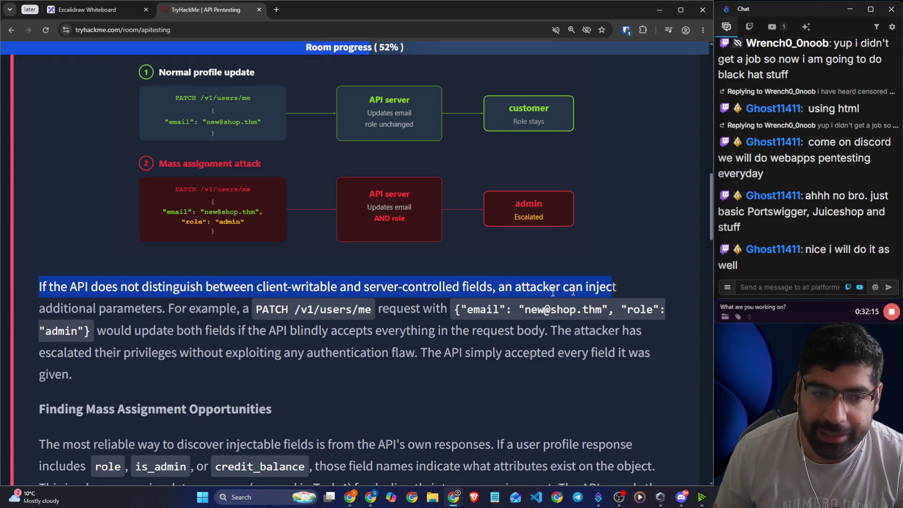
{"action": "left_click_drag", "start_coordinate": [168, 309], "coordinate": [657, 311]}
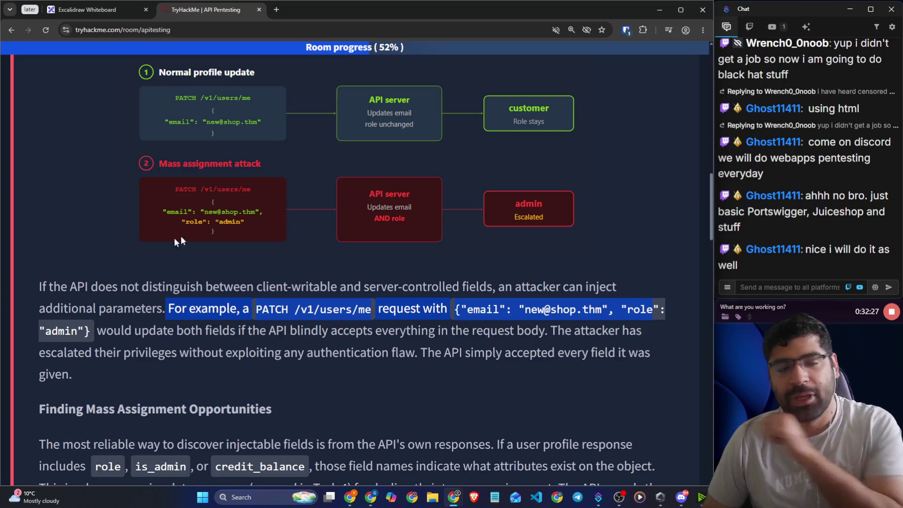
{"action": "left_click", "coordinate": [234, 213]}
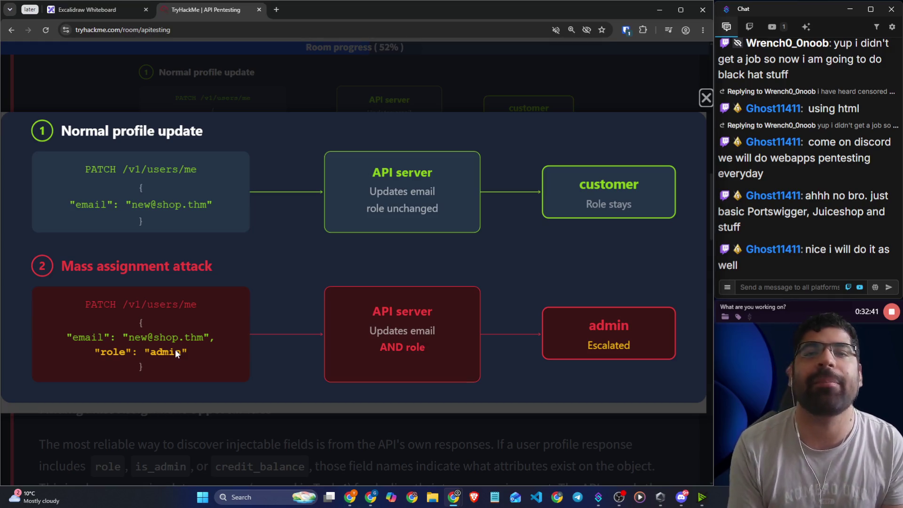
{"action": "left_click", "coordinate": [199, 438]}
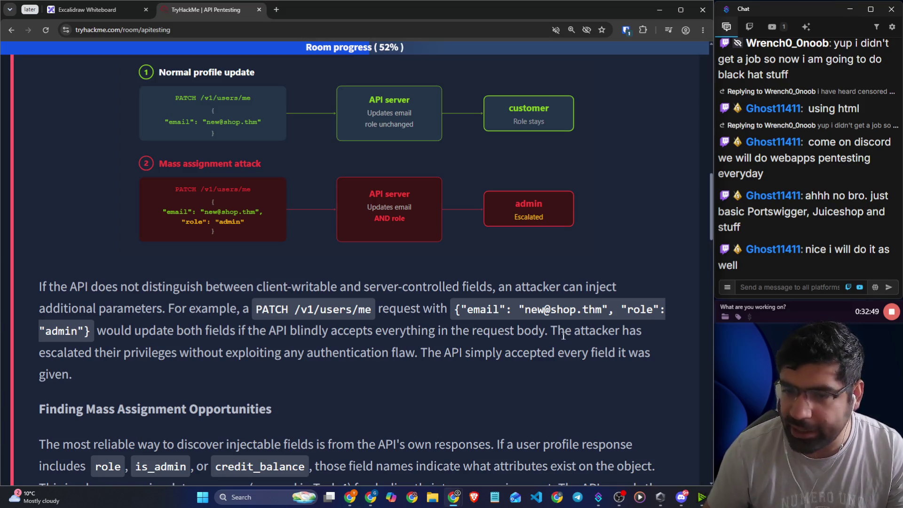
{"action": "left_click_drag", "start_coordinate": [551, 330], "coordinate": [641, 332]}
{"action": "left_click_drag", "start_coordinate": [98, 353], "coordinate": [415, 353]}
{"action": "left_click_drag", "start_coordinate": [415, 353], "coordinate": [596, 353]}
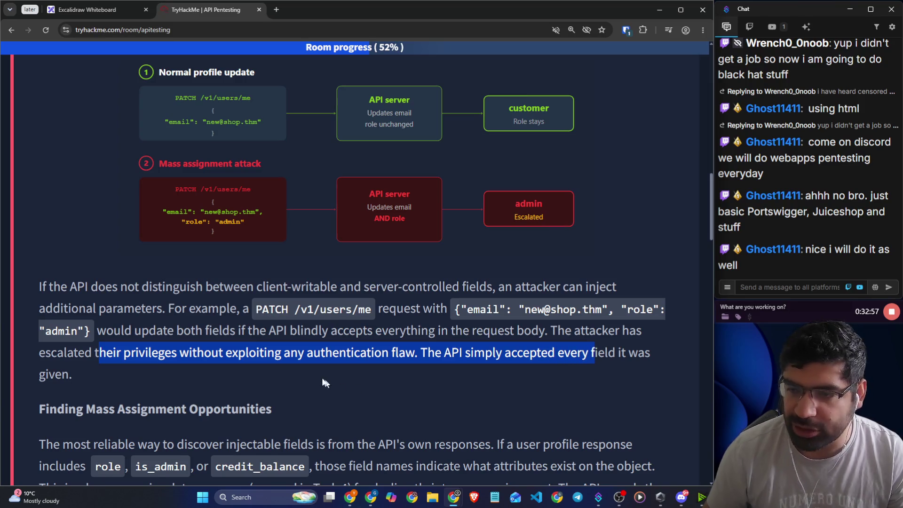
{"action": "scroll", "coordinate": [325, 380], "scroll_direction": "down", "scroll_amount": 3}
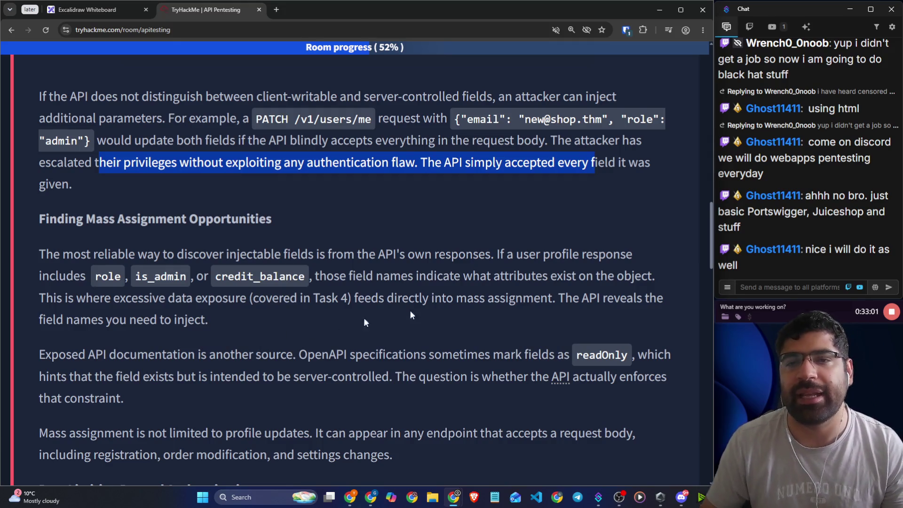
{"action": "scroll", "coordinate": [595, 266], "scroll_direction": "up", "scroll_amount": 3}
{"action": "left_click", "coordinate": [477, 358]}
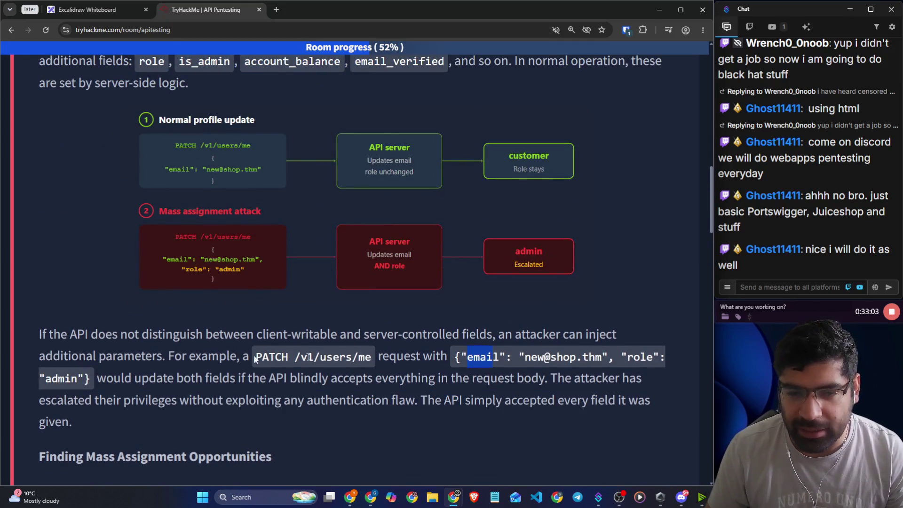
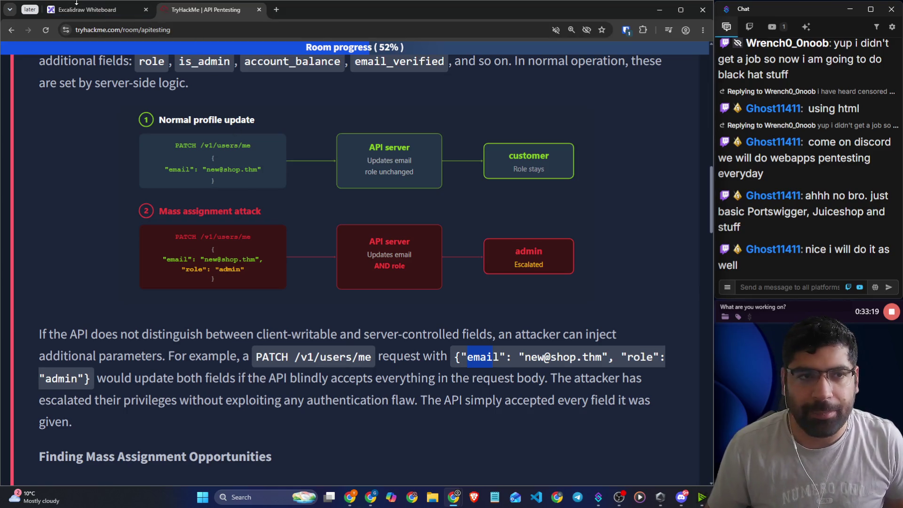
Step: On the whiteboard, handwrite API with an arrow and an opening bracket for the request body
{"action": "left_click", "coordinate": [88, 10]}
{"action": "scroll", "coordinate": [323, 264], "scroll_direction": "down", "scroll_amount": 3}
{"action": "left_click_drag", "start_coordinate": [176, 242], "coordinate": [243, 236]}
{"action": "mouse_move", "coordinate": [200, 215]}
{"action": "left_mouse_down"}
{"action": "mouse_move", "coordinate": [223, 192]}
{"action": "mouse_move", "coordinate": [241, 205]}
{"action": "mouse_move", "coordinate": [222, 219]}
{"action": "left_mouse_up"}
{"action": "left_click_drag", "start_coordinate": [317, 213], "coordinate": [310, 266]}
{"action": "mouse_move", "coordinate": [608, 205]}
{"action": "left_mouse_down"}
{"action": "mouse_move", "coordinate": [615, 208]}
{"action": "mouse_move", "coordinate": [617, 261]}
{"action": "left_mouse_up"}
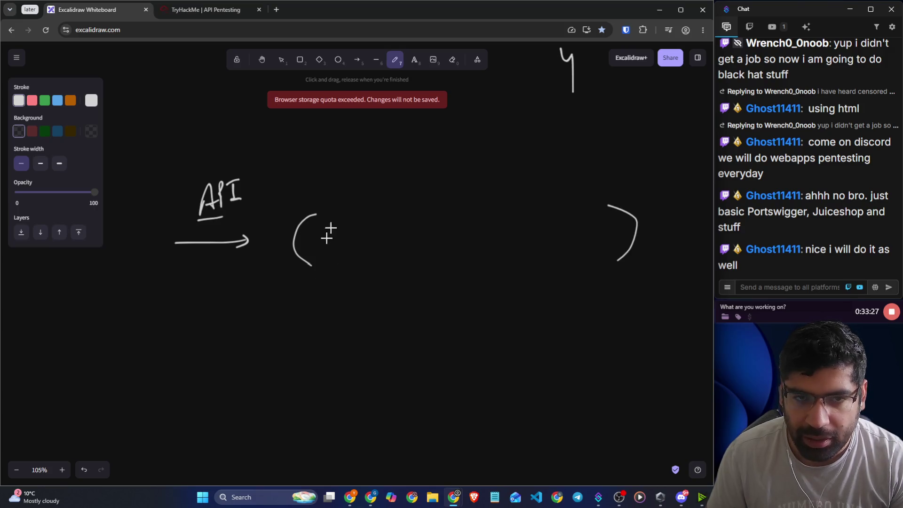
Step: Add a text label listing email, username, password and fit the closing bracket against it
{"action": "left_click", "coordinate": [415, 60]}
{"action": "left_click", "coordinate": [324, 240]}
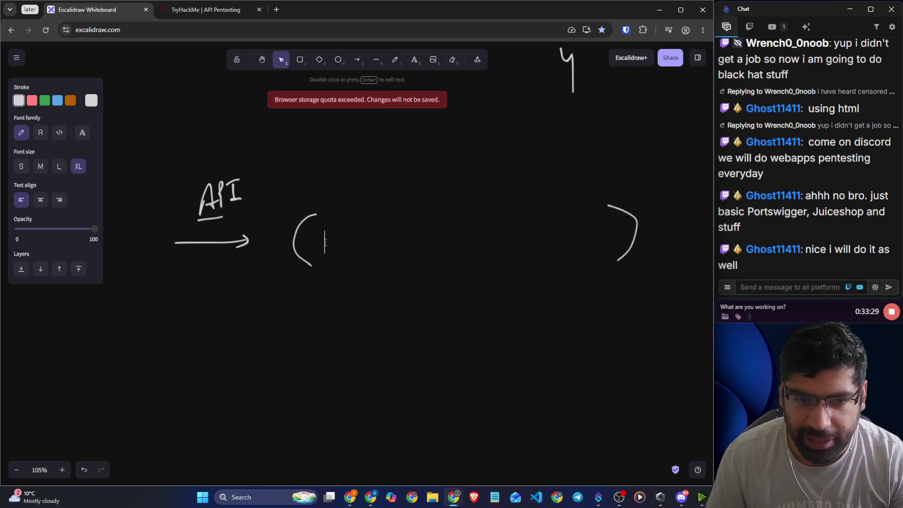
{"action": "type", "text": "email,"}
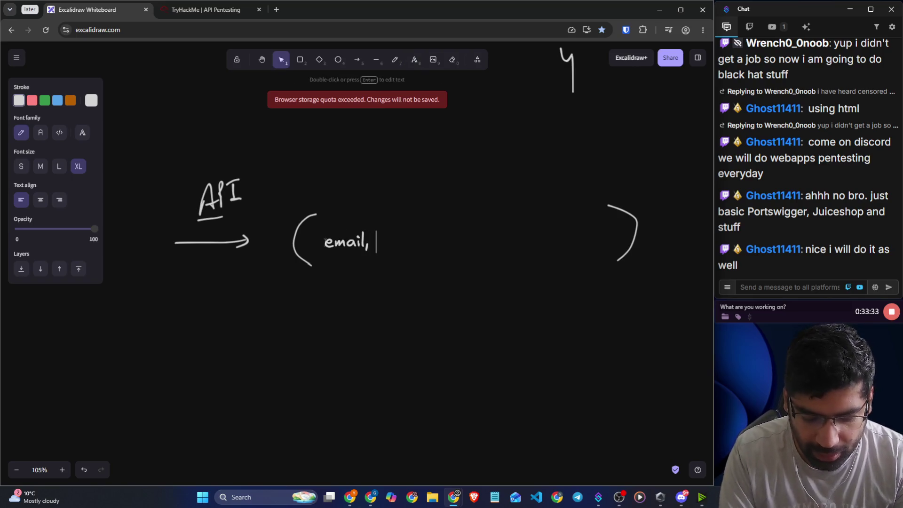
{"action": "type", "text": " username, "}
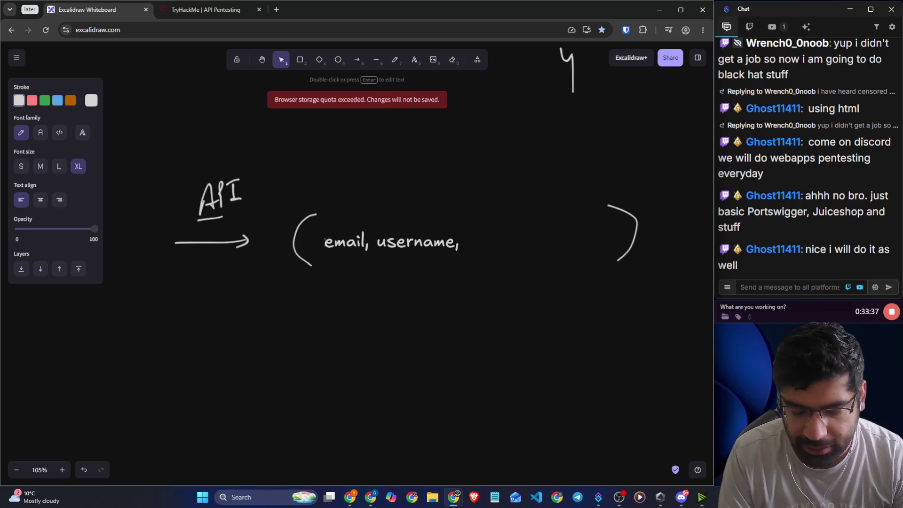
{"action": "type", "text": "em"}
{"action": "key", "text": "BackSpace"}
{"action": "key", "text": "BackSpace"}
{"action": "type", "text": "pa"}
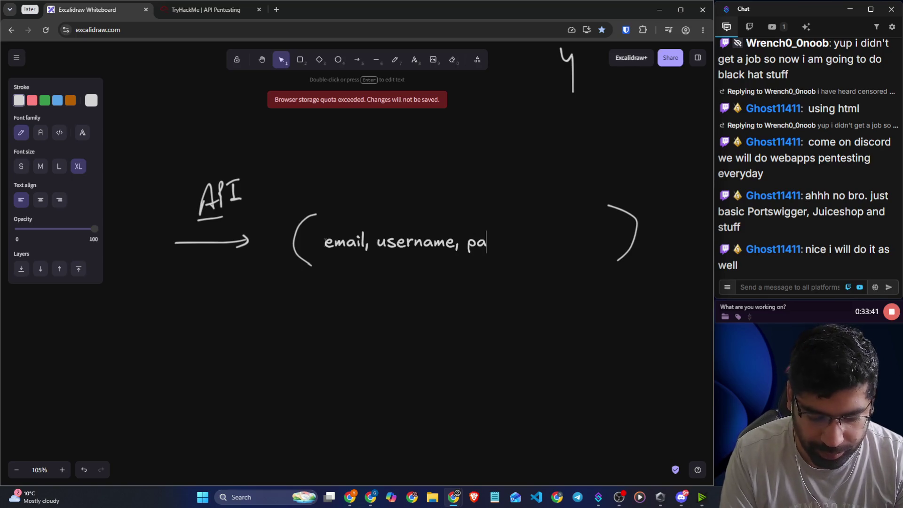
{"action": "type", "text": "ssword"}
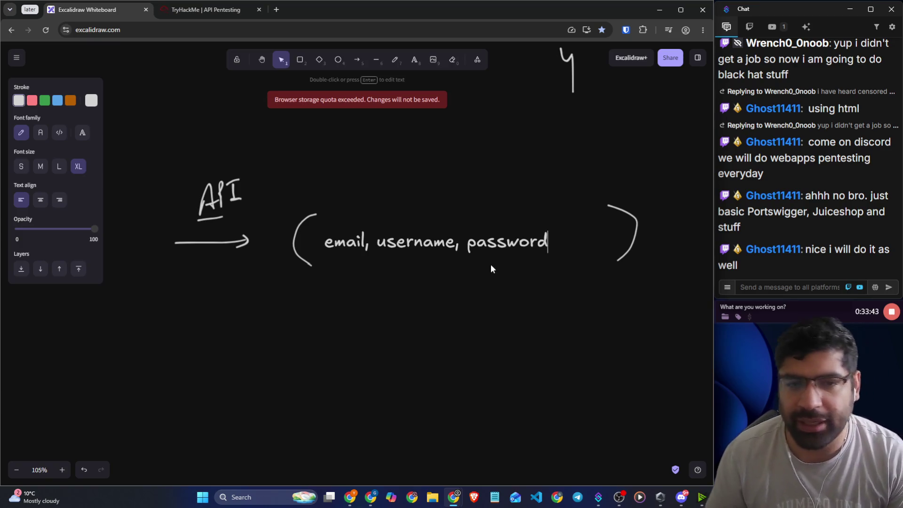
{"action": "left_click", "coordinate": [601, 301]}
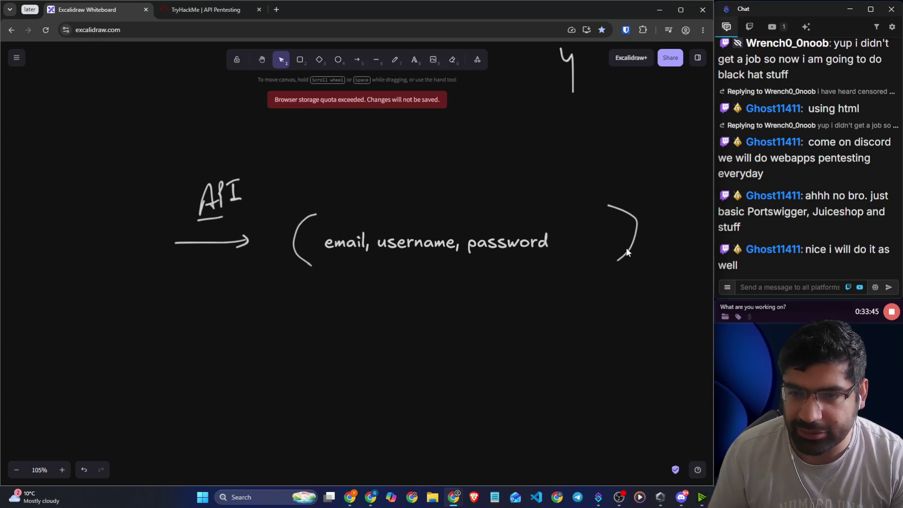
{"action": "left_click_drag", "start_coordinate": [626, 247], "coordinate": [570, 251]}
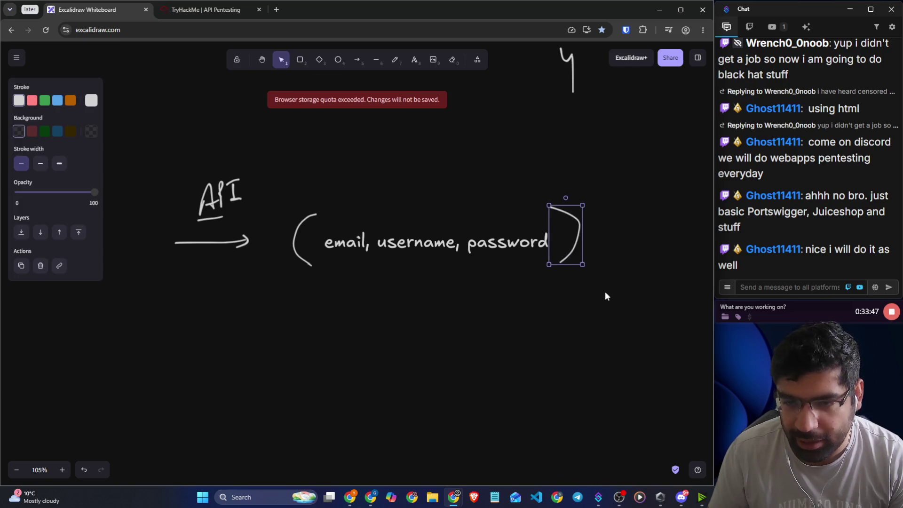
{"action": "left_click", "coordinate": [335, 274]}
Step: Handwrite the condition 'if email != ...' below the bracketed fields with a curved arrow
{"action": "left_click", "coordinate": [395, 59]}
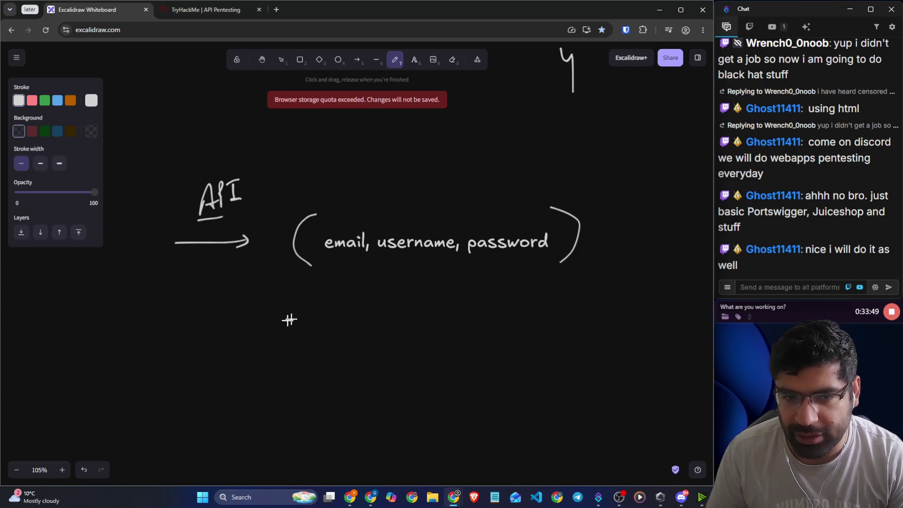
{"action": "mouse_move", "coordinate": [304, 277]}
{"action": "left_mouse_down"}
{"action": "mouse_move", "coordinate": [245, 345]}
{"action": "mouse_move", "coordinate": [249, 356]}
{"action": "left_mouse_up"}
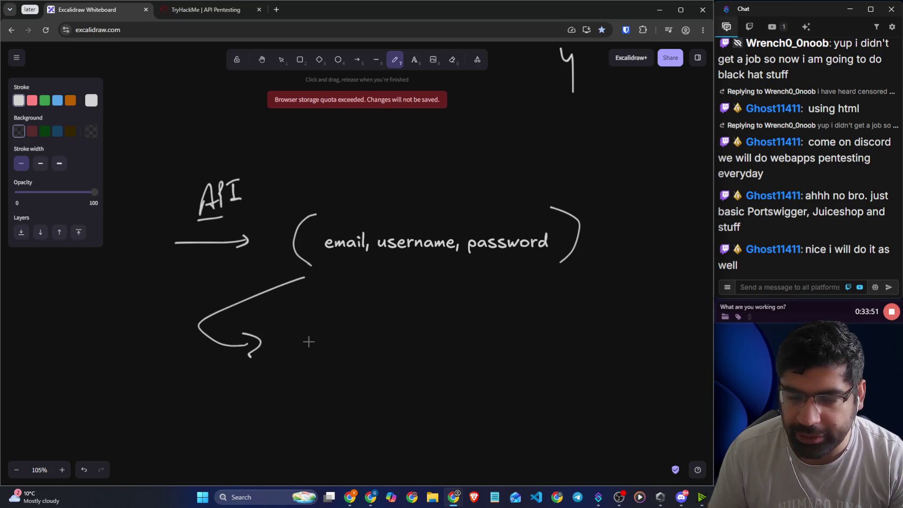
{"action": "left_click_drag", "start_coordinate": [323, 312], "coordinate": [319, 381]}
{"action": "mouse_move", "coordinate": [360, 346]}
{"action": "left_mouse_down"}
{"action": "mouse_move", "coordinate": [434, 344]}
{"action": "mouse_move", "coordinate": [437, 319]}
{"action": "mouse_move", "coordinate": [461, 348]}
{"action": "left_mouse_up"}
{"action": "mouse_move", "coordinate": [482, 328]}
{"action": "left_mouse_down"}
{"action": "mouse_move", "coordinate": [511, 327]}
{"action": "mouse_move", "coordinate": [474, 347]}
{"action": "left_mouse_up"}
{"action": "left_click", "coordinate": [475, 365]}
{"action": "mouse_move", "coordinate": [534, 342]}
{"action": "left_mouse_down"}
{"action": "mouse_move", "coordinate": [621, 317]}
{"action": "mouse_move", "coordinate": [650, 328]}
{"action": "left_mouse_up"}
{"action": "mouse_move", "coordinate": [405, 369]}
{"action": "left_mouse_down"}
{"action": "mouse_move", "coordinate": [416, 402]}
{"action": "mouse_move", "coordinate": [442, 410]}
{"action": "left_mouse_up"}
{"action": "scroll", "coordinate": [387, 284], "scroll_direction": "down", "scroll_amount": 1}
Step: Underline password and add a handwritten note above the closing bracket
{"action": "left_click_drag", "start_coordinate": [487, 211], "coordinate": [516, 210]}
{"action": "mouse_move", "coordinate": [540, 165]}
{"action": "left_mouse_down"}
{"action": "mouse_move", "coordinate": [572, 125]}
{"action": "mouse_move", "coordinate": [579, 141]}
{"action": "mouse_move", "coordinate": [607, 159]}
{"action": "mouse_move", "coordinate": [643, 149]}
{"action": "mouse_move", "coordinate": [666, 165]}
{"action": "left_mouse_up"}
{"action": "left_click_drag", "start_coordinate": [585, 170], "coordinate": [634, 169]}
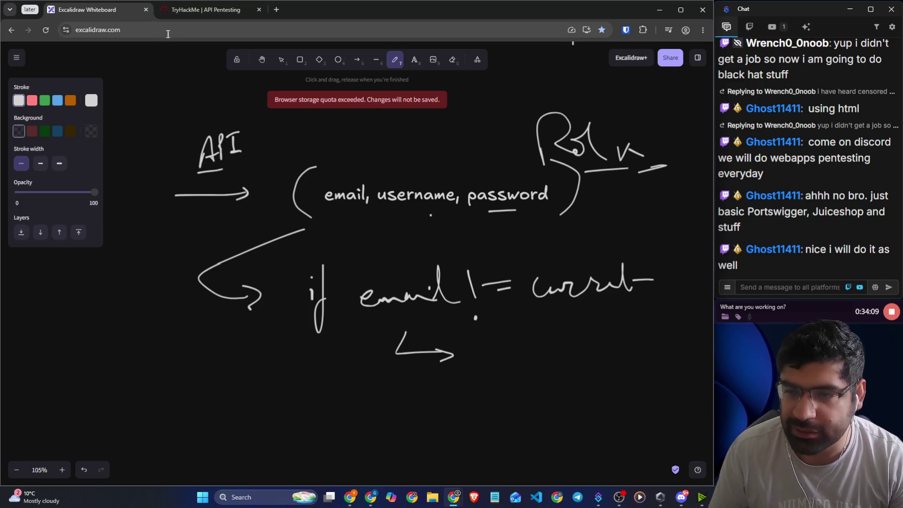
Step: Return to the lesson, view the mass assignment diagram and read the Finding Mass Assignment Opportunities text on exposed field names
{"action": "left_click", "coordinate": [205, 9]}
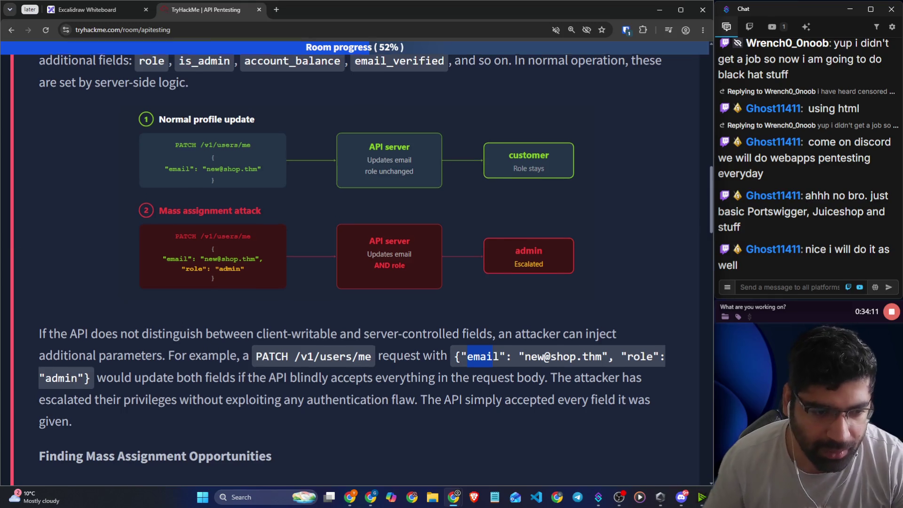
{"action": "scroll", "coordinate": [15, 247], "scroll_direction": "down", "scroll_amount": 1}
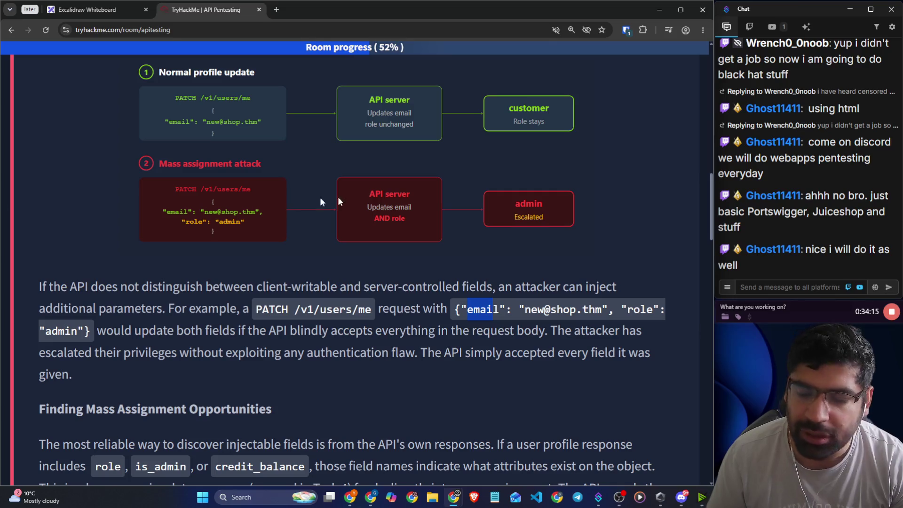
{"action": "left_click", "coordinate": [355, 236]}
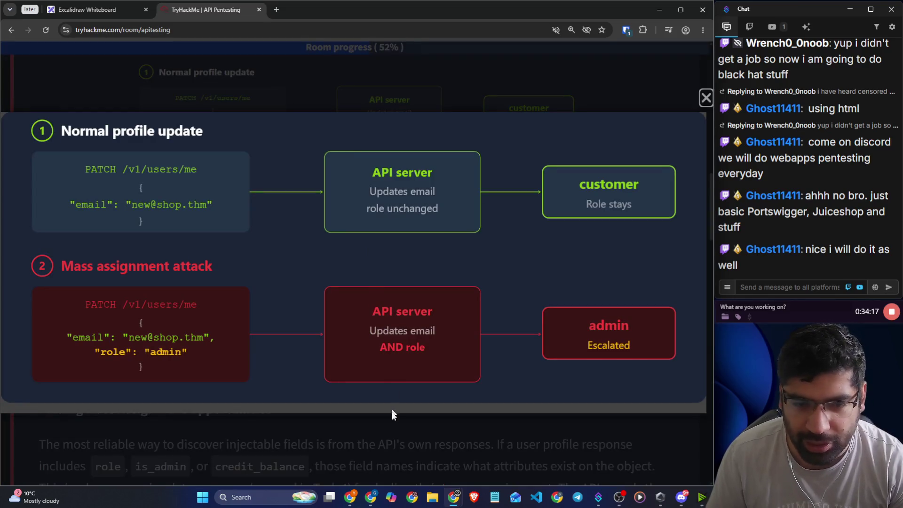
{"action": "left_click", "coordinate": [391, 434]}
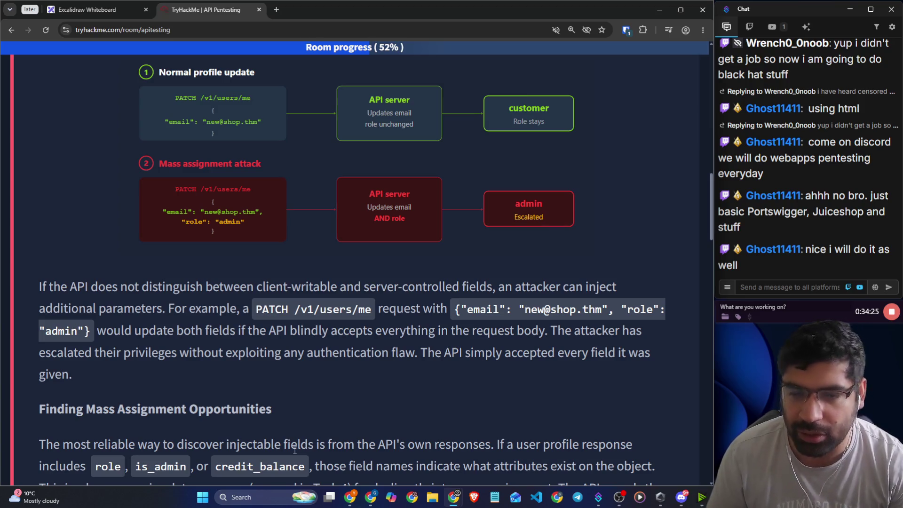
{"action": "scroll", "coordinate": [297, 458], "scroll_direction": "down", "scroll_amount": 3}
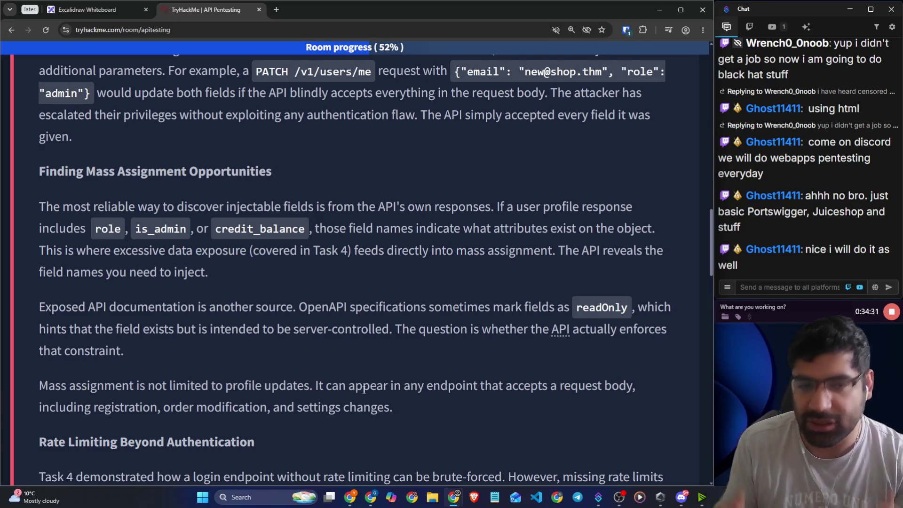
{"action": "left_click_drag", "start_coordinate": [259, 171], "coordinate": [263, 172]}
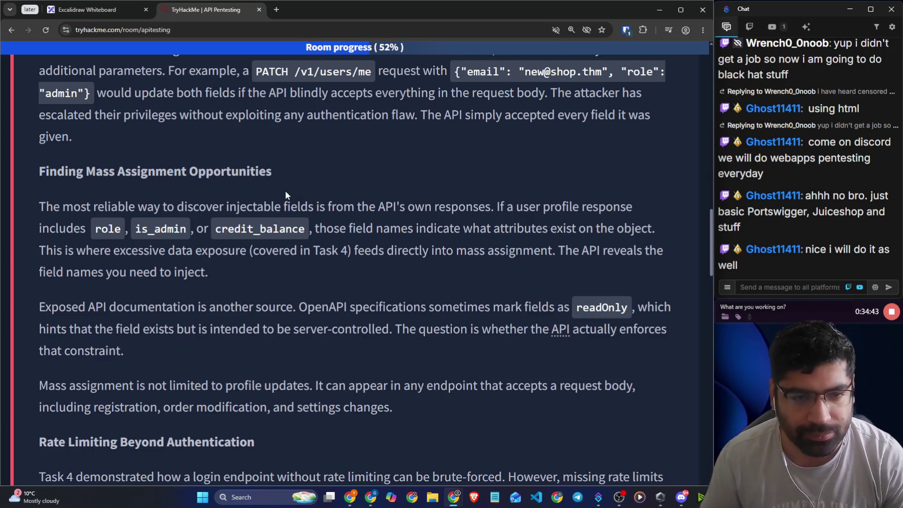
{"action": "scroll", "coordinate": [353, 198], "scroll_direction": "down", "scroll_amount": 1}
{"action": "left_click_drag", "start_coordinate": [50, 200], "coordinate": [266, 229]}
{"action": "scroll", "coordinate": [266, 228], "scroll_direction": "down", "scroll_amount": 1}
{"action": "left_click", "coordinate": [308, 167]}
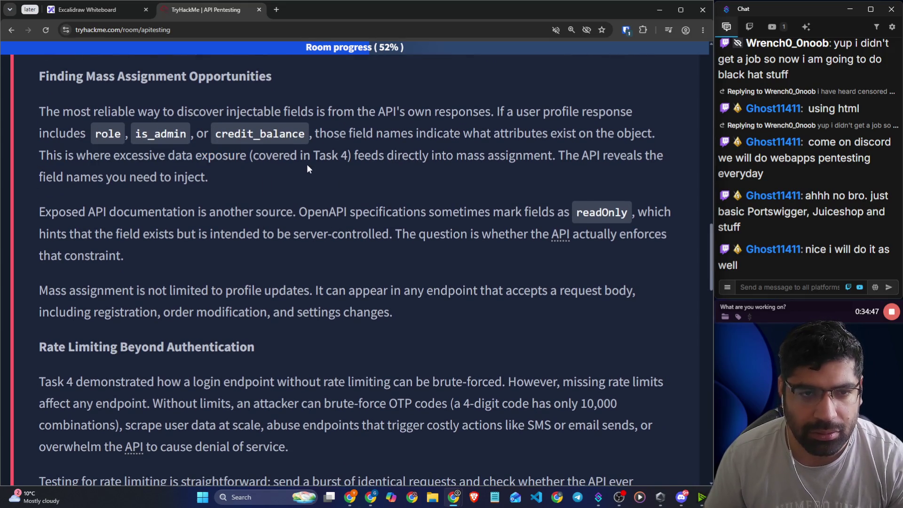
{"action": "left_click_drag", "start_coordinate": [54, 154], "coordinate": [651, 156]}
{"action": "left_click_drag", "start_coordinate": [129, 177], "coordinate": [193, 177]}
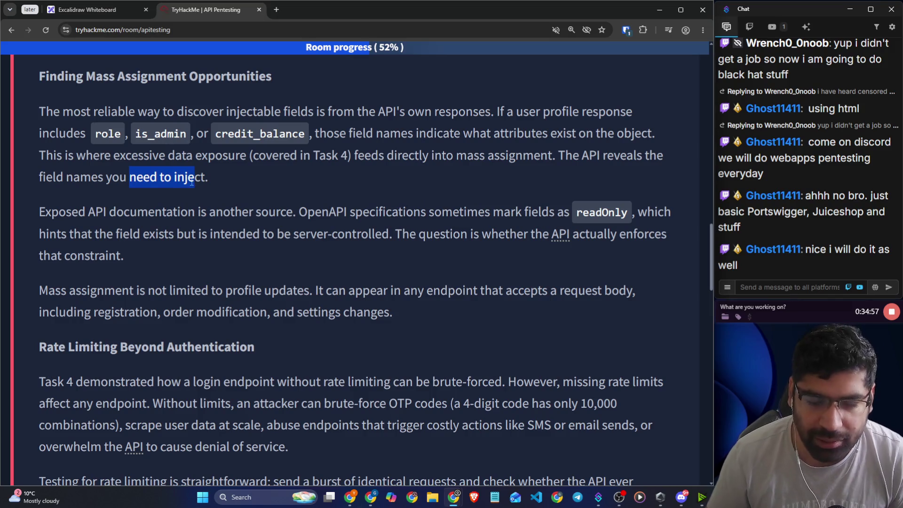
{"action": "scroll", "coordinate": [238, 171], "scroll_direction": "up", "scroll_amount": 2}
{"action": "scroll", "coordinate": [212, 180], "scroll_direction": "up", "scroll_amount": 1}
{"action": "scroll", "coordinate": [174, 189], "scroll_direction": "up", "scroll_amount": 1}
{"action": "scroll", "coordinate": [192, 219], "scroll_direction": "down", "scroll_amount": 4}
{"action": "scroll", "coordinate": [193, 219], "scroll_direction": "down", "scroll_amount": 1}
{"action": "mouse_move", "coordinate": [40, 212]}
{"action": "left_mouse_down"}
{"action": "mouse_move", "coordinate": [202, 214]}
{"action": "mouse_move", "coordinate": [288, 166]}
{"action": "mouse_move", "coordinate": [443, 167]}
{"action": "left_mouse_up"}
{"action": "scroll", "coordinate": [202, 214], "scroll_direction": "down", "scroll_amount": 1}
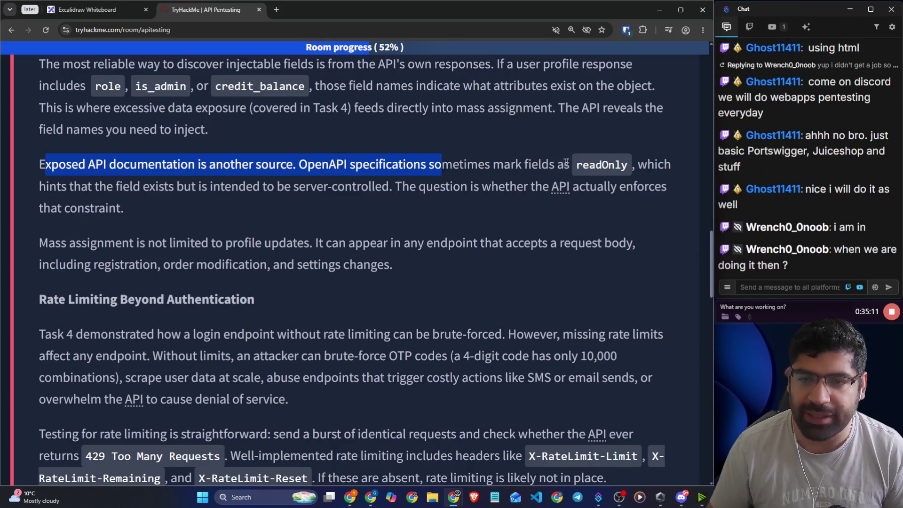
Step: Read the readOnly field note on server-controlled values and whether the API enforces them
{"action": "double_click", "coordinate": [594, 165]}
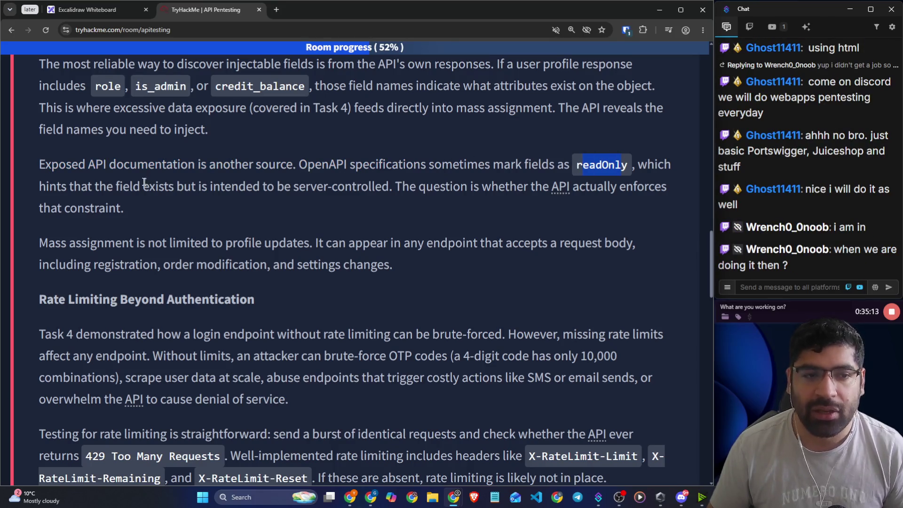
{"action": "left_click_drag", "start_coordinate": [100, 186], "coordinate": [385, 186]}
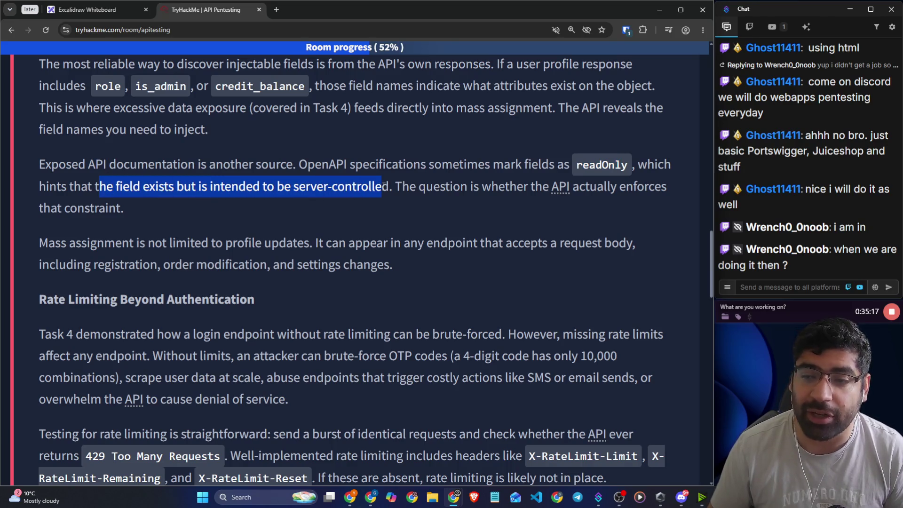
{"action": "left_click", "coordinate": [386, 187]}
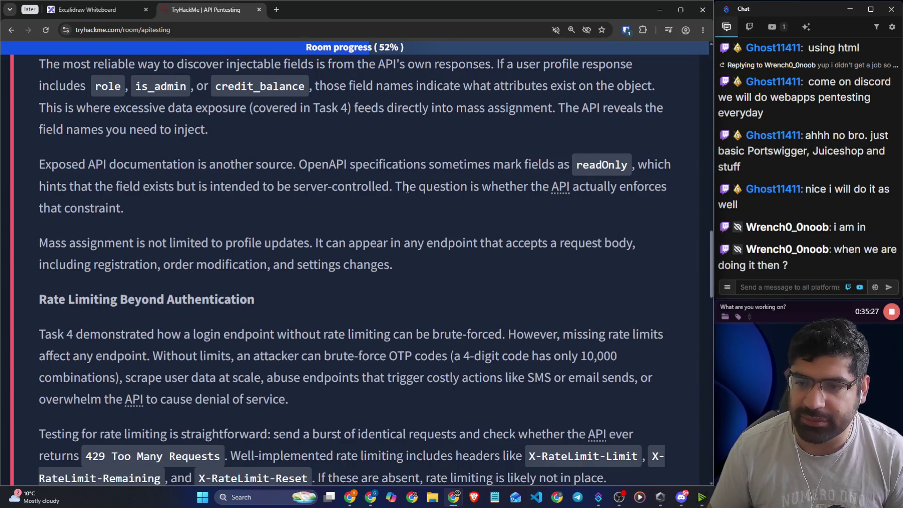
{"action": "left_click_drag", "start_coordinate": [396, 187], "coordinate": [663, 187]}
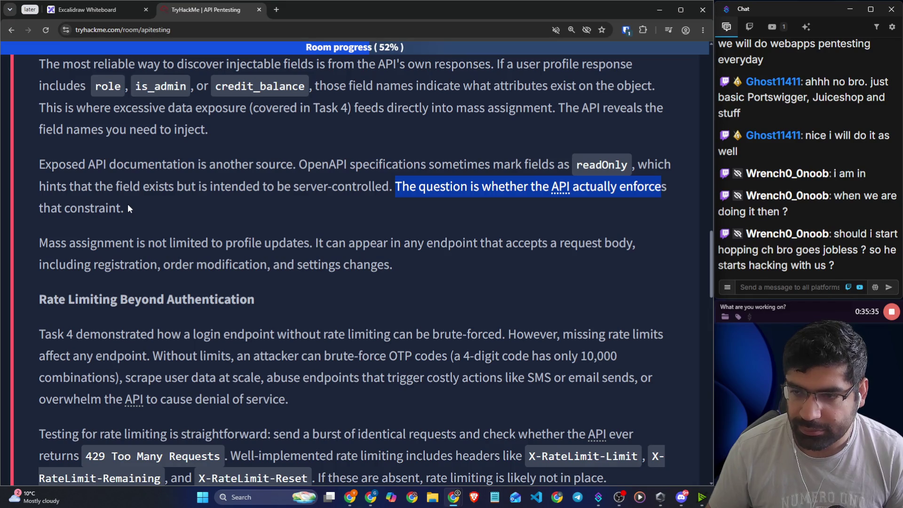
{"action": "left_click", "coordinate": [109, 229]}
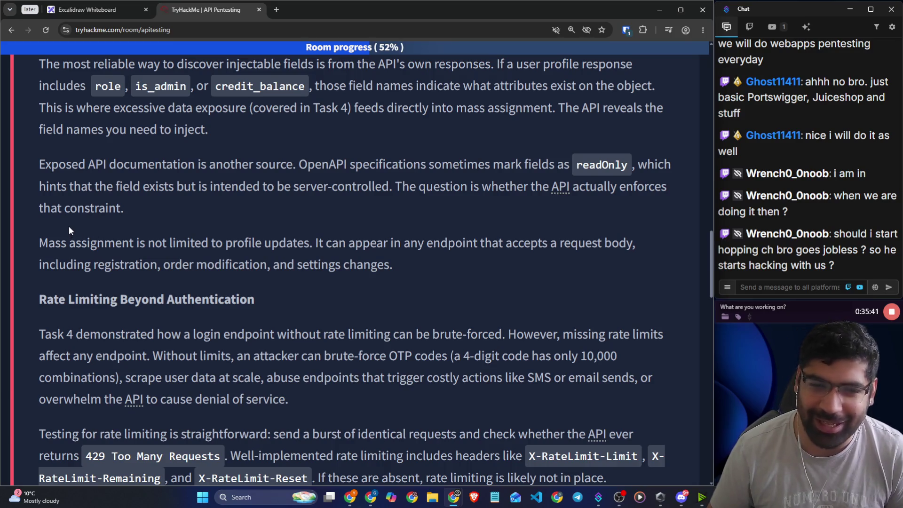
Step: Read the paragraph on mass assignment's scope, including order modification and settings changes, plus a chat message
{"action": "left_click_drag", "start_coordinate": [39, 243], "coordinate": [636, 245]}
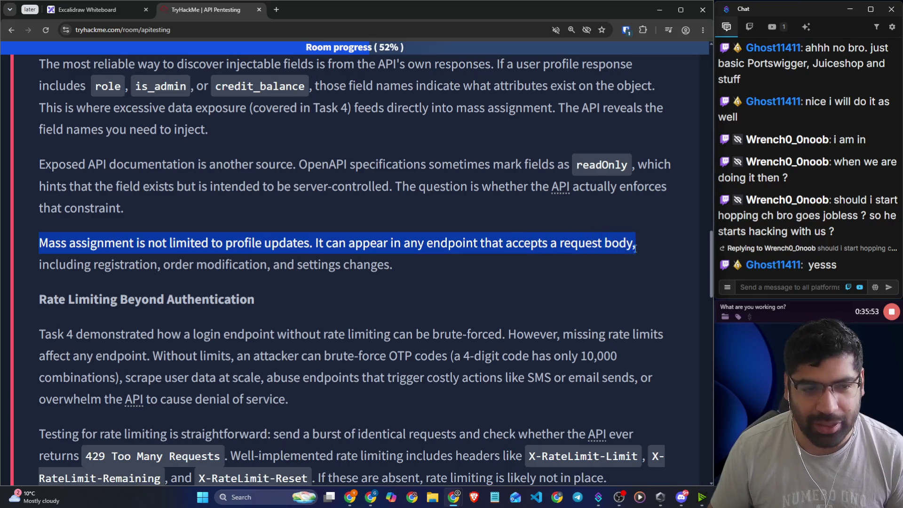
{"action": "left_click_drag", "start_coordinate": [164, 267], "coordinate": [386, 265]}
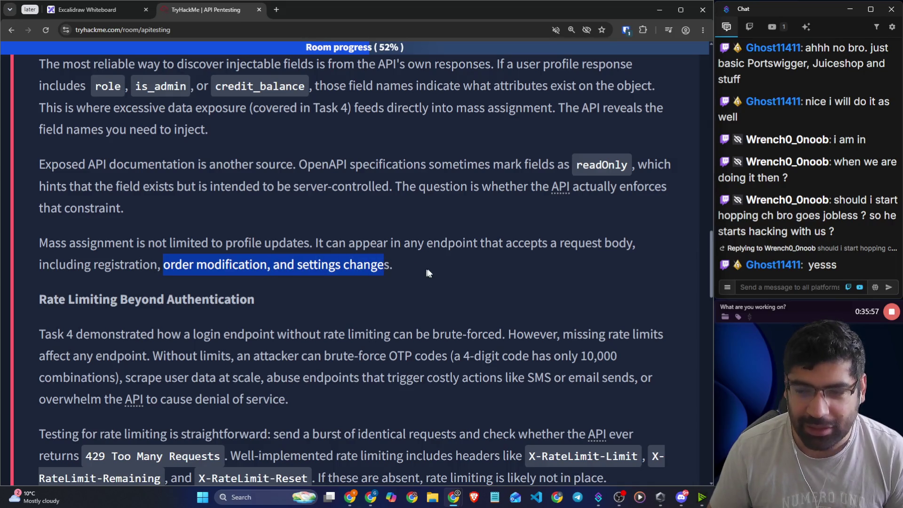
{"action": "left_click", "coordinate": [472, 283]}
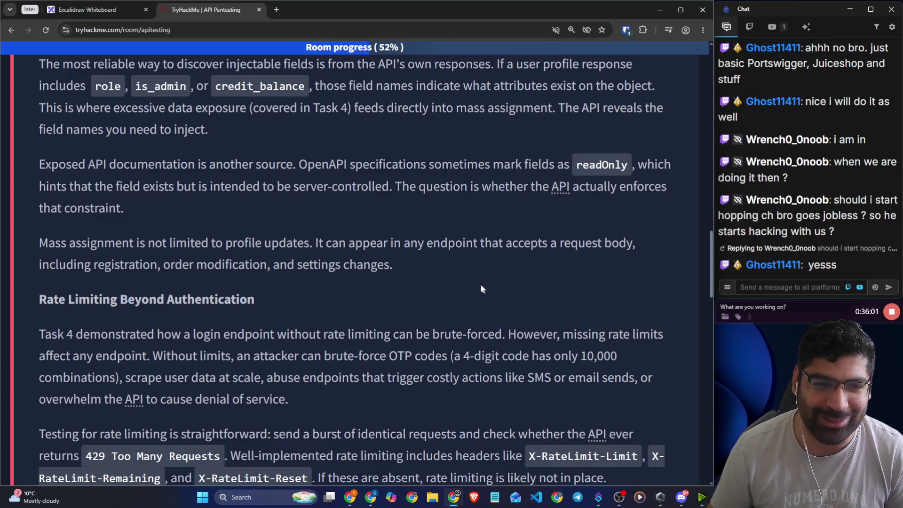
{"action": "left_click_drag", "start_coordinate": [399, 257], "coordinate": [34, 241]}
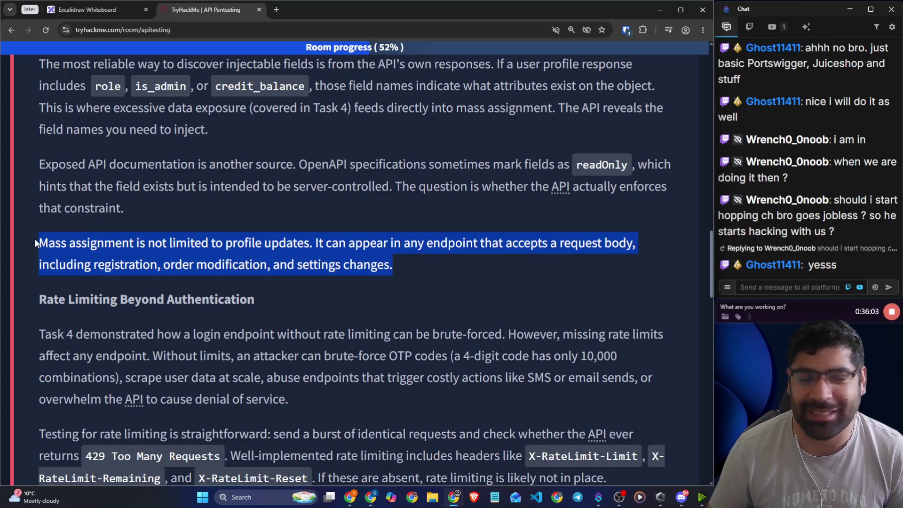
{"action": "left_click", "coordinate": [70, 253]}
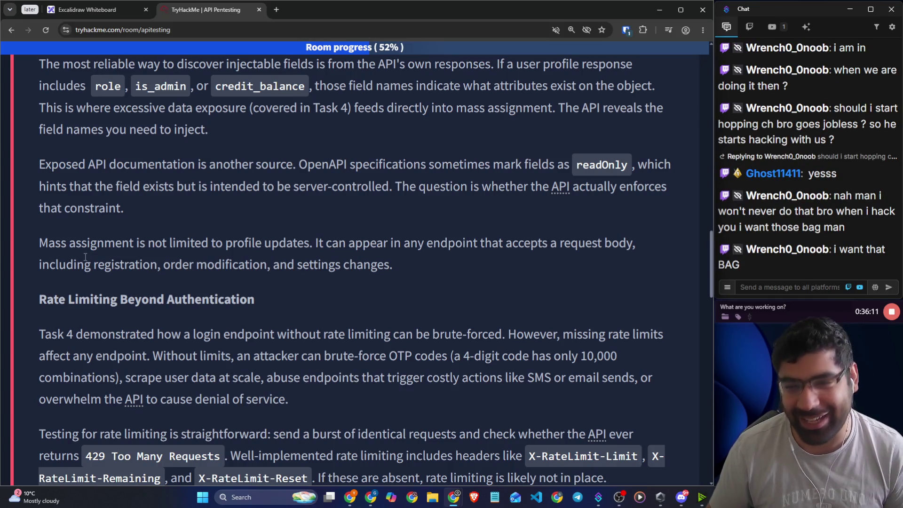
{"action": "left_click_drag", "start_coordinate": [742, 266], "coordinate": [831, 253]}
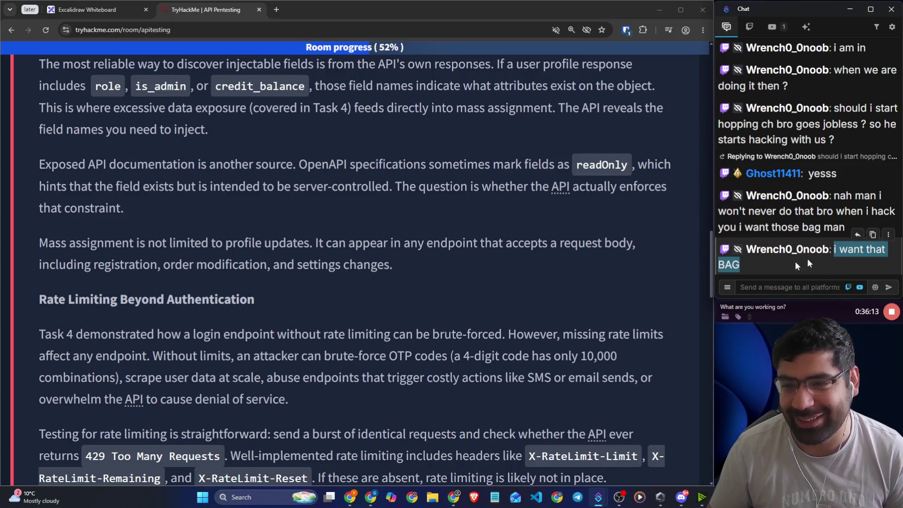
{"action": "left_click", "coordinate": [209, 242]}
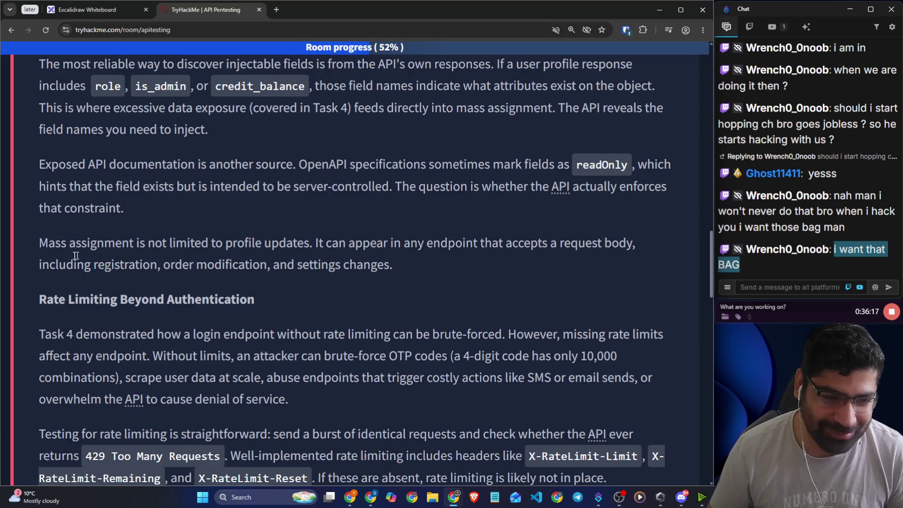
Step: Re-read the scope sentence and the profile updates phrase, then switch to the Excalidraw whiteboard
{"action": "left_click_drag", "start_coordinate": [46, 244], "coordinate": [619, 243]}
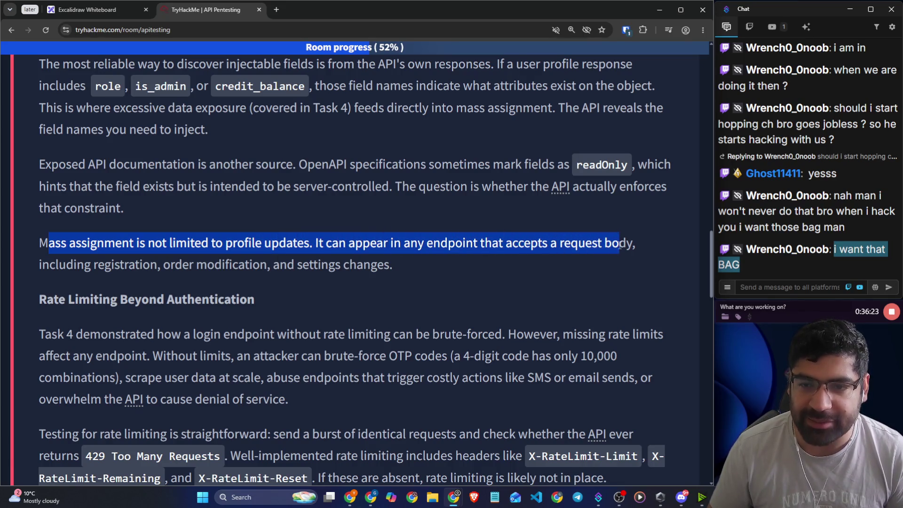
{"action": "left_click_drag", "start_coordinate": [164, 264], "coordinate": [391, 265]}
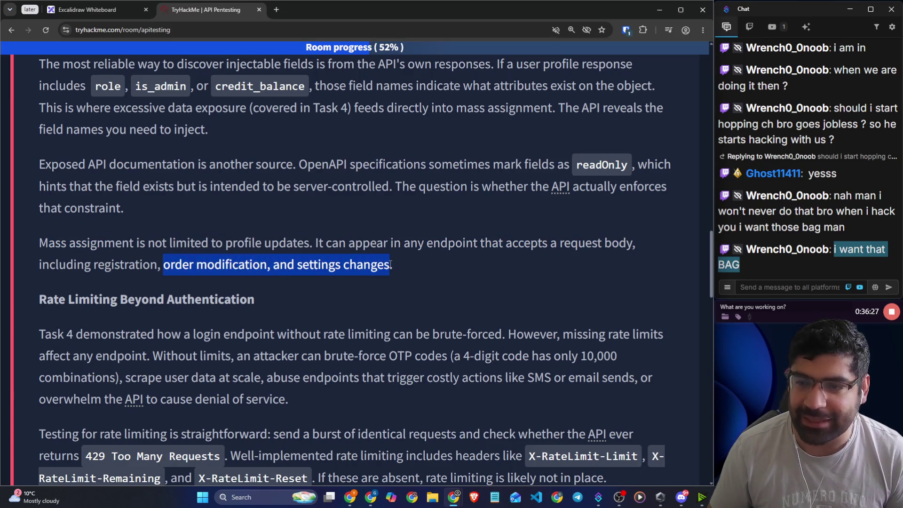
{"action": "scroll", "coordinate": [240, 264], "scroll_direction": "down", "scroll_amount": 3}
{"action": "left_click", "coordinate": [35, 205]}
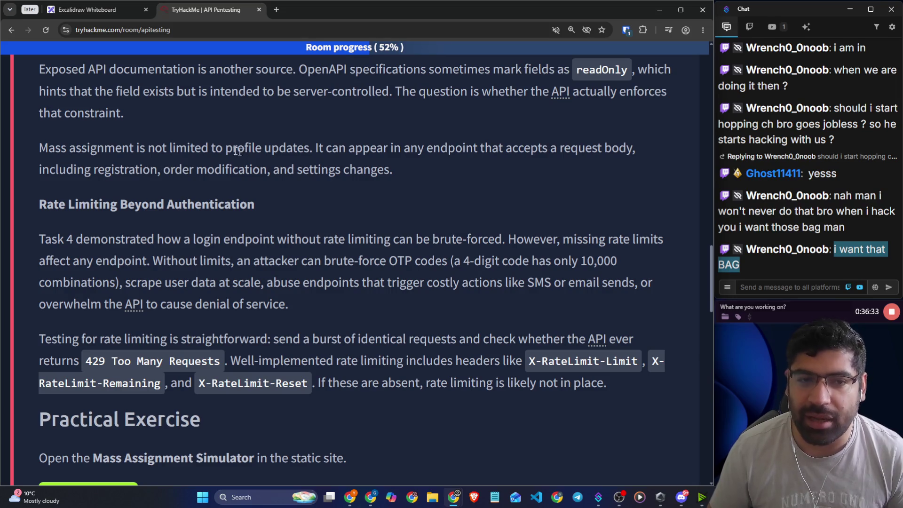
{"action": "left_click_drag", "start_coordinate": [225, 149], "coordinate": [309, 151]}
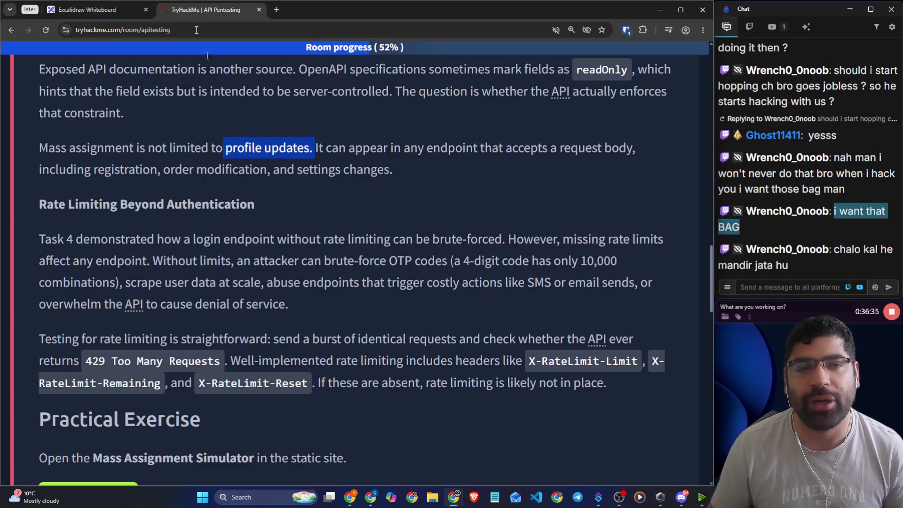
{"action": "left_click", "coordinate": [110, 11]}
{"action": "scroll", "coordinate": [168, 120], "scroll_direction": "down", "scroll_amount": 3}
{"action": "scroll", "coordinate": [219, 189], "scroll_direction": "down", "scroll_amount": 2}
{"action": "mouse_move", "coordinate": [224, 187]}
{"action": "left_mouse_down"}
{"action": "mouse_move", "coordinate": [208, 227]}
{"action": "mouse_move", "coordinate": [266, 202]}
{"action": "mouse_move", "coordinate": [302, 209]}
{"action": "left_mouse_up"}
Step: Handwrite /update/me with an arrow down to /order/update → address
{"action": "left_click_drag", "start_coordinate": [295, 200], "coordinate": [306, 201]}
{"action": "mouse_move", "coordinate": [342, 167]}
{"action": "left_mouse_down"}
{"action": "mouse_move", "coordinate": [329, 212]}
{"action": "mouse_move", "coordinate": [381, 201]}
{"action": "mouse_move", "coordinate": [403, 208]}
{"action": "left_mouse_up"}
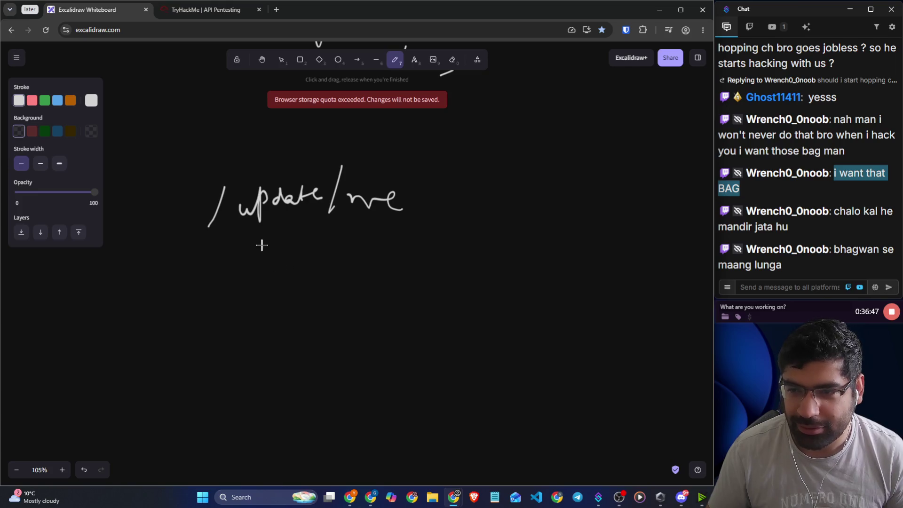
{"action": "left_click_drag", "start_coordinate": [260, 227], "coordinate": [221, 293]}
{"action": "left_click_drag", "start_coordinate": [277, 255], "coordinate": [260, 311]}
{"action": "left_click_drag", "start_coordinate": [298, 276], "coordinate": [345, 278]}
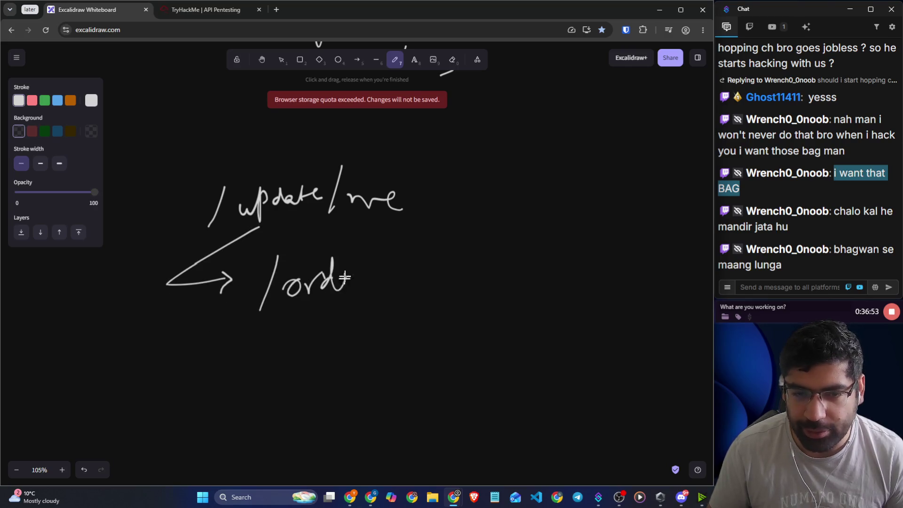
{"action": "left_click_drag", "start_coordinate": [380, 251], "coordinate": [368, 310]}
{"action": "mouse_move", "coordinate": [396, 272]}
{"action": "left_mouse_down"}
{"action": "mouse_move", "coordinate": [422, 299]}
{"action": "mouse_move", "coordinate": [432, 276]}
{"action": "left_mouse_up"}
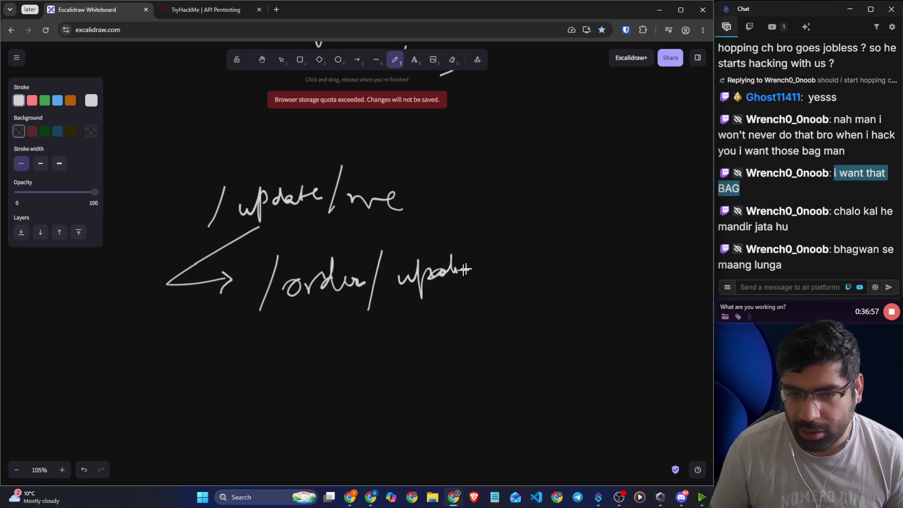
{"action": "mouse_move", "coordinate": [482, 256]}
{"action": "left_mouse_down"}
{"action": "mouse_move", "coordinate": [487, 266]}
{"action": "mouse_move", "coordinate": [547, 255]}
{"action": "mouse_move", "coordinate": [567, 239]}
{"action": "mouse_move", "coordinate": [617, 241]}
{"action": "left_mouse_up"}
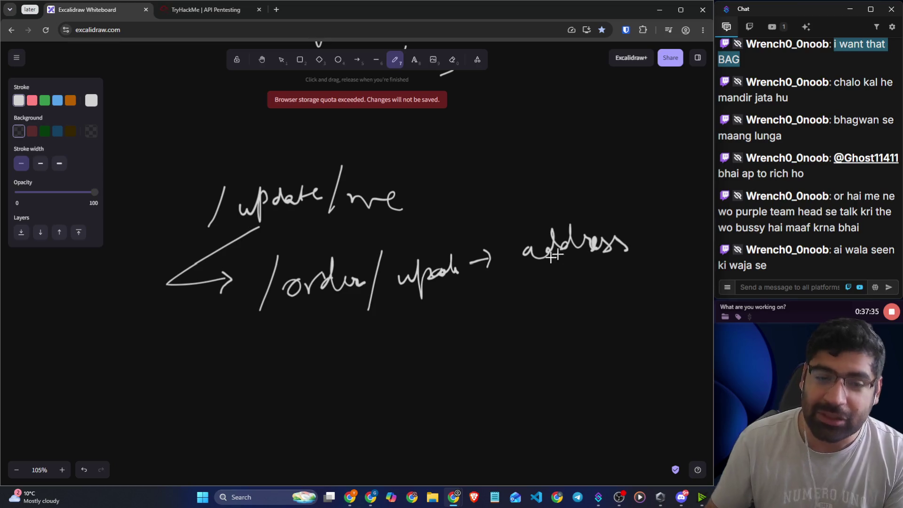
Step: Underline /order/update → address and return to the TryHackMe room
{"action": "left_click_drag", "start_coordinate": [333, 311], "coordinate": [601, 287]}
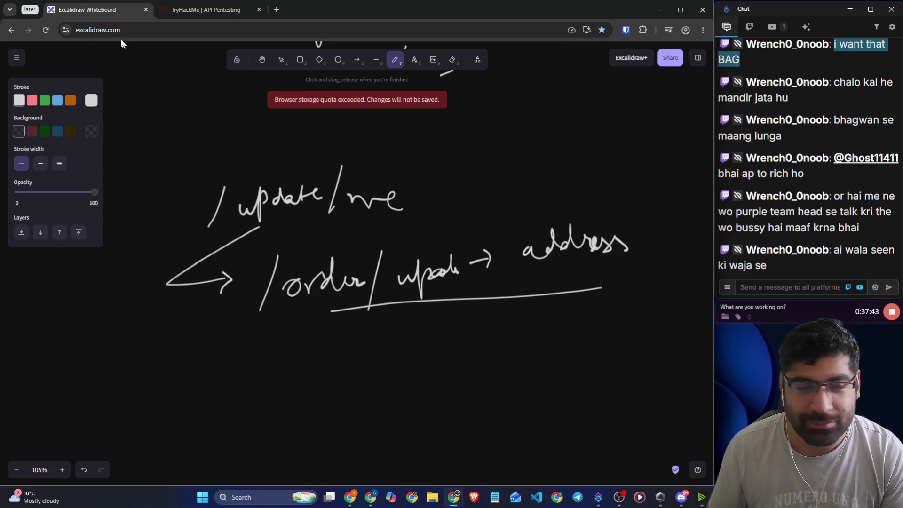
{"action": "left_click", "coordinate": [186, 11]}
{"action": "scroll", "coordinate": [225, 260], "scroll_direction": "down", "scroll_amount": 1}
{"action": "scroll", "coordinate": [103, 214], "scroll_direction": "up", "scroll_amount": 2}
Step: Re-read the mass assignment paragraph, then open a chat viewer's profile card and their Twitch channel
{"action": "left_click_drag", "start_coordinate": [40, 205], "coordinate": [215, 205]}
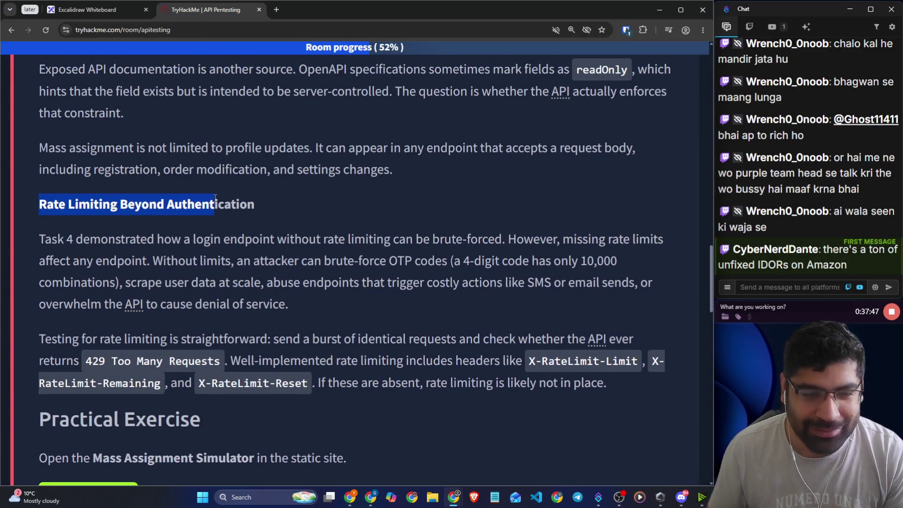
{"action": "left_click_drag", "start_coordinate": [393, 170], "coordinate": [39, 148]}
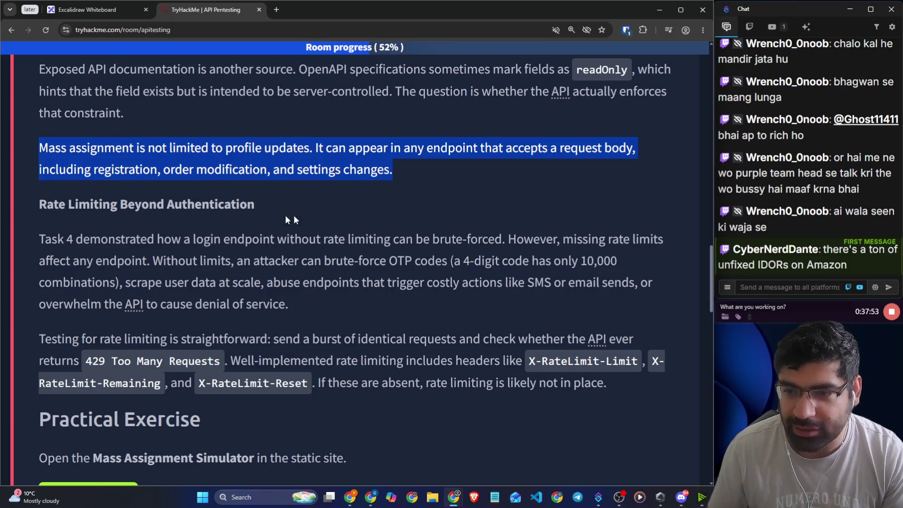
{"action": "left_click", "coordinate": [322, 205]}
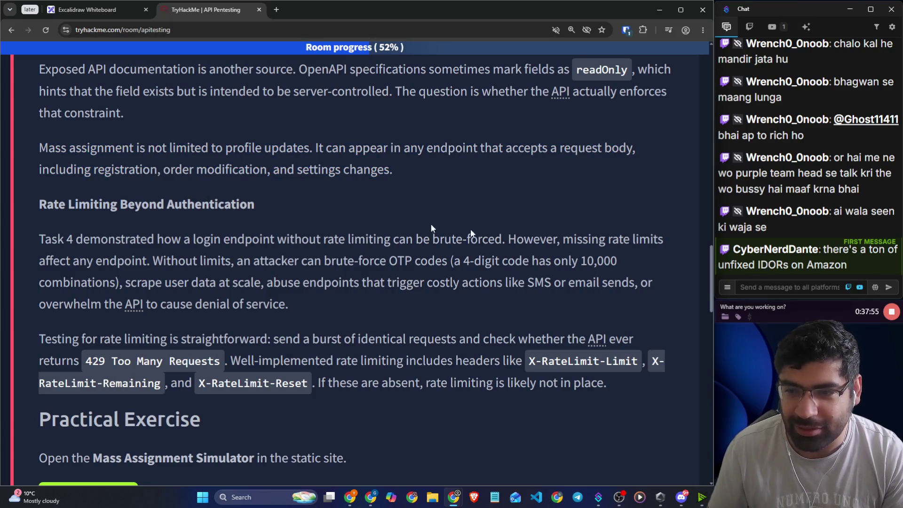
{"action": "left_click", "coordinate": [774, 252]}
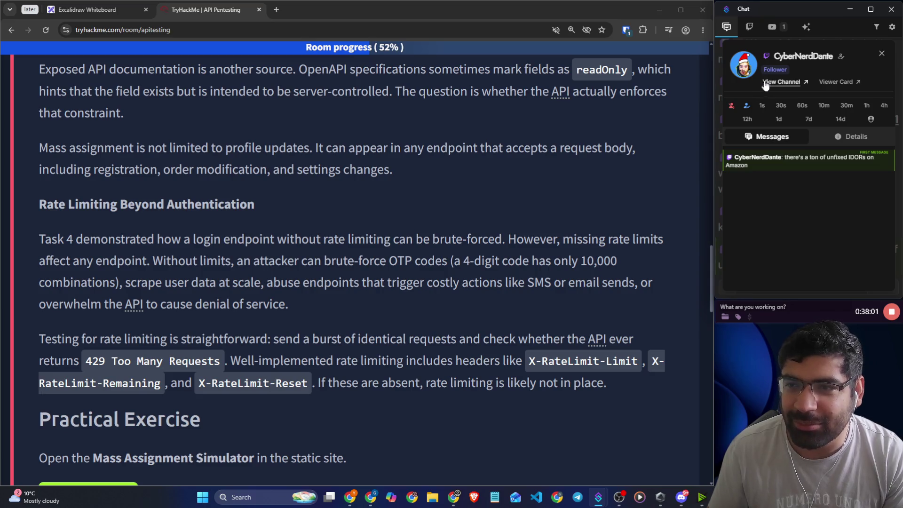
{"action": "left_click", "coordinate": [781, 81]}
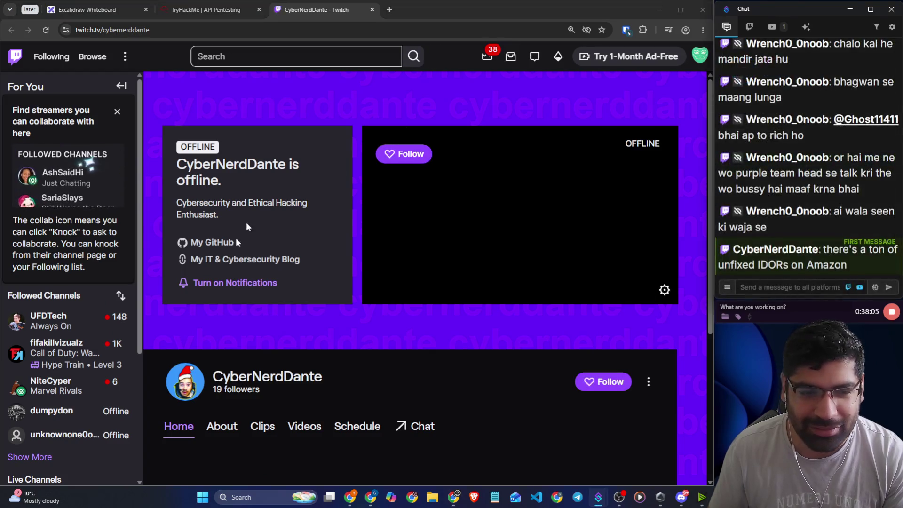
Step: View the viewer's channel, open the avatar image in a new tab, then close the Twitch and image tabs
{"action": "left_click", "coordinate": [183, 379]}
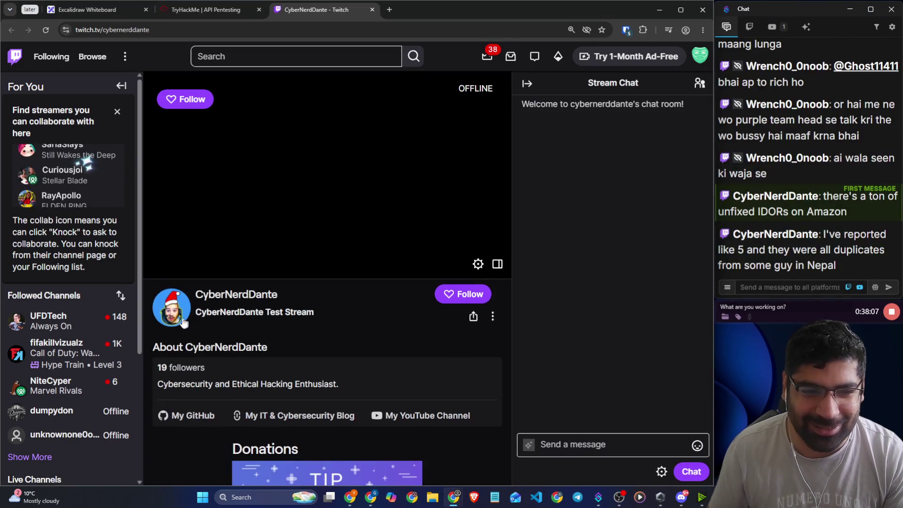
{"action": "right_click", "coordinate": [175, 315]}
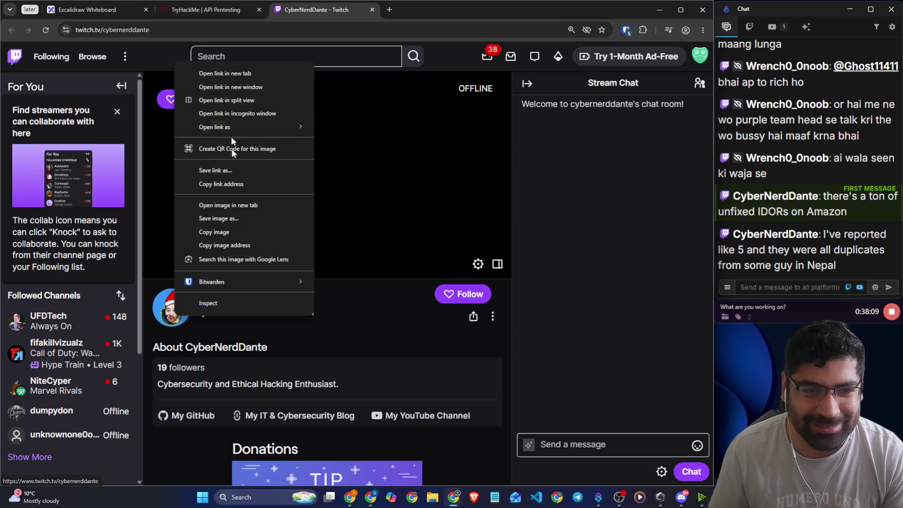
{"action": "left_click", "coordinate": [238, 206]}
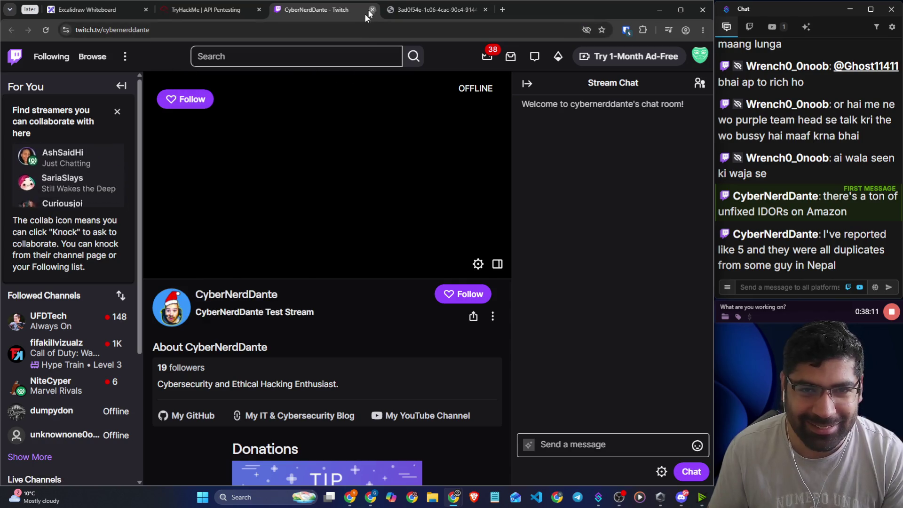
{"action": "left_click", "coordinate": [372, 9]}
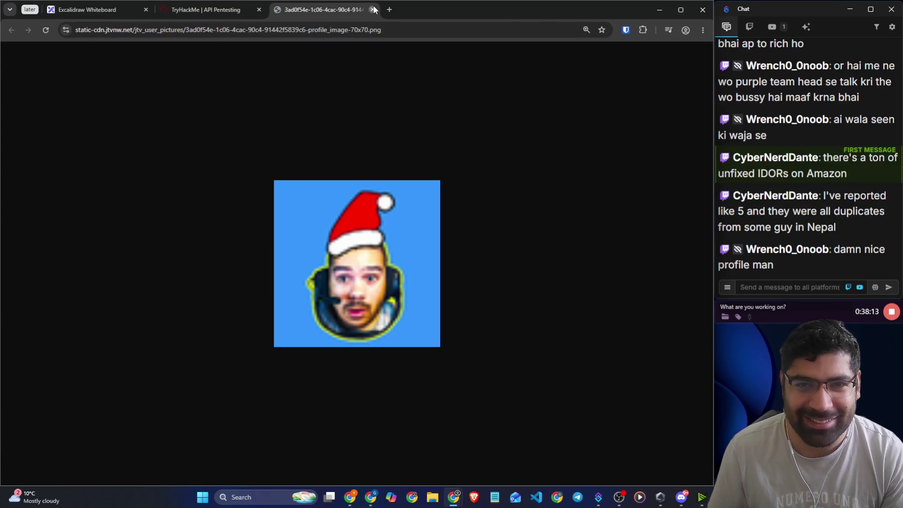
{"action": "left_click", "coordinate": [373, 10]}
{"action": "mouse_move", "coordinate": [762, 211]}
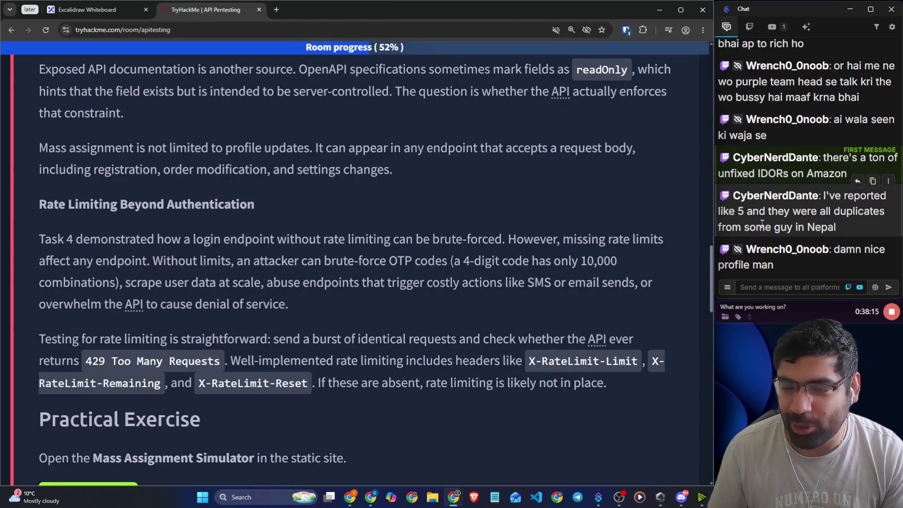
Step: Read a chat message and the sentence that mass assignment applies to any endpoint accepting a request
{"action": "left_click_drag", "start_coordinate": [768, 211], "coordinate": [885, 211]}
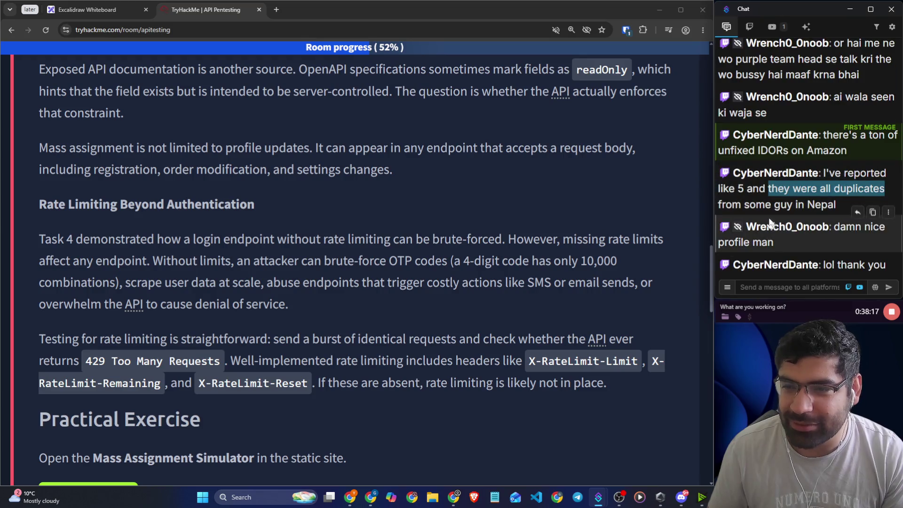
{"action": "left_click", "coordinate": [831, 235]}
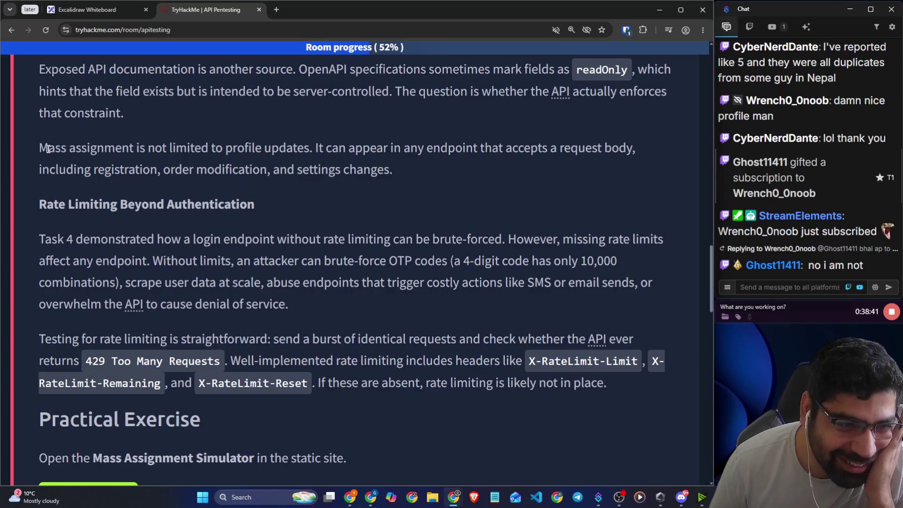
{"action": "left_click_drag", "start_coordinate": [47, 148], "coordinate": [289, 145]}
{"action": "left_click", "coordinate": [337, 153]}
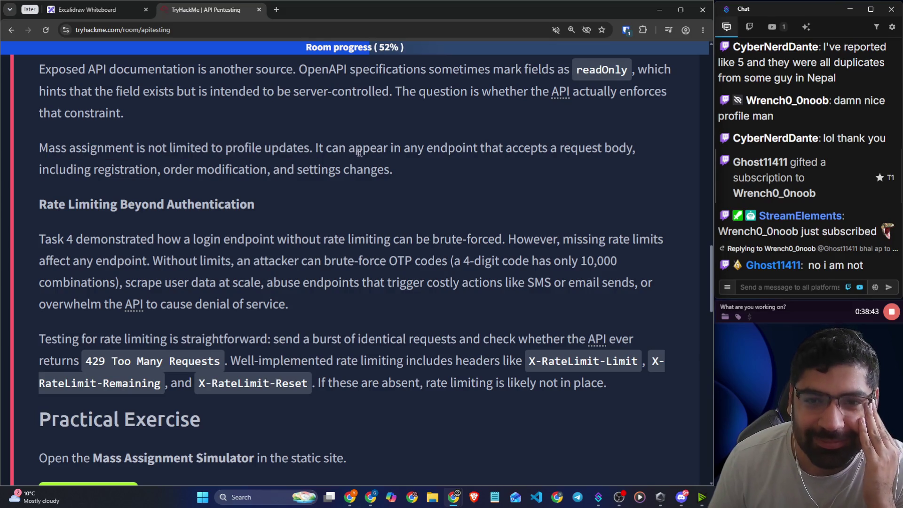
{"action": "left_click_drag", "start_coordinate": [407, 148], "coordinate": [567, 145]}
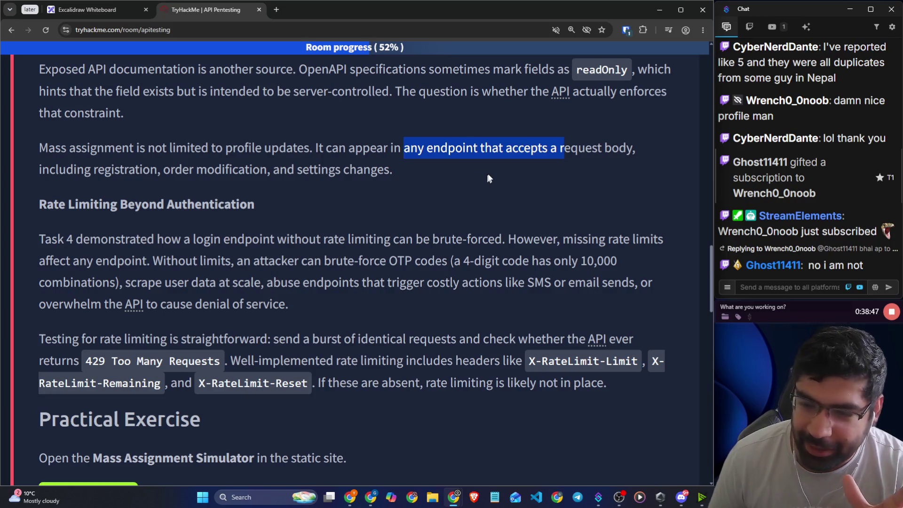
{"action": "left_click", "coordinate": [579, 153]}
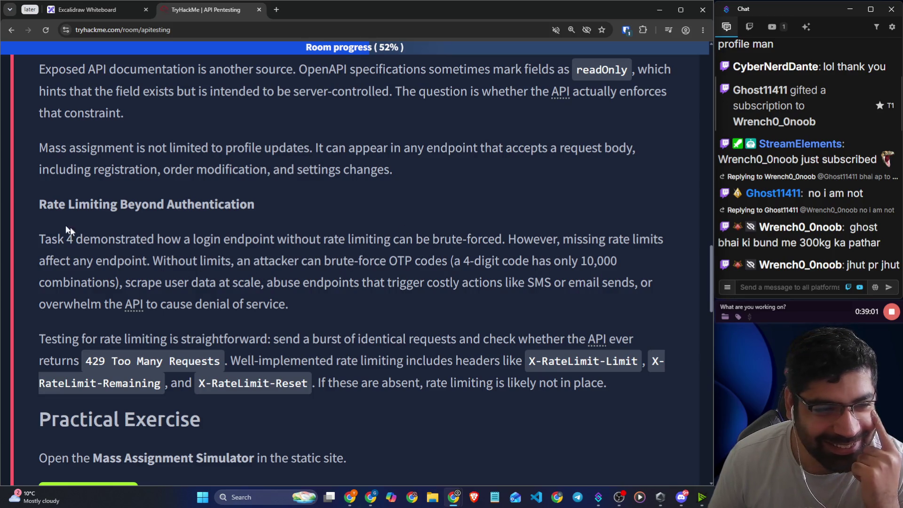
Step: Read the Rate Limiting Beyond Authentication heading and the start of its Task 4 sentence
{"action": "left_click_drag", "start_coordinate": [39, 212], "coordinate": [248, 211]}
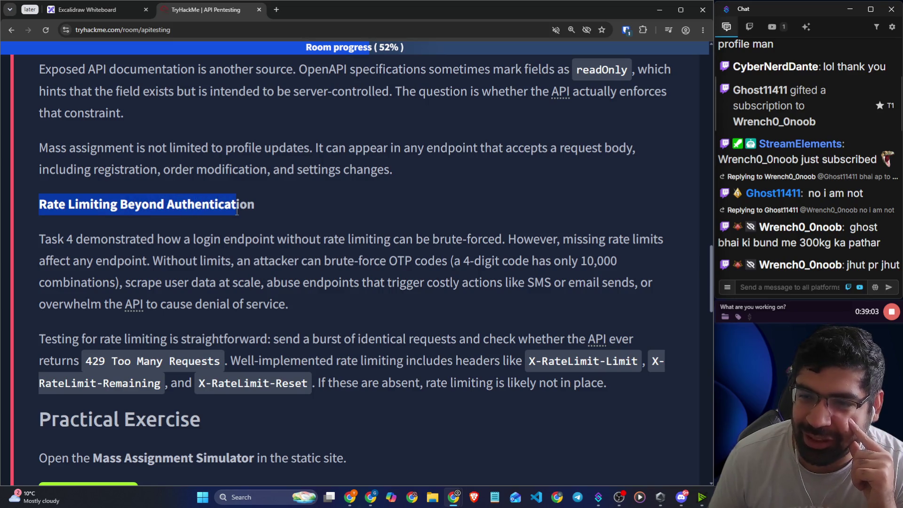
{"action": "left_click", "coordinate": [286, 201]}
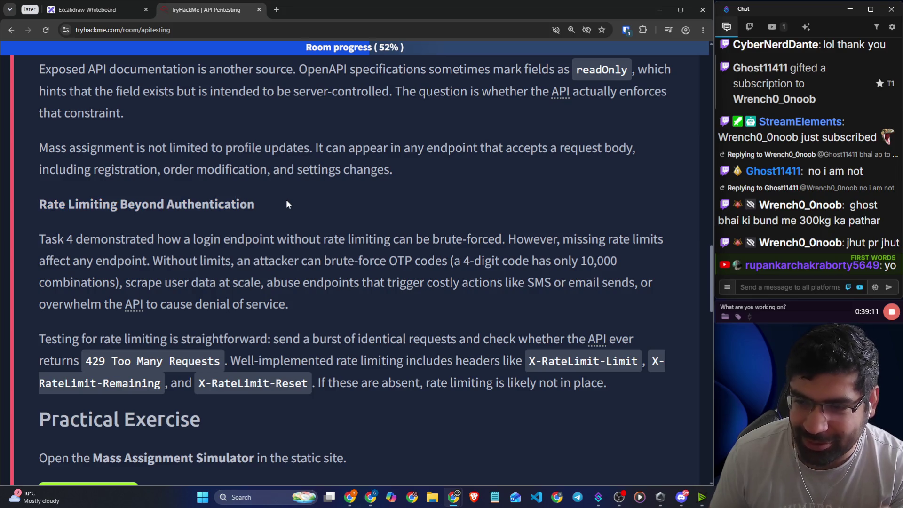
{"action": "left_click_drag", "start_coordinate": [265, 205], "coordinate": [38, 205]}
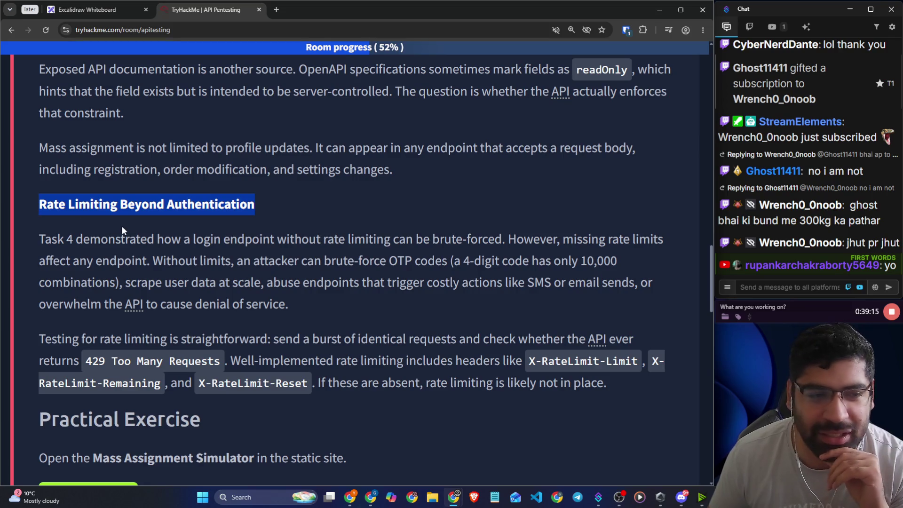
{"action": "left_click", "coordinate": [109, 235]}
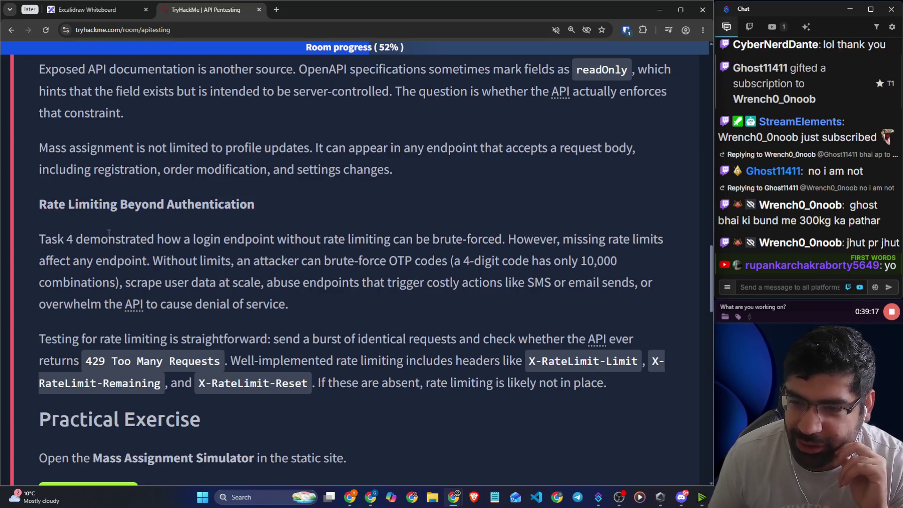
{"action": "left_click_drag", "start_coordinate": [44, 239], "coordinate": [101, 239]}
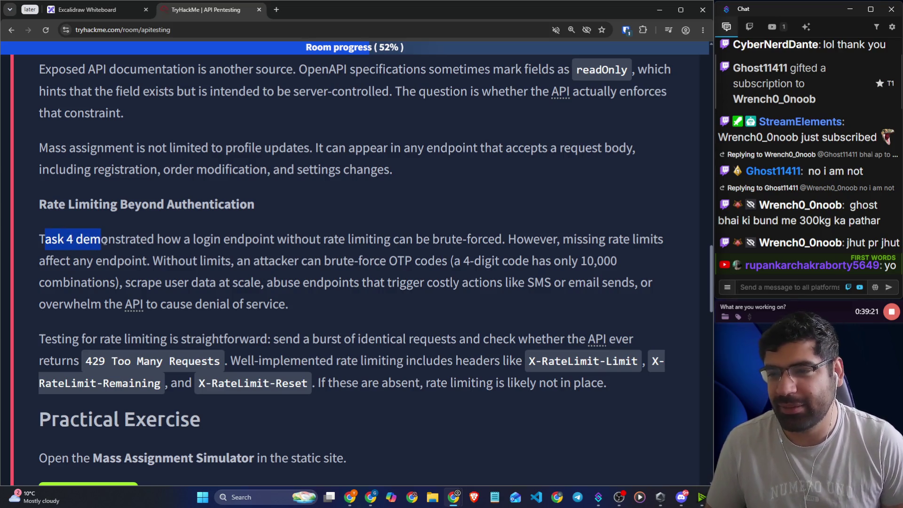
{"action": "left_click", "coordinate": [143, 239]}
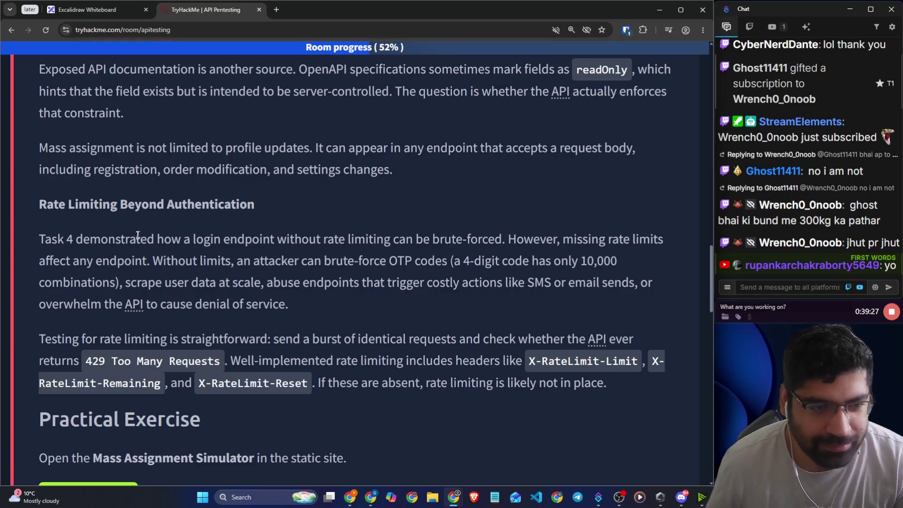
{"action": "scroll", "coordinate": [135, 241], "scroll_direction": "down", "scroll_amount": 1}
{"action": "scroll", "coordinate": [131, 242], "scroll_direction": "down", "scroll_amount": 2}
{"action": "scroll", "coordinate": [129, 234], "scroll_direction": "up", "scroll_amount": 2}
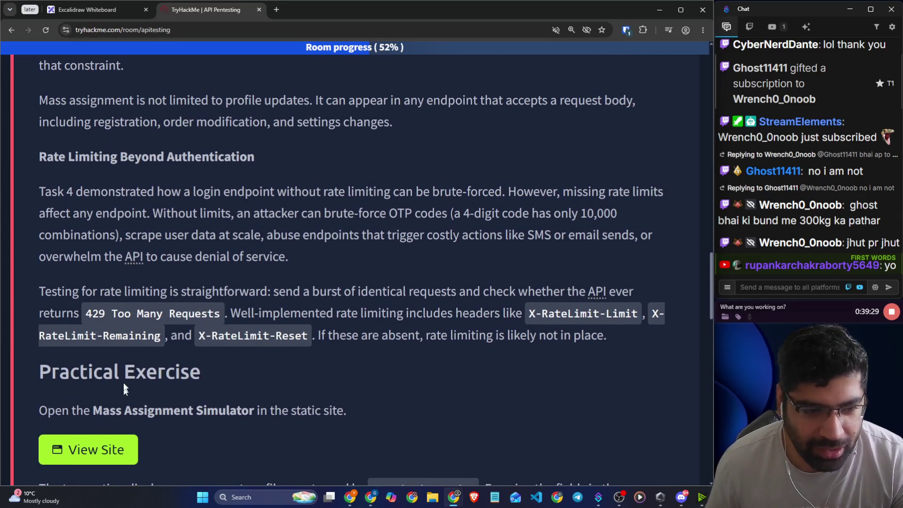
{"action": "left_click_drag", "start_coordinate": [35, 157], "coordinate": [294, 162]}
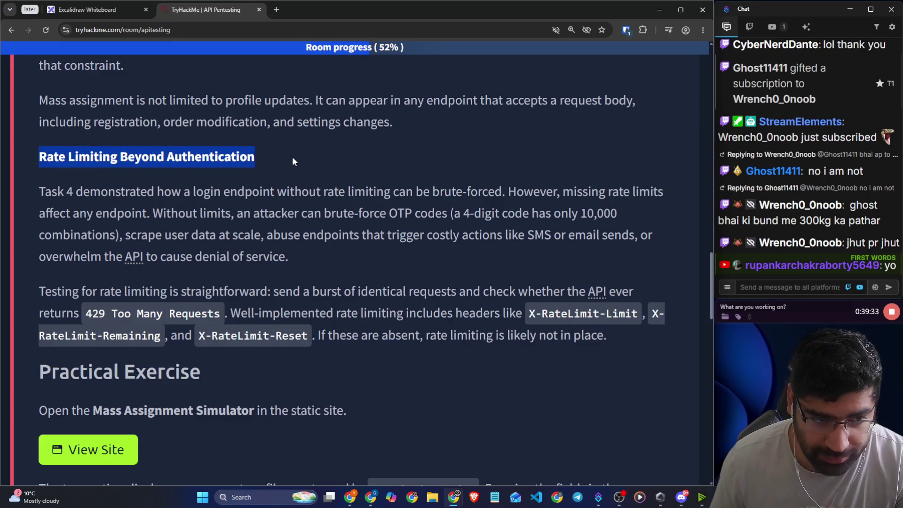
{"action": "left_click_drag", "start_coordinate": [73, 190], "coordinate": [573, 193]}
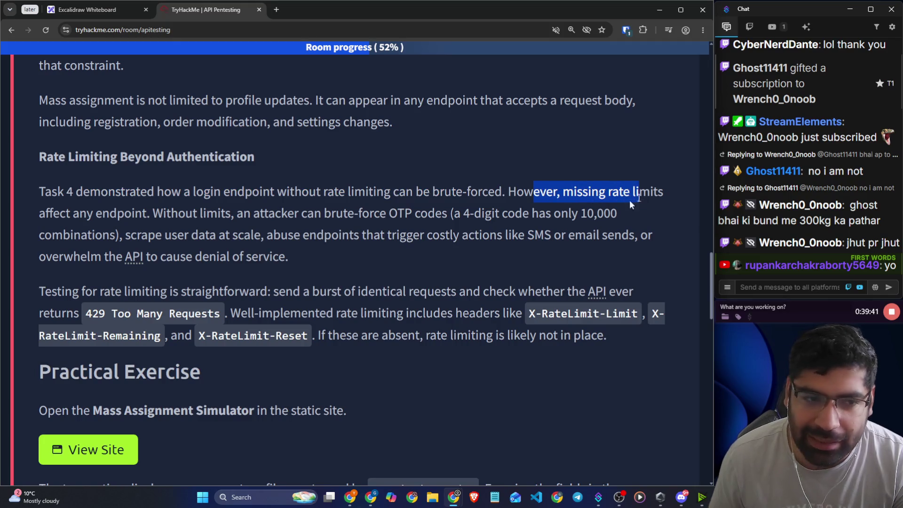
{"action": "left_click_drag", "start_coordinate": [145, 213], "coordinate": [618, 217]}
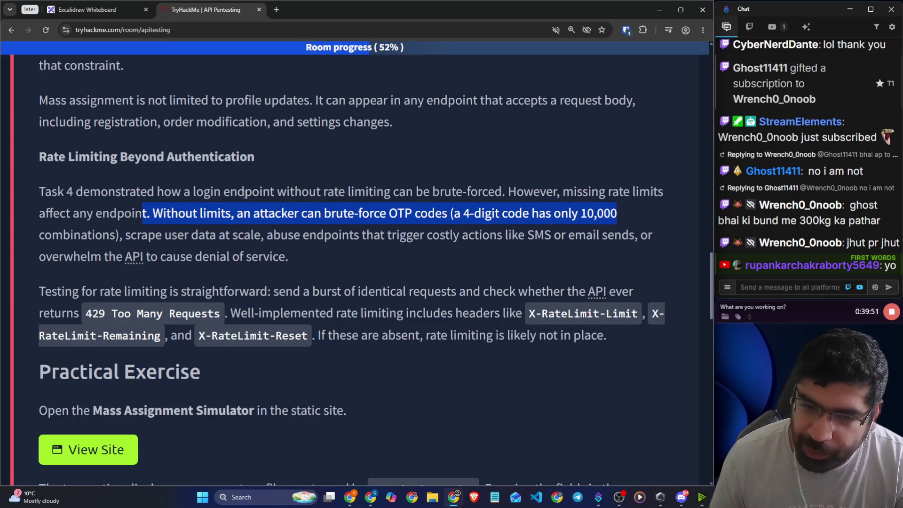
{"action": "mouse_move", "coordinate": [125, 236]}
{"action": "left_mouse_down"}
{"action": "mouse_move", "coordinate": [260, 231]}
{"action": "mouse_move", "coordinate": [123, 235]}
{"action": "left_mouse_up"}
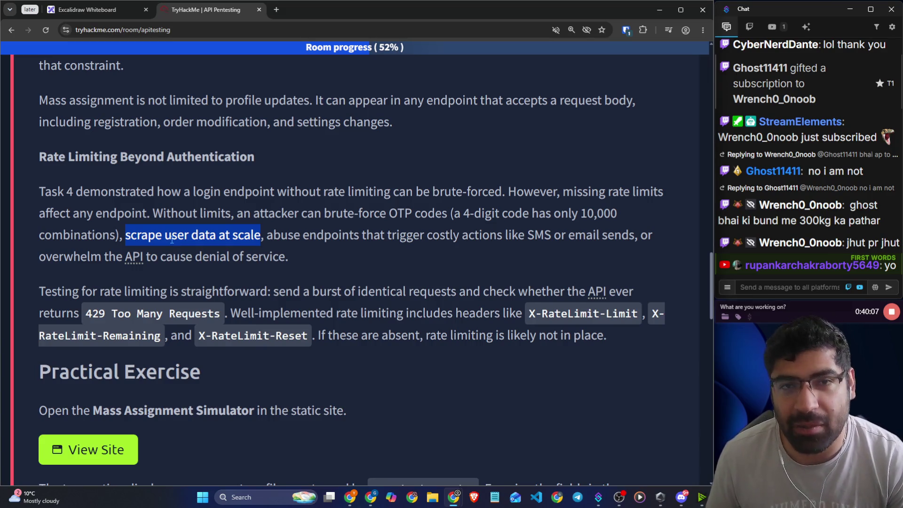
{"action": "left_click_drag", "start_coordinate": [266, 236], "coordinate": [652, 239]}
{"action": "left_click_drag", "start_coordinate": [105, 259], "coordinate": [294, 259]}
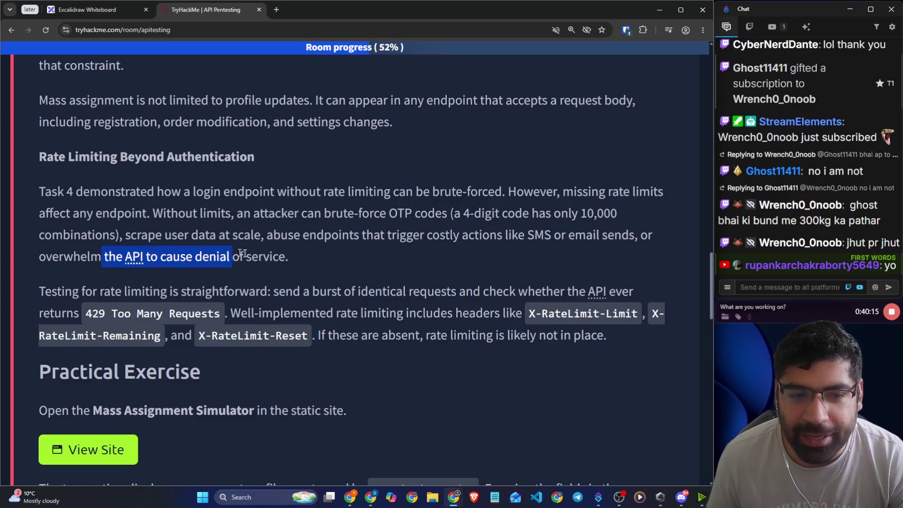
{"action": "left_click", "coordinate": [393, 236]}
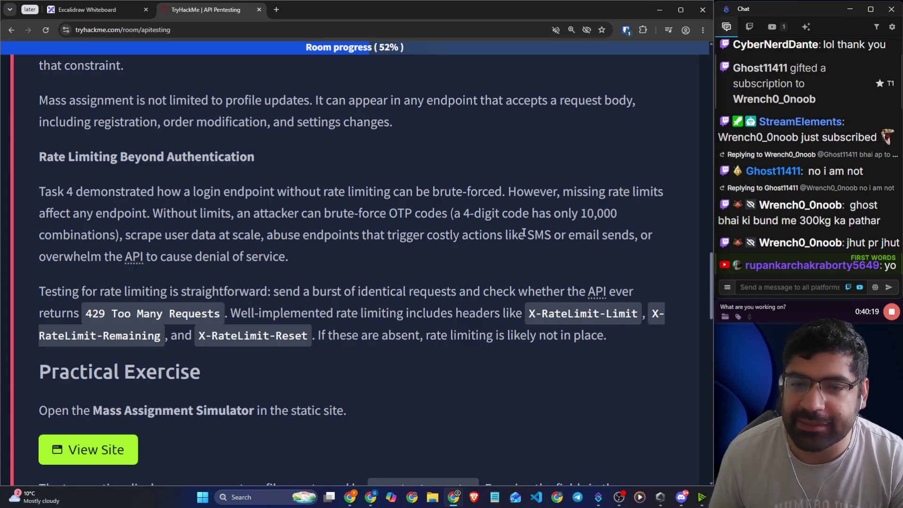
{"action": "left_click_drag", "start_coordinate": [526, 235], "coordinate": [606, 245]}
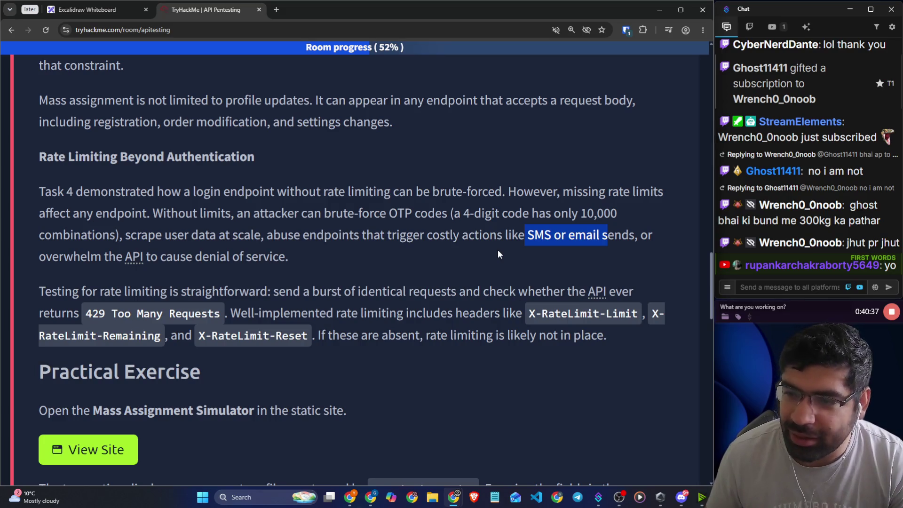
{"action": "left_click", "coordinate": [497, 249]}
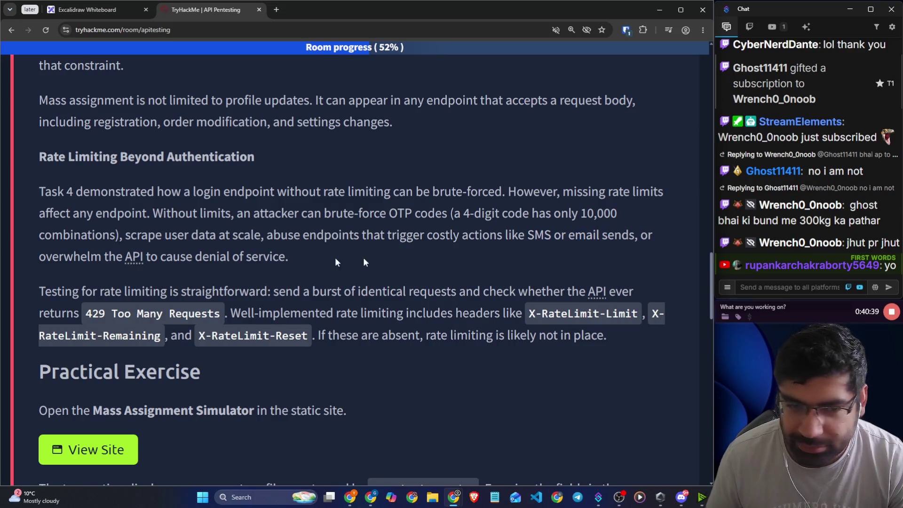
{"action": "scroll", "coordinate": [260, 262], "scroll_direction": "down", "scroll_amount": 2}
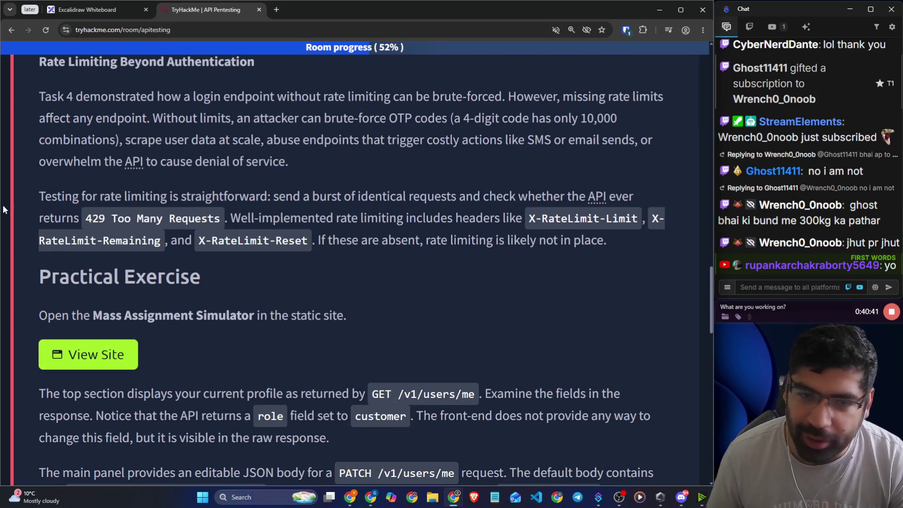
Step: Read the rate-limiting testing paragraph: 429 Too Many Requests and the rate-limit header names
{"action": "left_click_drag", "start_coordinate": [26, 201], "coordinate": [314, 198]}
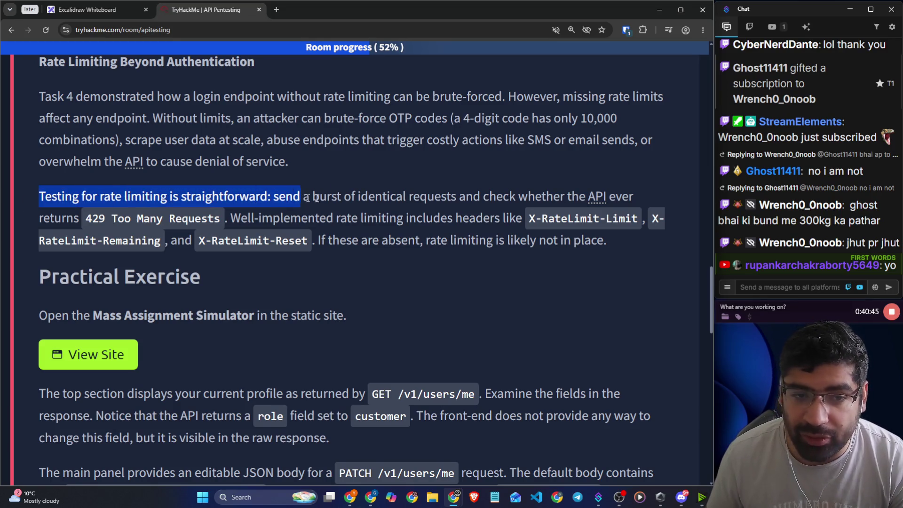
{"action": "left_click_drag", "start_coordinate": [313, 198], "coordinate": [626, 198]}
{"action": "left_click_drag", "start_coordinate": [112, 218], "coordinate": [229, 219]}
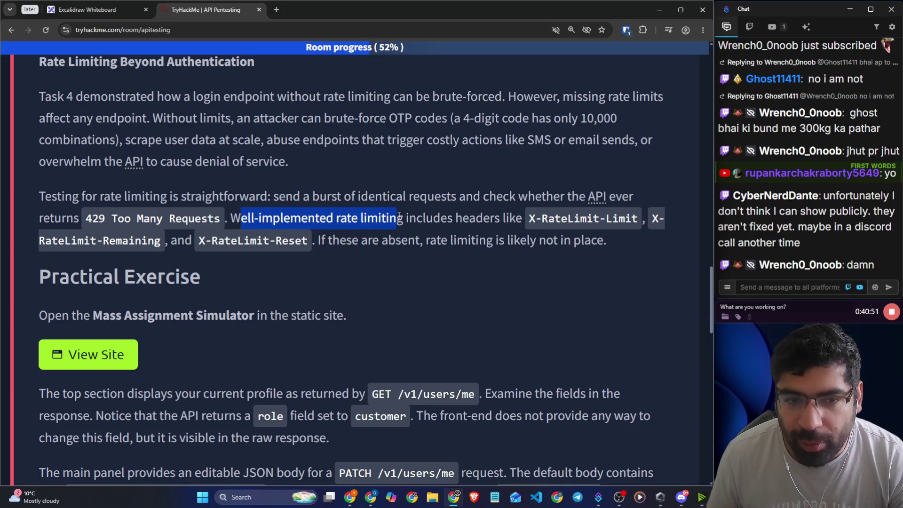
{"action": "left_click_drag", "start_coordinate": [286, 216], "coordinate": [521, 219]}
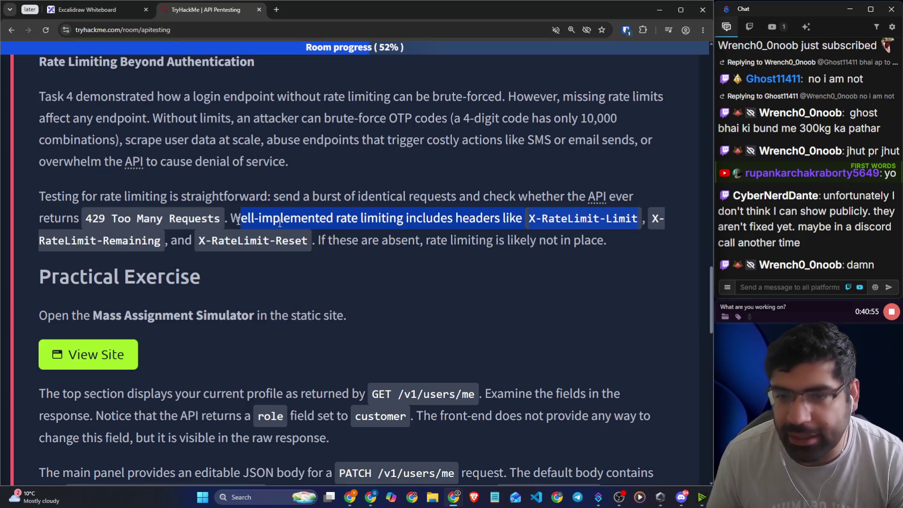
{"action": "mouse_move", "coordinate": [17, 242]}
{"action": "left_mouse_down"}
{"action": "mouse_move", "coordinate": [159, 232]}
{"action": "mouse_move", "coordinate": [616, 240]}
{"action": "mouse_move", "coordinate": [42, 174]}
{"action": "mouse_move", "coordinate": [44, 189]}
{"action": "left_mouse_up"}
{"action": "left_click", "coordinate": [626, 240]}
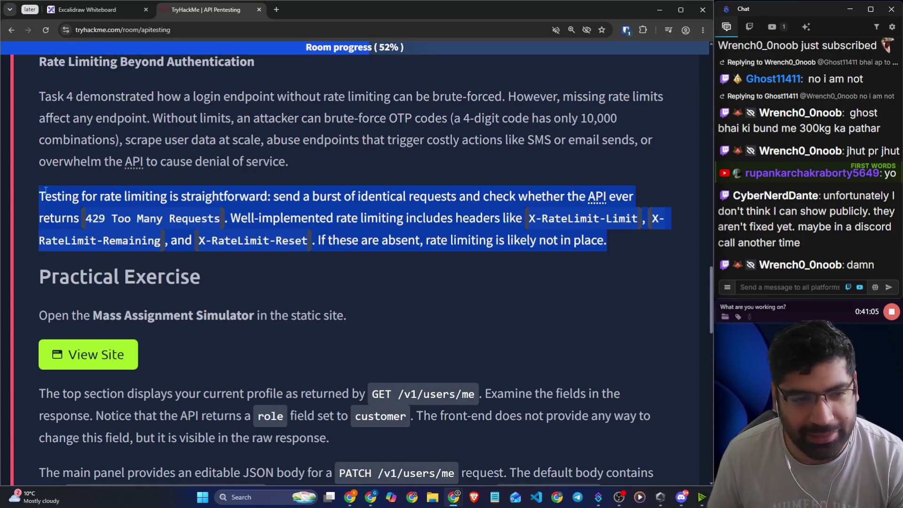
{"action": "mouse_move", "coordinate": [805, 219]}
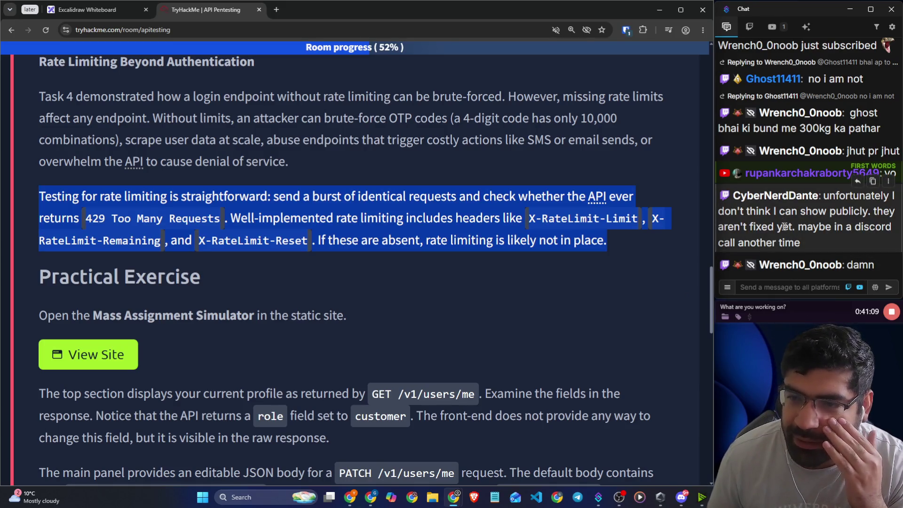
{"action": "left_click", "coordinate": [806, 242]}
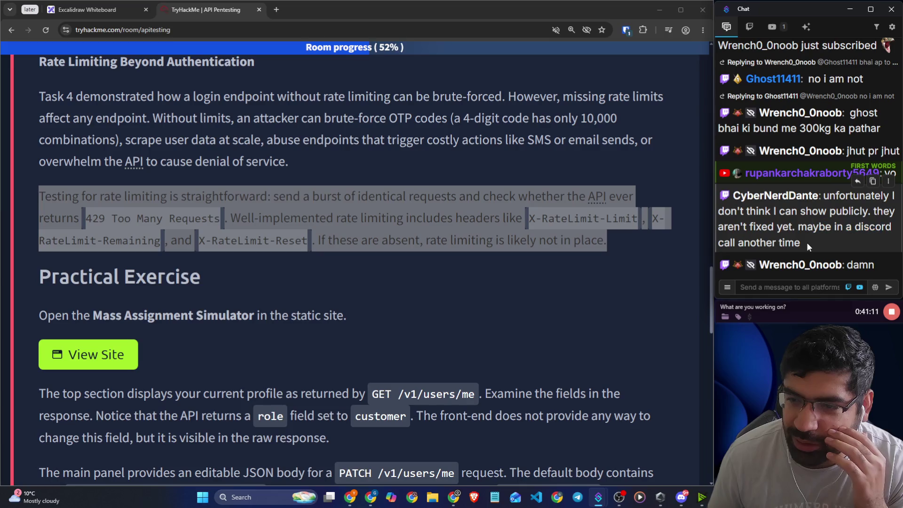
Step: Send !discord in the stream chat, read a viewer's message, and return to the room page
{"action": "left_click", "coordinate": [604, 264]}
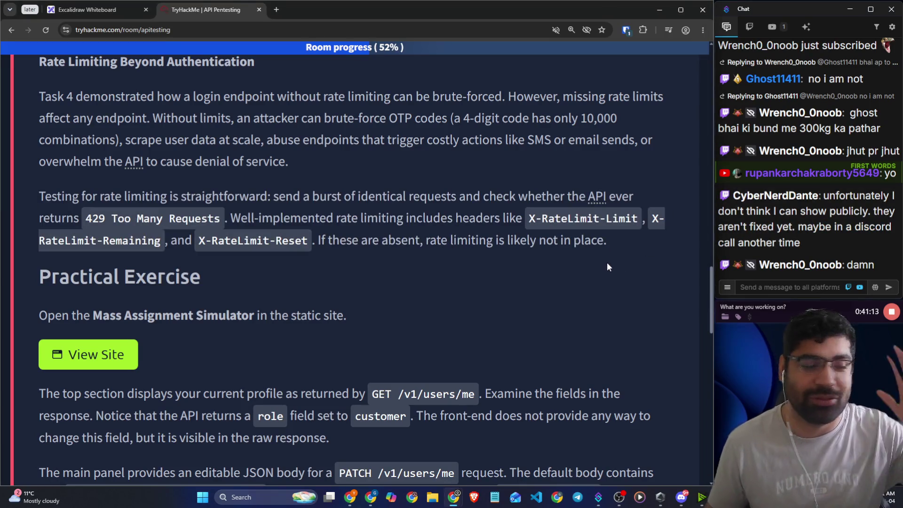
{"action": "left_click", "coordinate": [818, 287]}
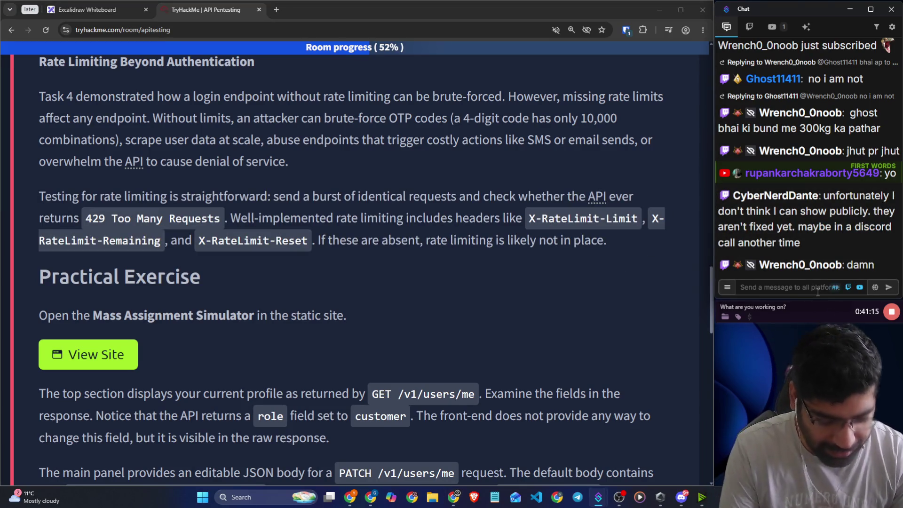
{"action": "type", "text": "!discord"}
{"action": "key", "text": "Return"}
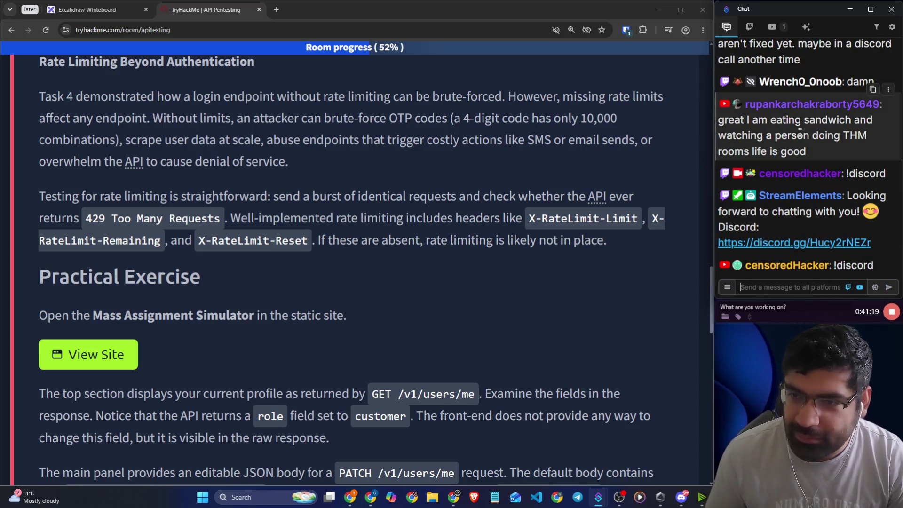
{"action": "left_click_drag", "start_coordinate": [749, 120], "coordinate": [866, 121]}
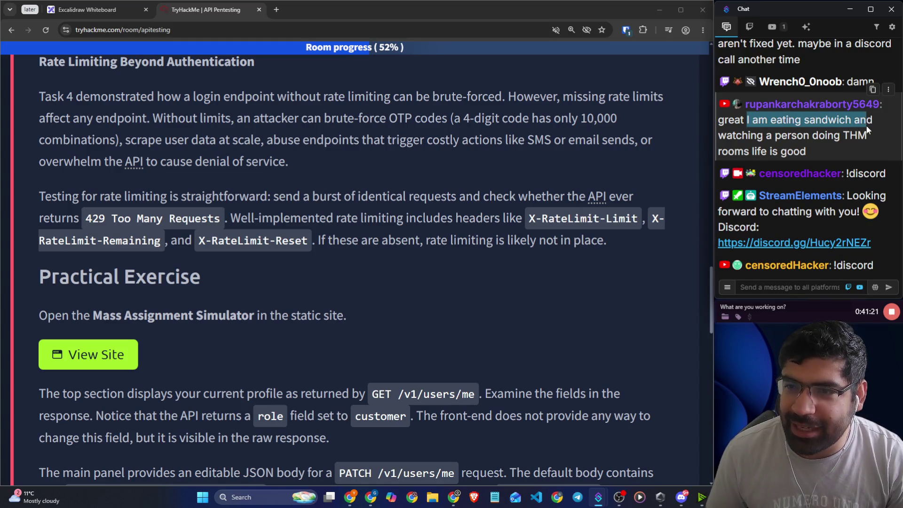
{"action": "left_click", "coordinate": [791, 77]}
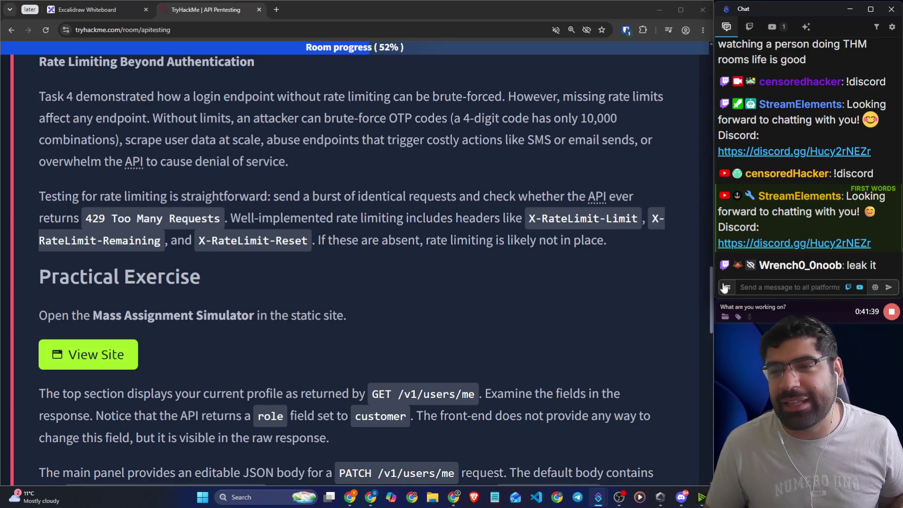
{"action": "scroll", "coordinate": [784, 211], "scroll_direction": "up", "scroll_amount": 3}
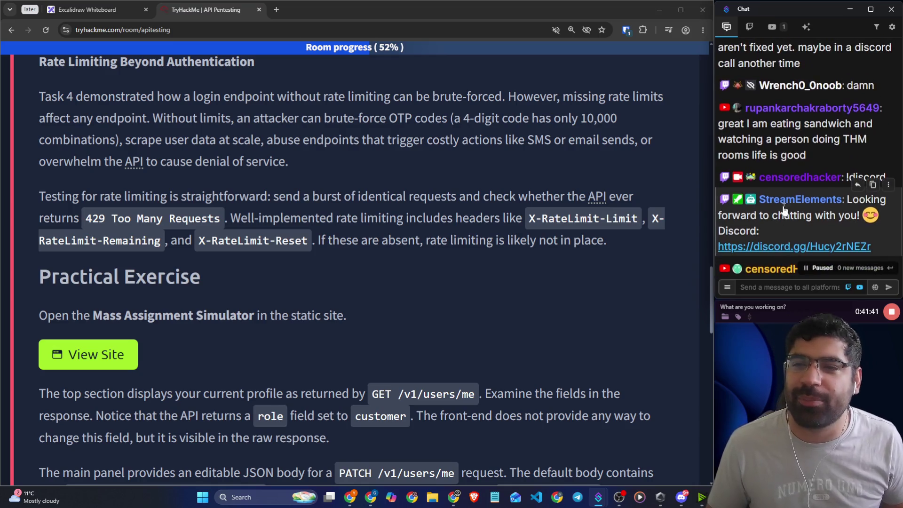
{"action": "scroll", "coordinate": [785, 210], "scroll_direction": "up", "scroll_amount": 2}
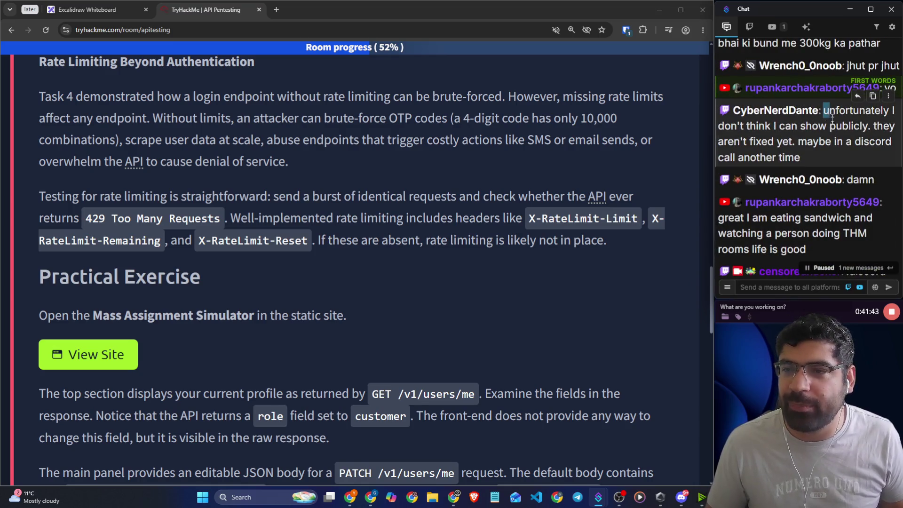
{"action": "left_click_drag", "start_coordinate": [833, 120], "coordinate": [814, 158]}
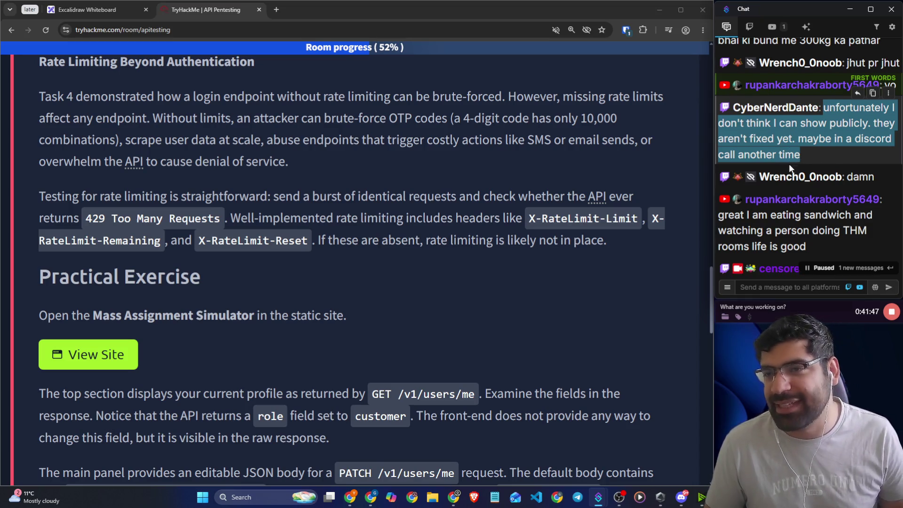
{"action": "left_click", "coordinate": [803, 290]}
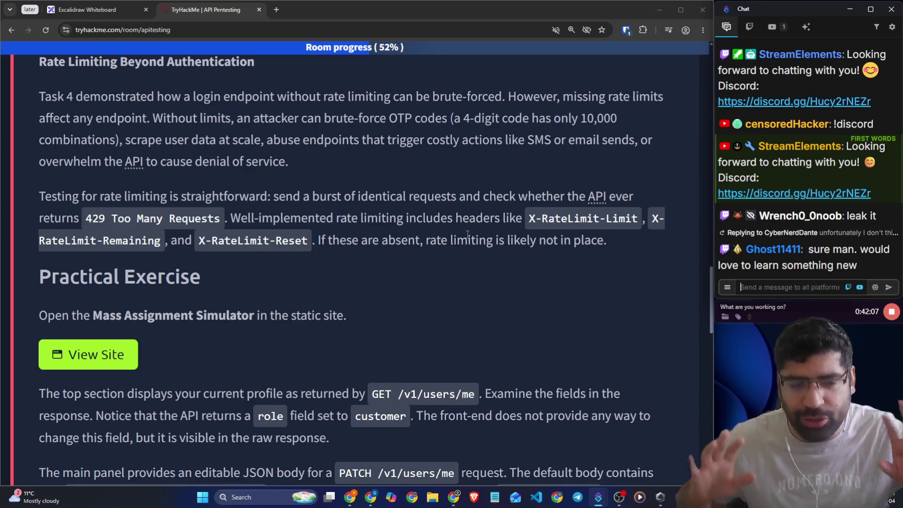
{"action": "left_click", "coordinate": [320, 293]}
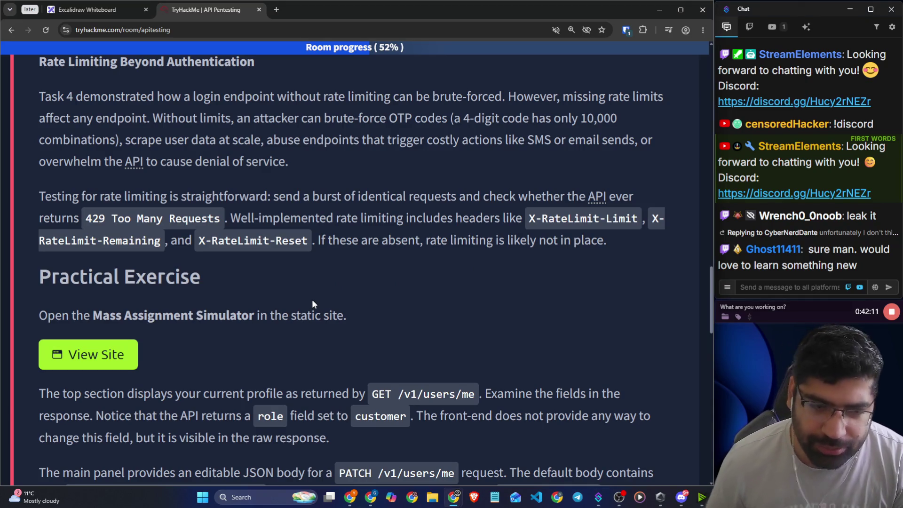
{"action": "scroll", "coordinate": [366, 253], "scroll_direction": "down", "scroll_amount": 3}
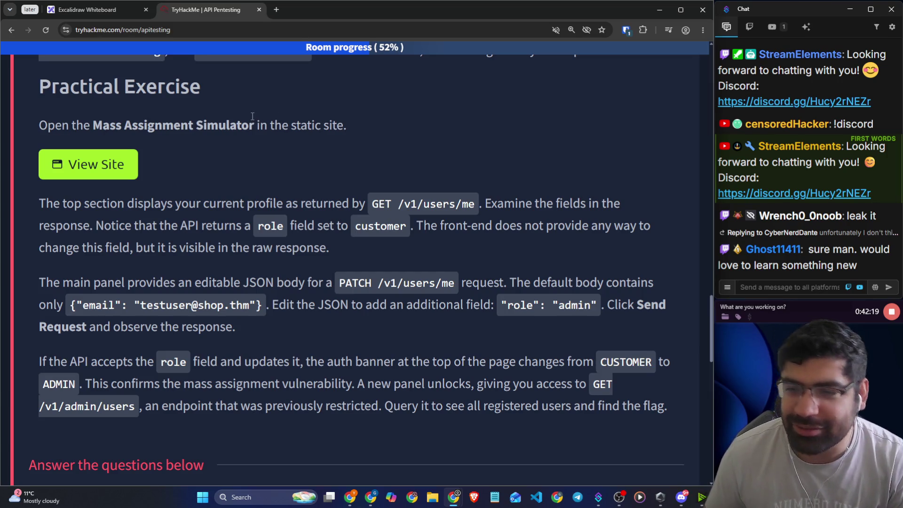
{"action": "scroll", "coordinate": [368, 146], "scroll_direction": "up", "scroll_amount": 1}
{"action": "scroll", "coordinate": [364, 190], "scroll_direction": "up", "scroll_amount": 1}
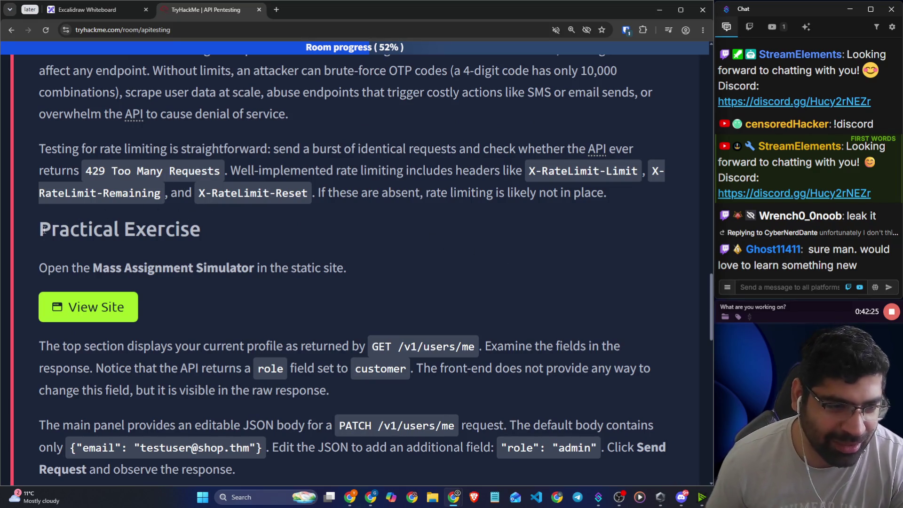
{"action": "left_click_drag", "start_coordinate": [40, 230], "coordinate": [192, 230]}
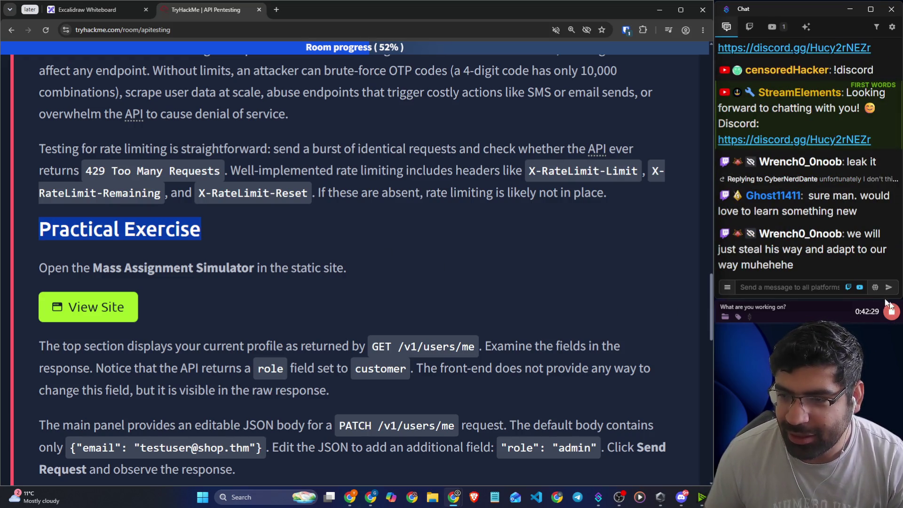
{"action": "left_click", "coordinate": [781, 284]}
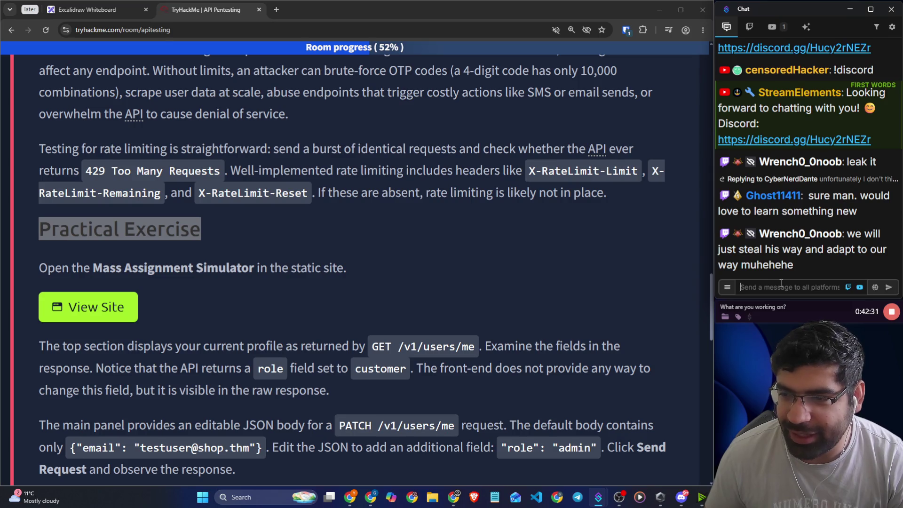
{"action": "left_click", "coordinate": [106, 250]}
Step: Open the Mass Assignment Simulator and send the GET Current profile request
{"action": "left_click", "coordinate": [101, 304]}
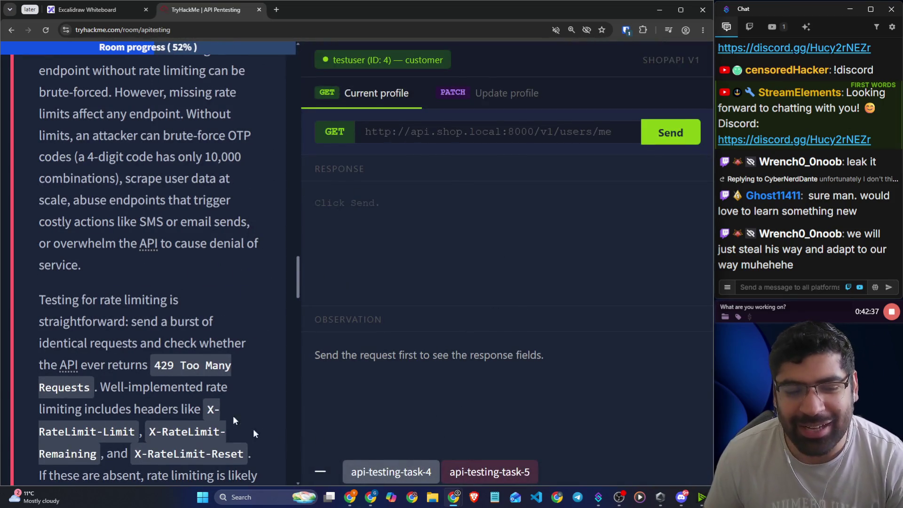
{"action": "scroll", "coordinate": [254, 429], "scroll_direction": "down", "scroll_amount": 3}
{"action": "scroll", "coordinate": [127, 305], "scroll_direction": "down", "scroll_amount": 4}
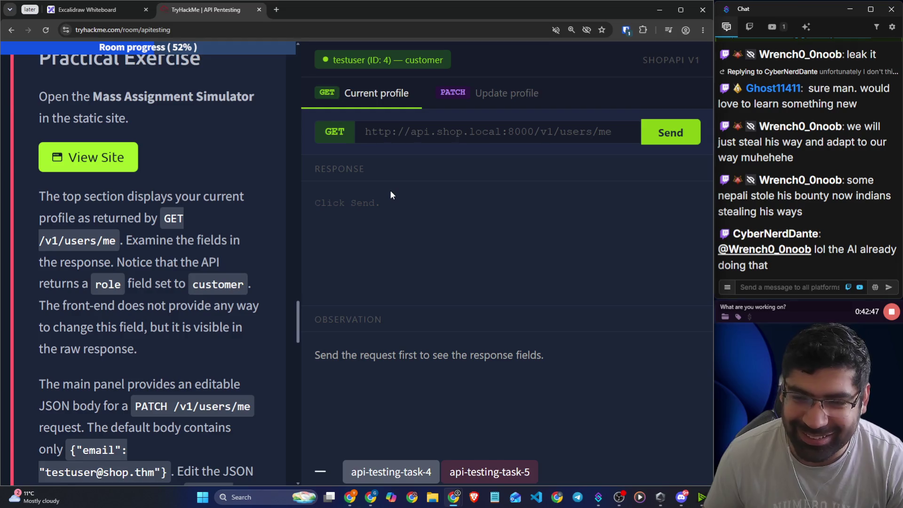
{"action": "left_click", "coordinate": [675, 140]}
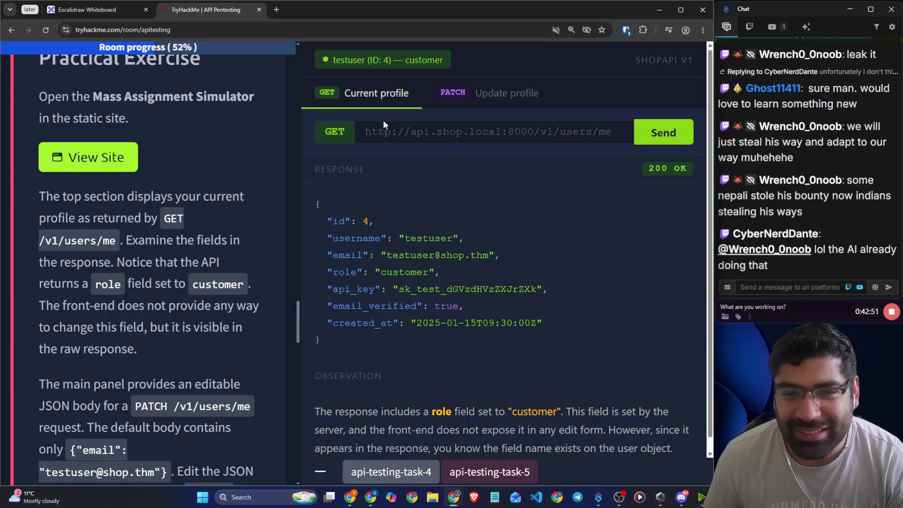
Step: Read the profile response fields: role set to customer, api_key and email_verified
{"action": "left_click_drag", "start_coordinate": [384, 131], "coordinate": [593, 131]}
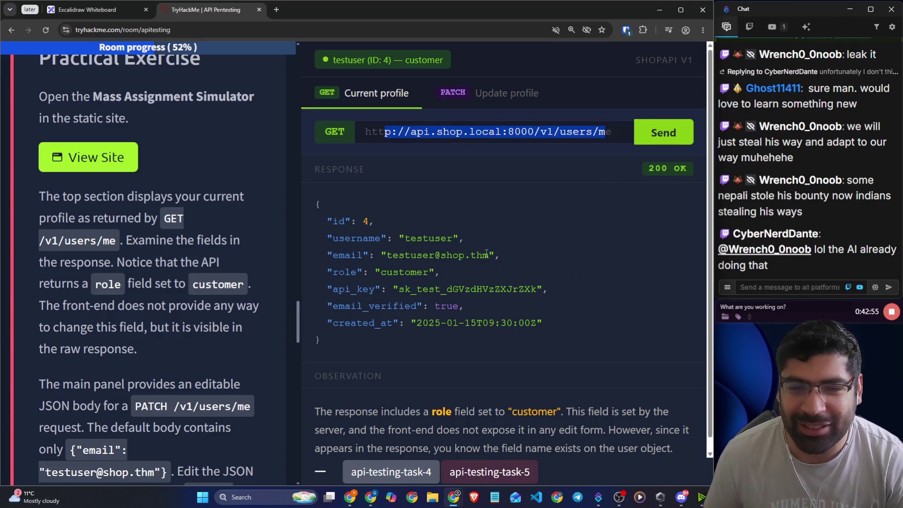
{"action": "scroll", "coordinate": [486, 254], "scroll_direction": "down", "scroll_amount": 1}
{"action": "left_click_drag", "start_coordinate": [320, 206], "coordinate": [477, 242]}
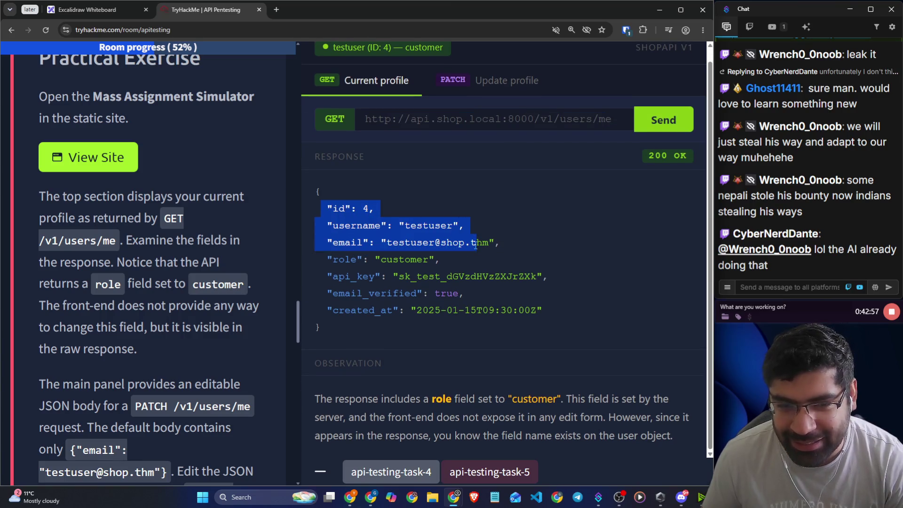
{"action": "left_click_drag", "start_coordinate": [332, 277], "coordinate": [519, 294]}
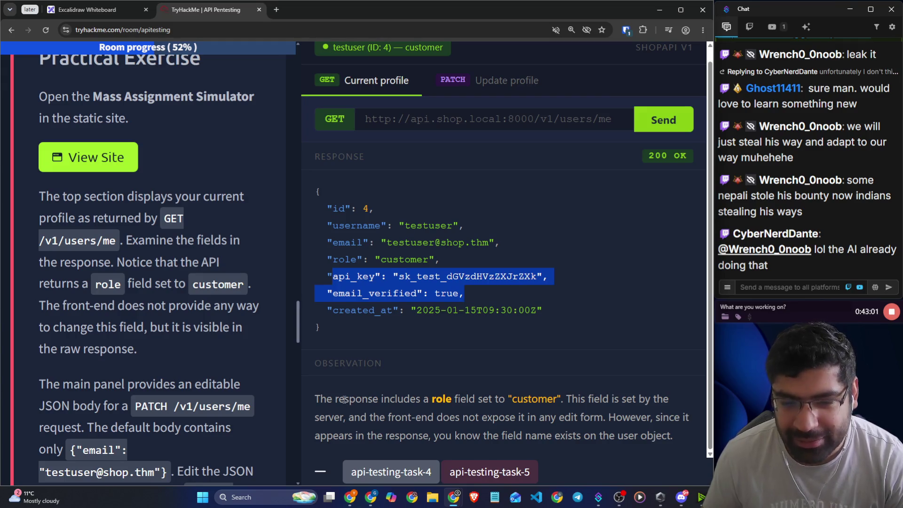
{"action": "left_click_drag", "start_coordinate": [343, 400], "coordinate": [395, 399]}
{"action": "left_click_drag", "start_coordinate": [327, 259], "coordinate": [434, 259]}
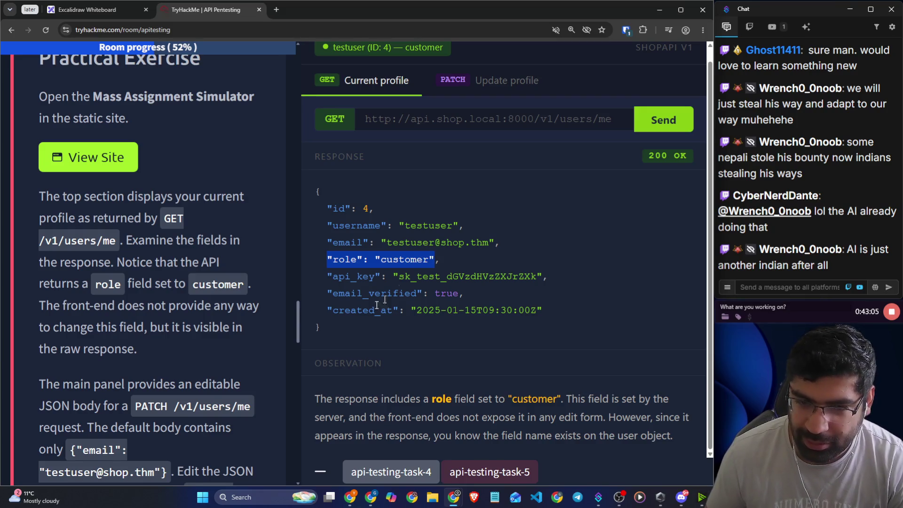
{"action": "left_click_drag", "start_coordinate": [328, 293], "coordinate": [464, 293]}
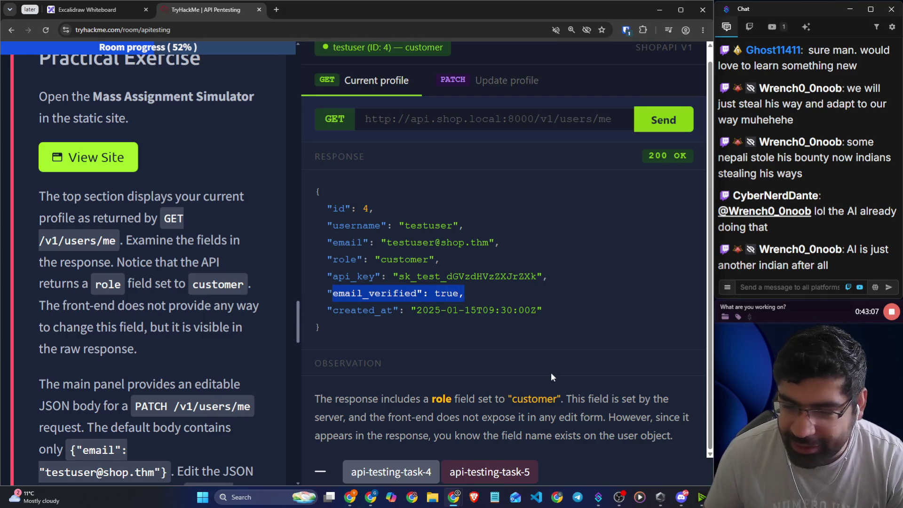
Step: Read the observation that role is server-set, hidden by the front-end, yet its field name is known
{"action": "left_click", "coordinate": [567, 401]}
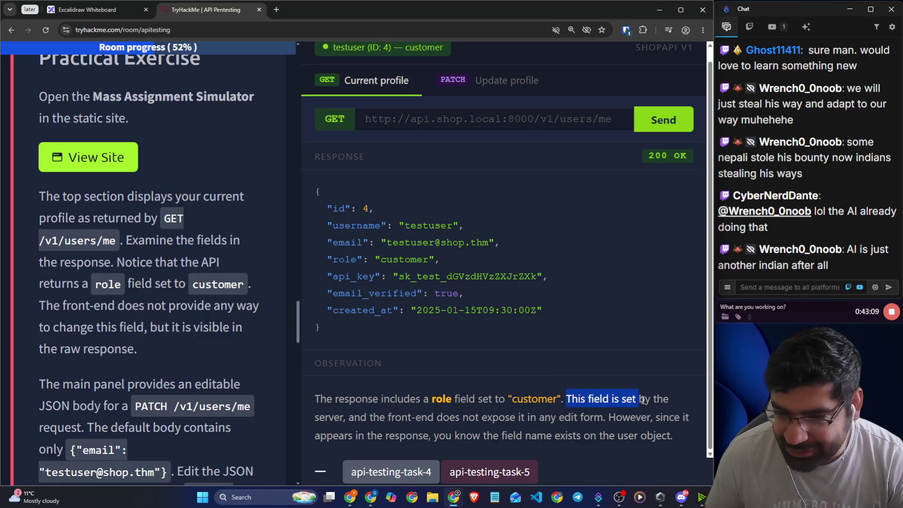
{"action": "left_click_drag", "start_coordinate": [566, 400], "coordinate": [643, 403]}
{"action": "left_click_drag", "start_coordinate": [414, 416], "coordinate": [673, 417]}
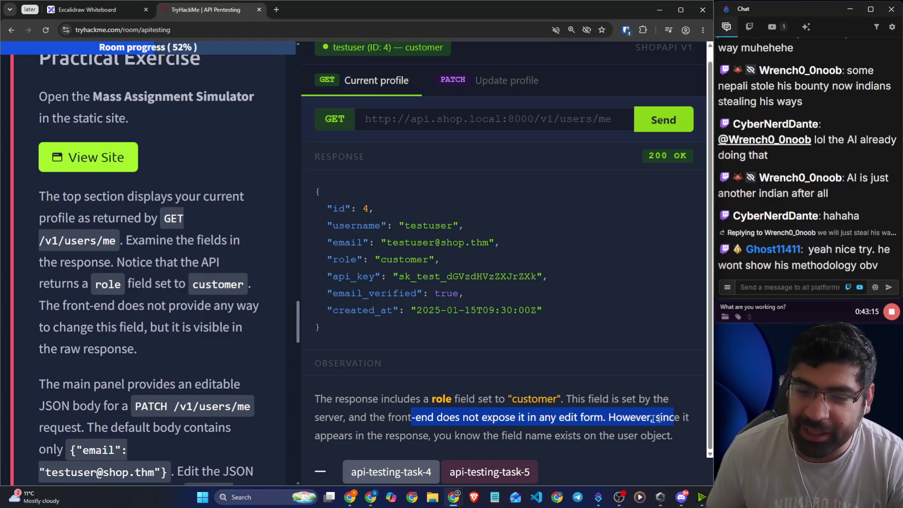
{"action": "left_click_drag", "start_coordinate": [445, 435], "coordinate": [575, 435]}
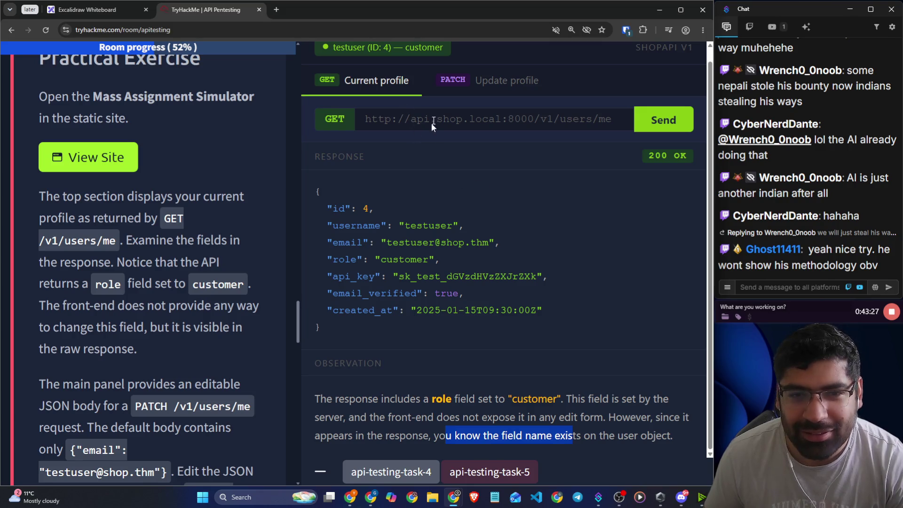
Step: Send the default email-only PATCH to /v1/users/me and get 200 OK with role still customer
{"action": "left_click", "coordinate": [487, 83]}
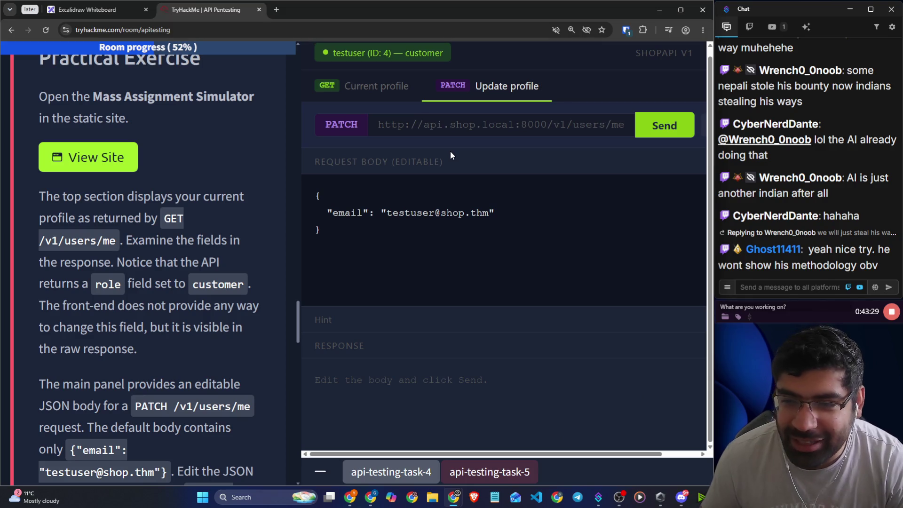
{"action": "left_click_drag", "start_coordinate": [375, 128], "coordinate": [620, 122]}
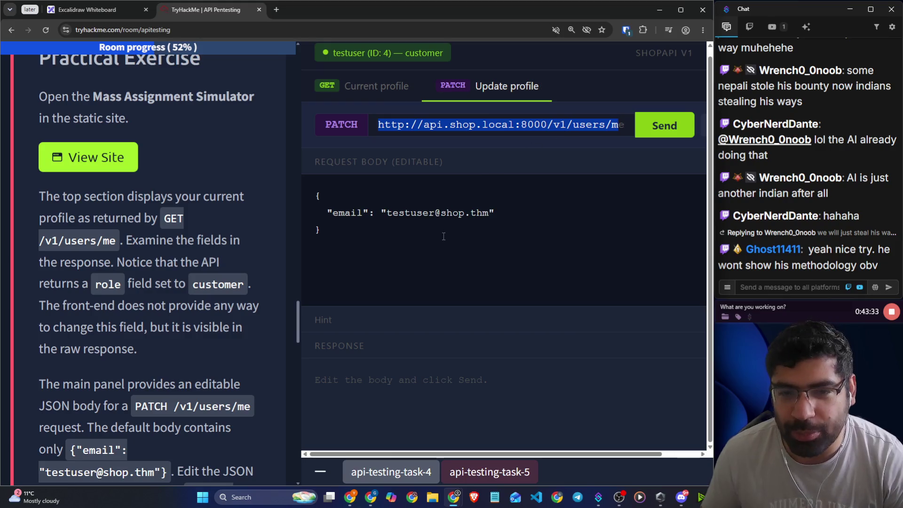
{"action": "left_click", "coordinate": [515, 212]}
{"action": "left_click", "coordinate": [664, 125]}
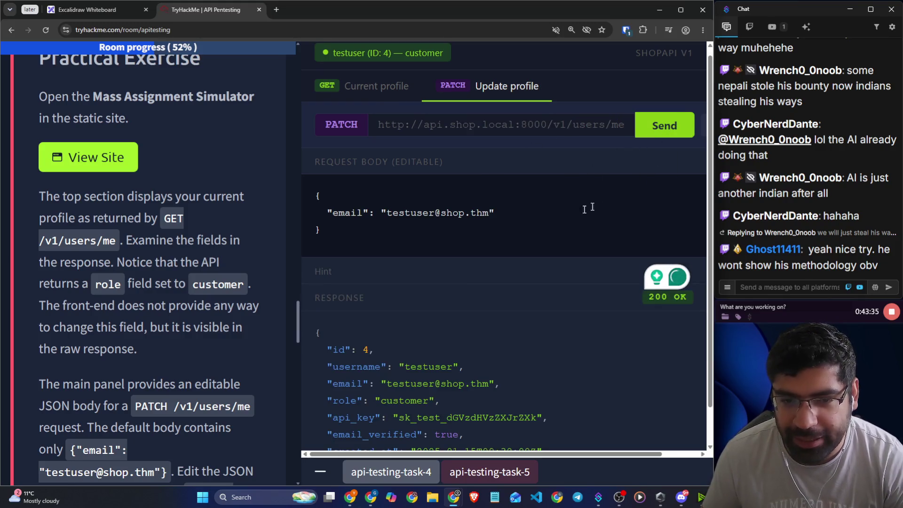
{"action": "scroll", "coordinate": [455, 403], "scroll_direction": "down", "scroll_amount": 2}
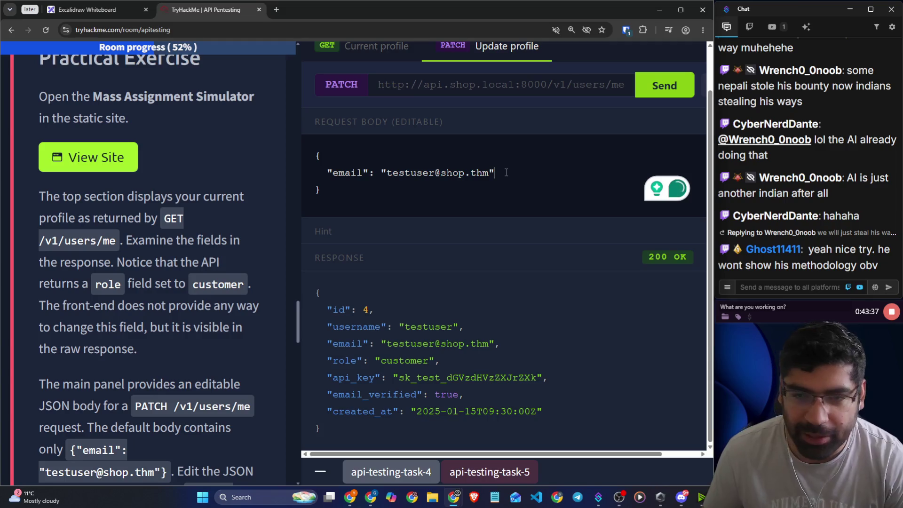
{"action": "key", "text": "Return"}
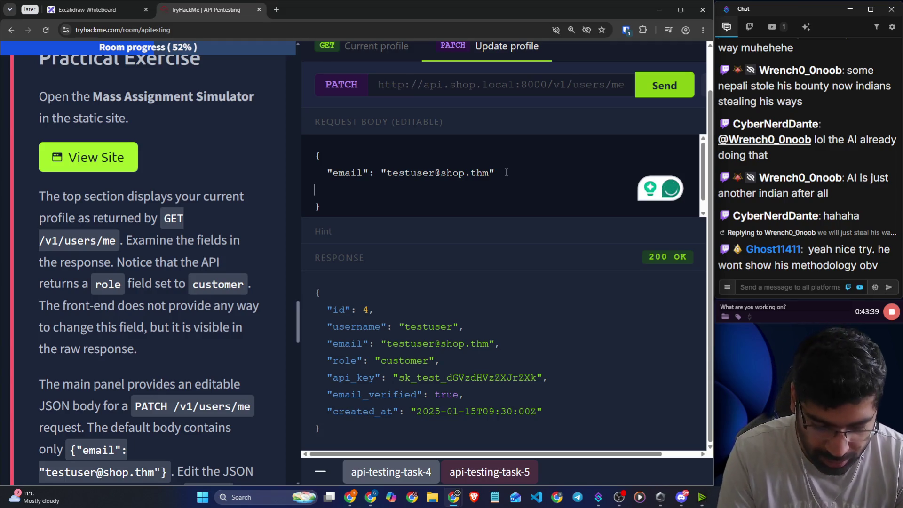
{"action": "type", "text": "\"role\""}
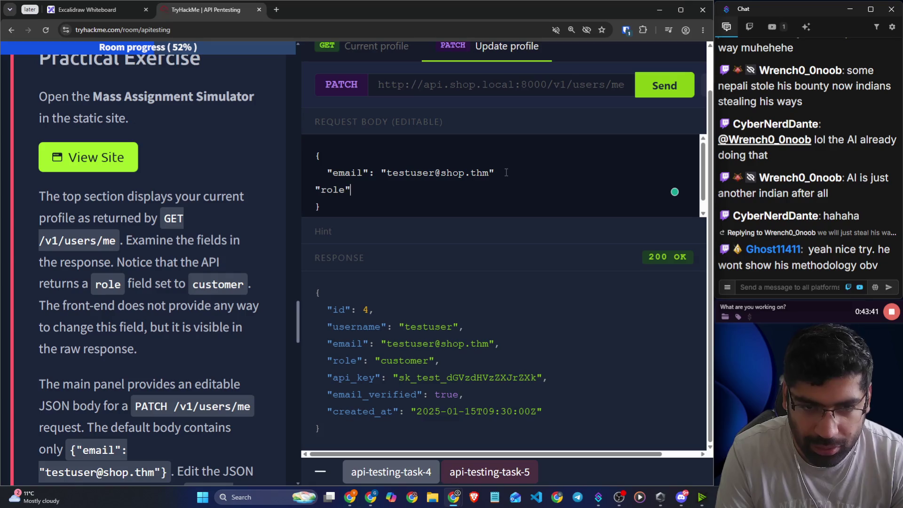
{"action": "type", "text": ": superadmin"}
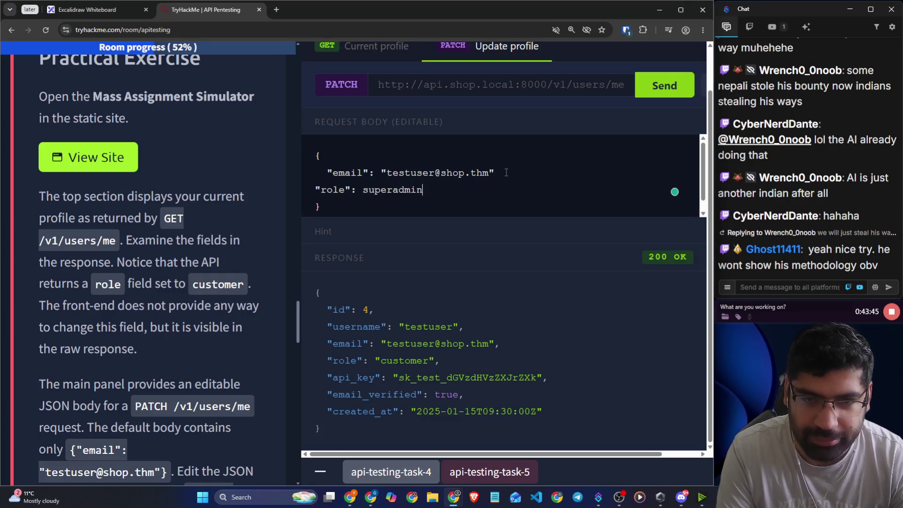
Step: Add "role": "superadmin" to the PATCH body, fix the JSON after an Invalid JSON error, and resend for 200 OK
{"action": "left_click", "coordinate": [523, 169]}
{"action": "type", "text": ","}
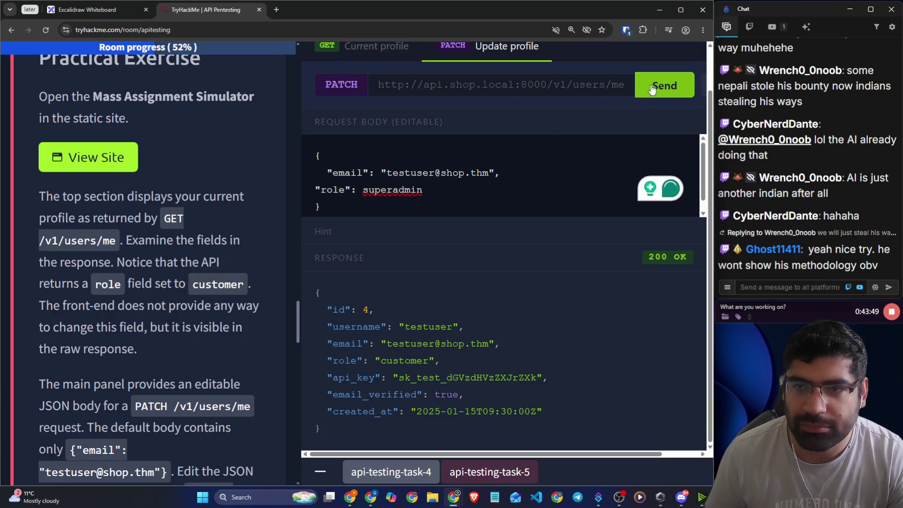
{"action": "left_click", "coordinate": [659, 86]}
{"action": "scroll", "coordinate": [641, 104], "scroll_direction": "up", "scroll_amount": 1}
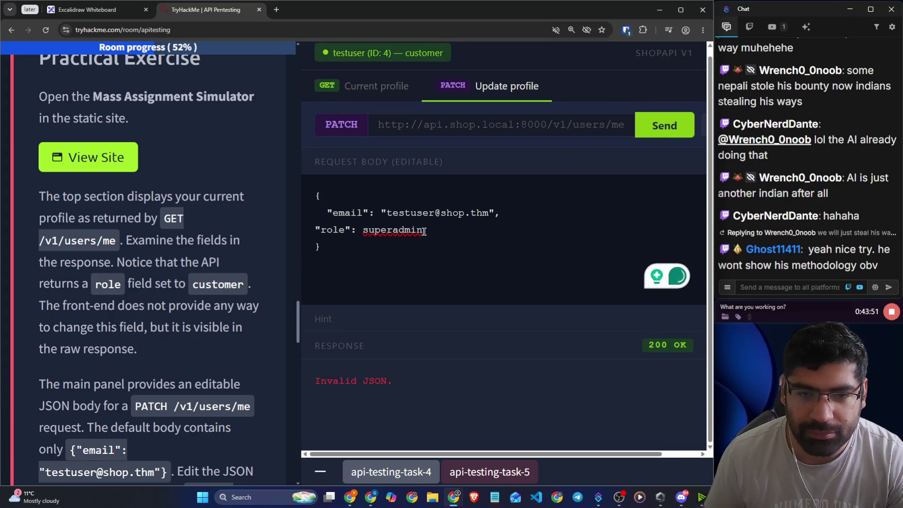
{"action": "type", "text": "\""}
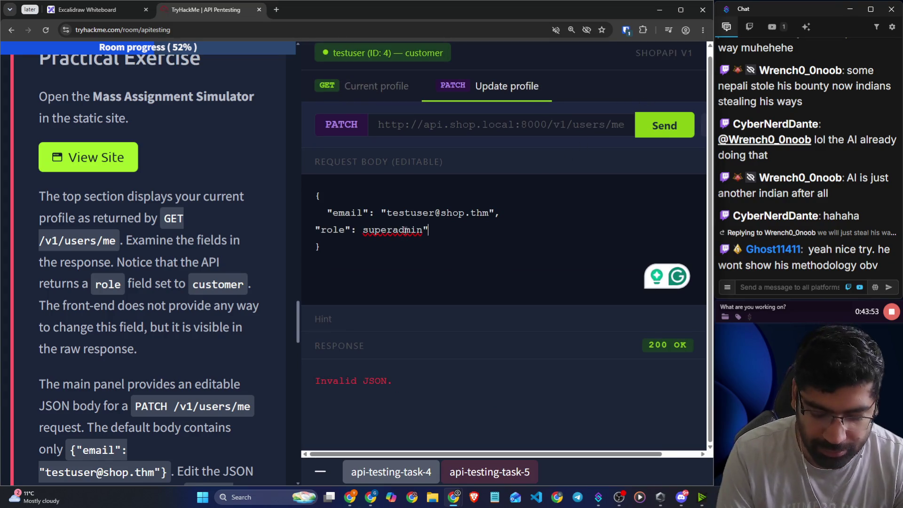
{"action": "left_click", "coordinate": [344, 229]}
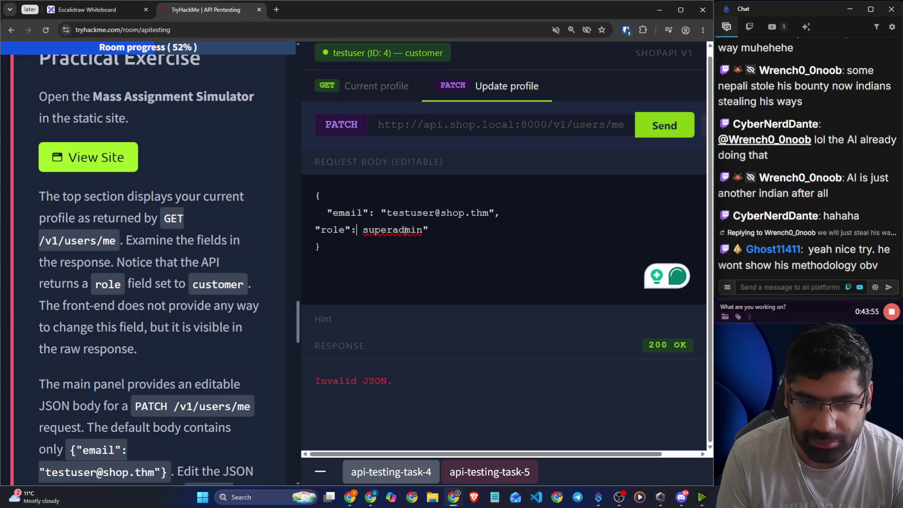
{"action": "left_click", "coordinate": [362, 229]}
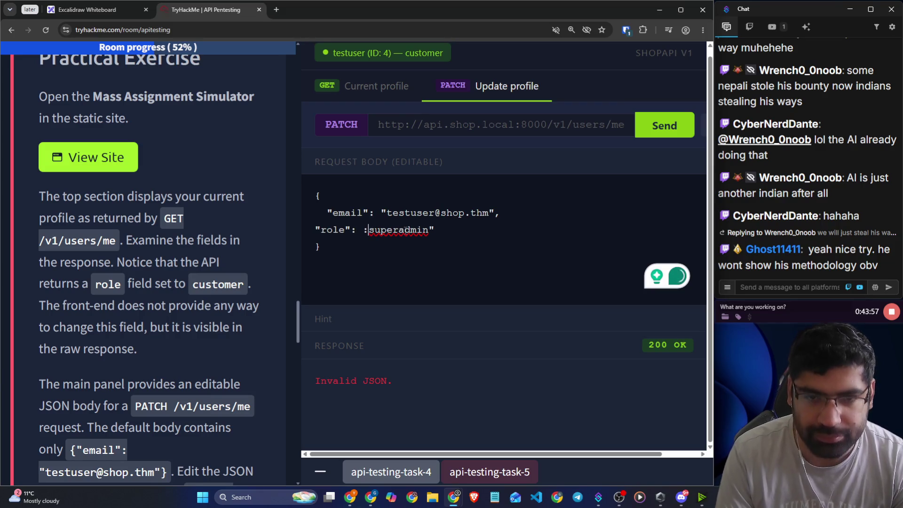
{"action": "type", "text": "\""}
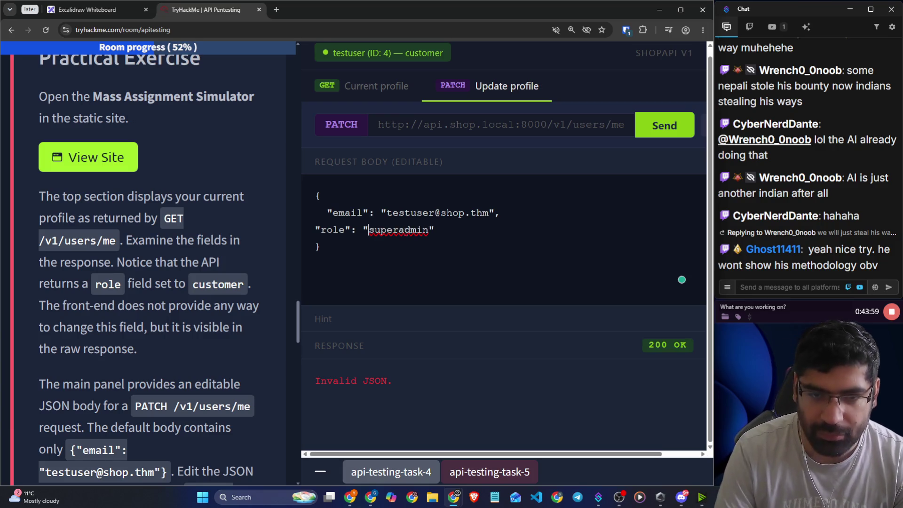
{"action": "left_click", "coordinate": [646, 129]}
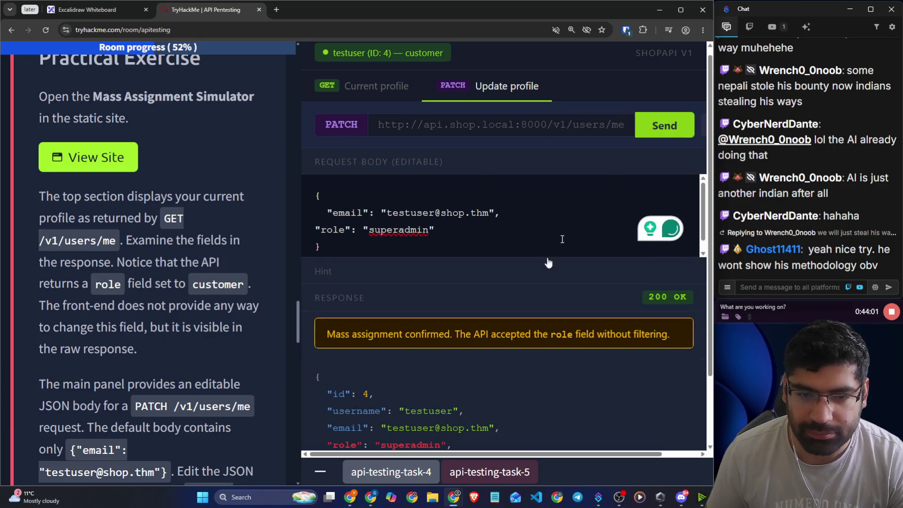
{"action": "scroll", "coordinate": [500, 347], "scroll_direction": "down", "scroll_amount": 1}
Step: Confirm the response shows role superadmin, then close the simulator to the full instructions
{"action": "left_click_drag", "start_coordinate": [356, 362], "coordinate": [452, 361]}
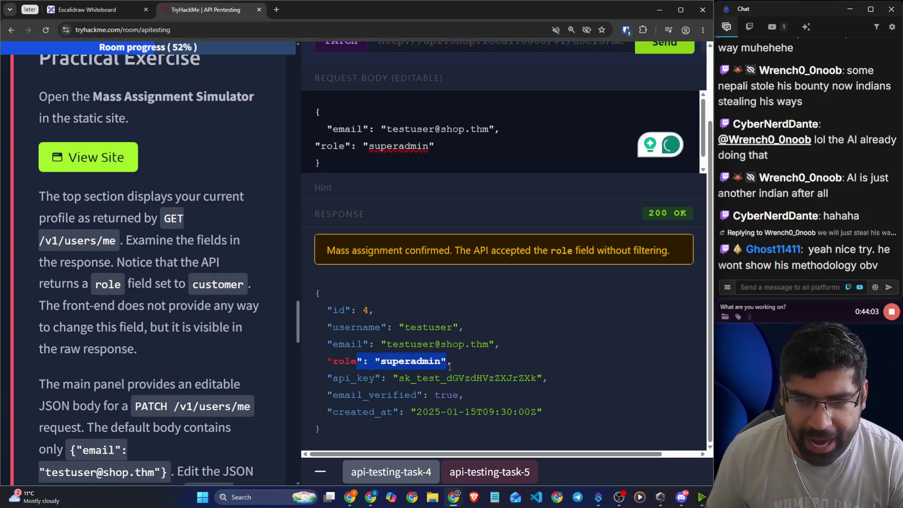
{"action": "left_click", "coordinate": [490, 358]}
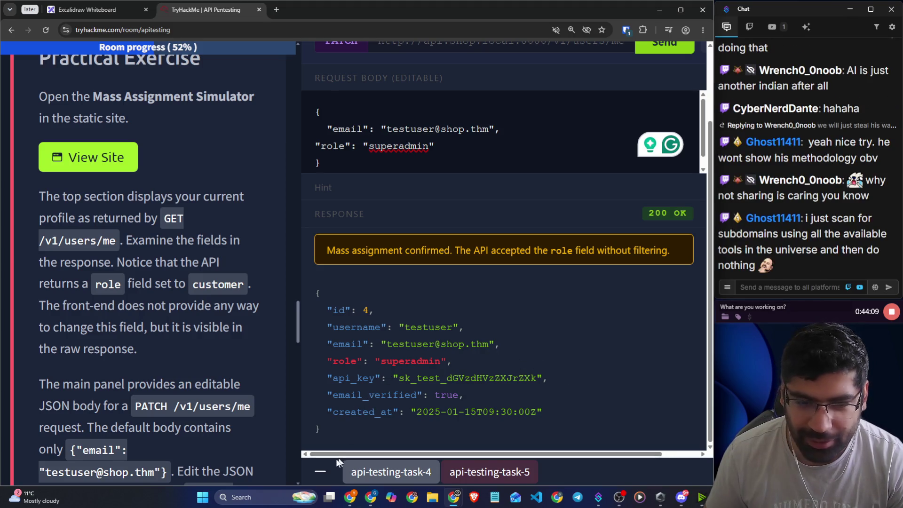
{"action": "left_click", "coordinate": [320, 471]}
{"action": "left_click_drag", "start_coordinate": [780, 233], "coordinate": [890, 243]}
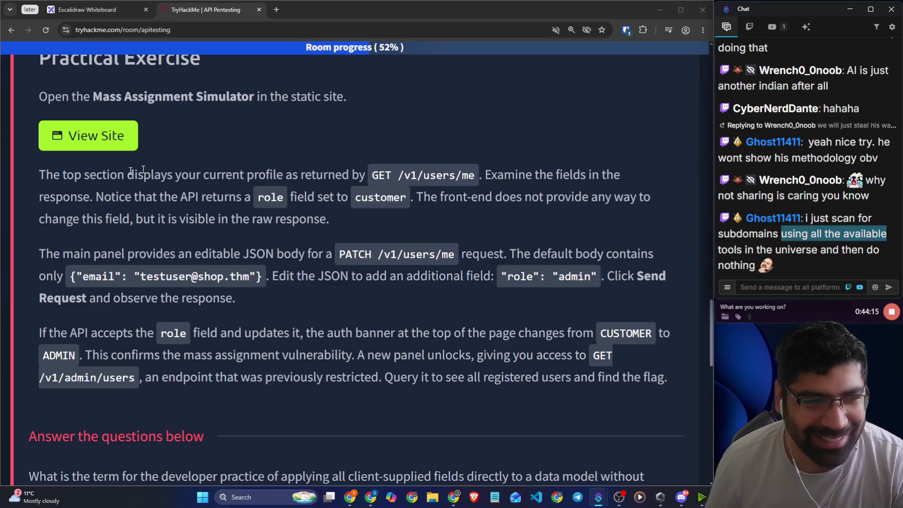
{"action": "left_click_drag", "start_coordinate": [39, 174], "coordinate": [226, 175]}
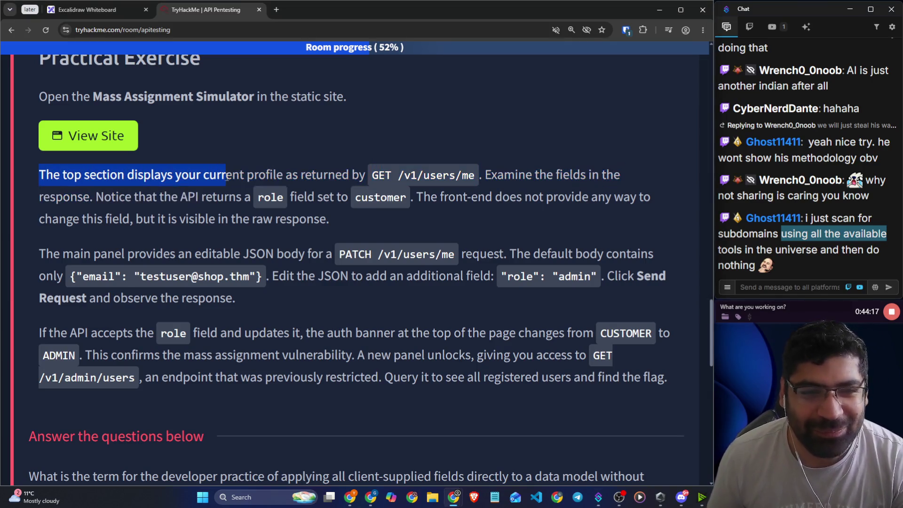
{"action": "left_click_drag", "start_coordinate": [225, 175], "coordinate": [366, 170]}
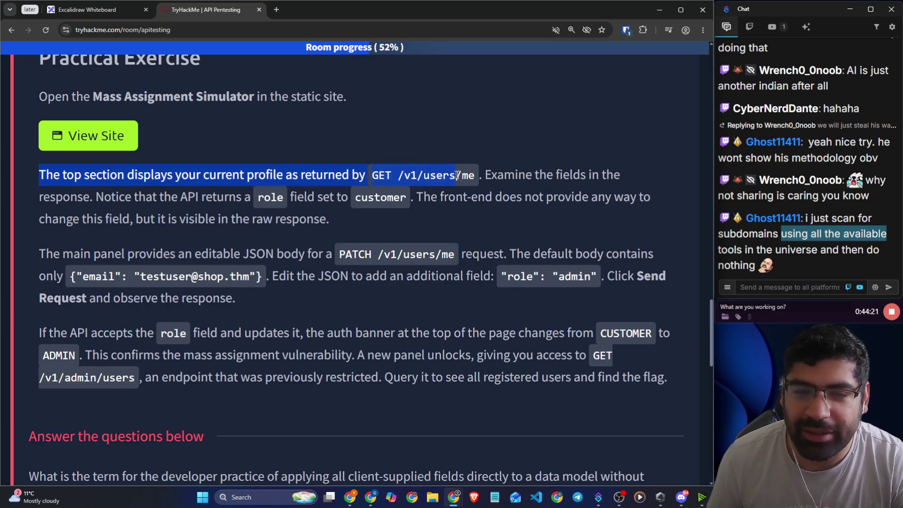
{"action": "left_click_drag", "start_coordinate": [497, 174], "coordinate": [599, 174]}
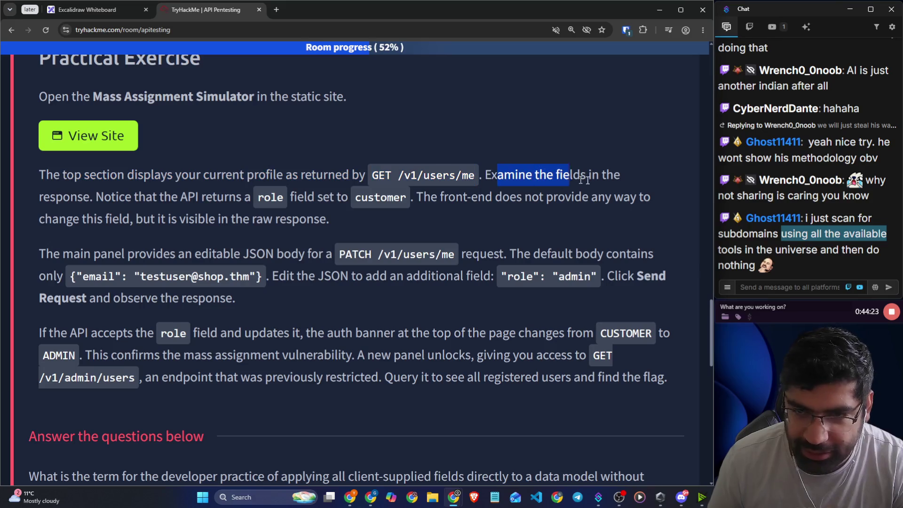
{"action": "left_click_drag", "start_coordinate": [202, 197], "coordinate": [372, 198]}
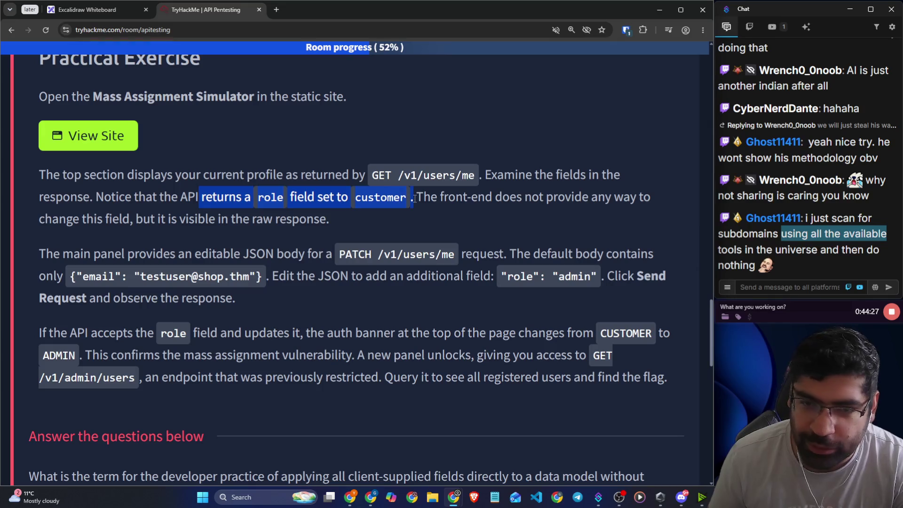
{"action": "left_click_drag", "start_coordinate": [455, 197], "coordinate": [534, 199]}
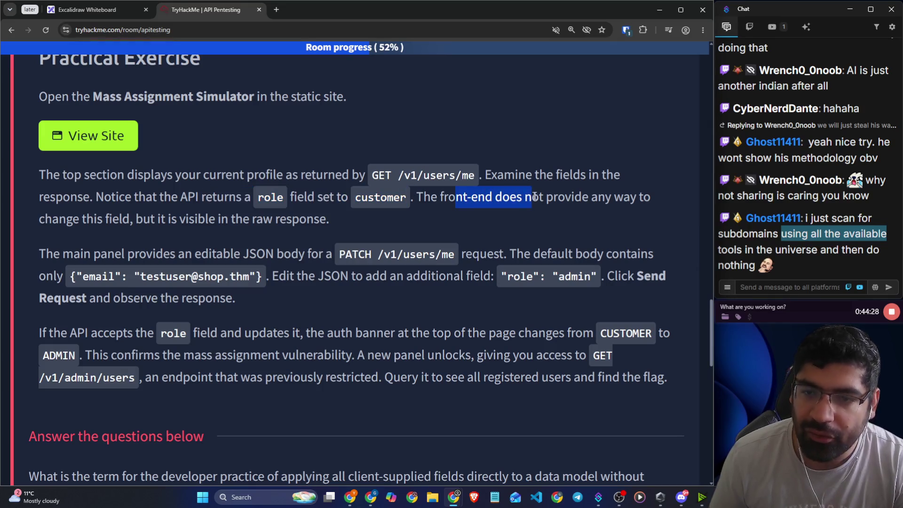
{"action": "left_click", "coordinate": [252, 242]}
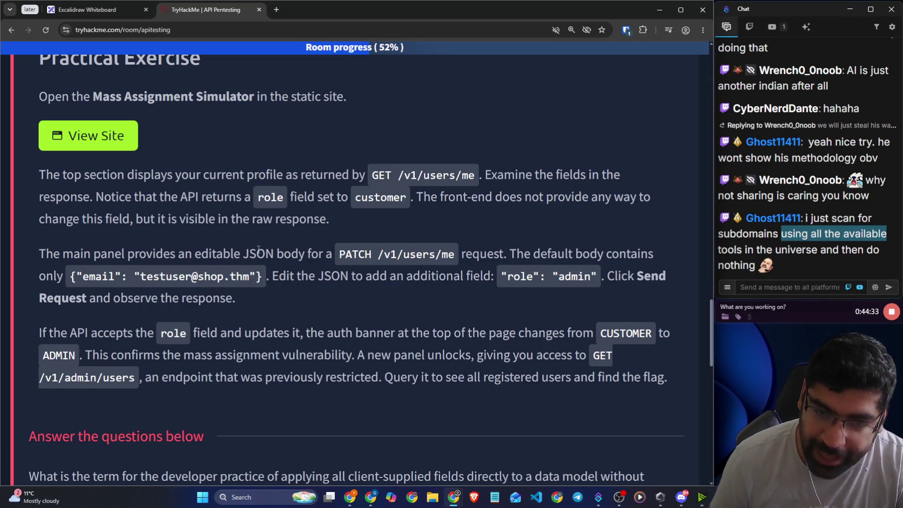
{"action": "left_click_drag", "start_coordinate": [96, 254], "coordinate": [501, 255]}
{"action": "left_click", "coordinate": [552, 261]}
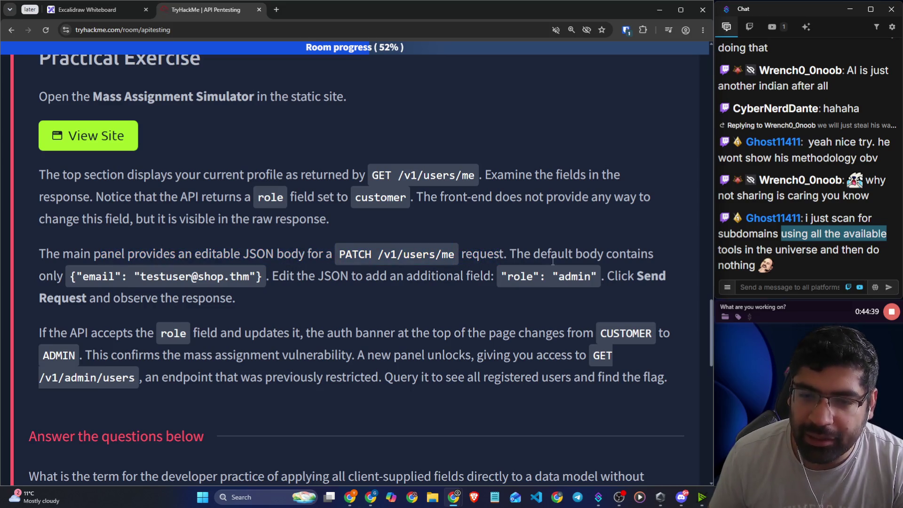
{"action": "left_click_drag", "start_coordinate": [569, 260], "coordinate": [642, 258]}
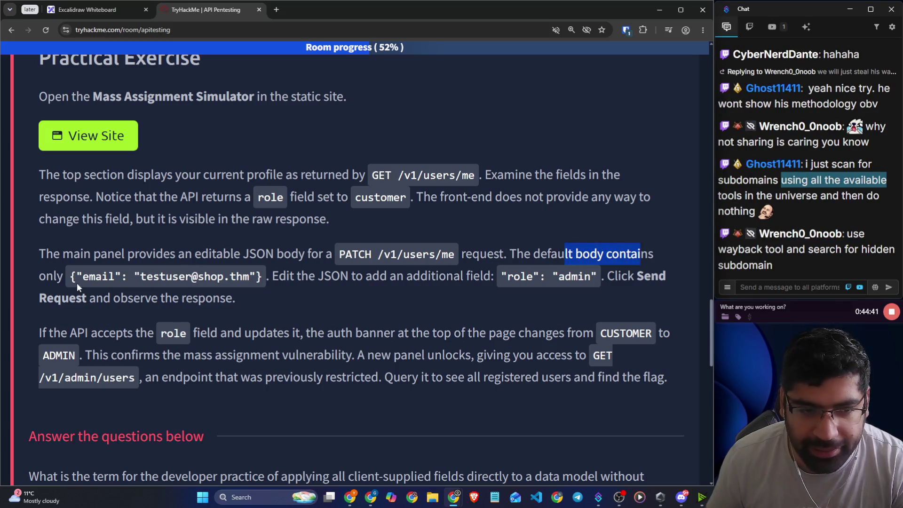
{"action": "left_click_drag", "start_coordinate": [72, 276], "coordinate": [240, 280]}
{"action": "left_click_drag", "start_coordinate": [308, 277], "coordinate": [545, 280]}
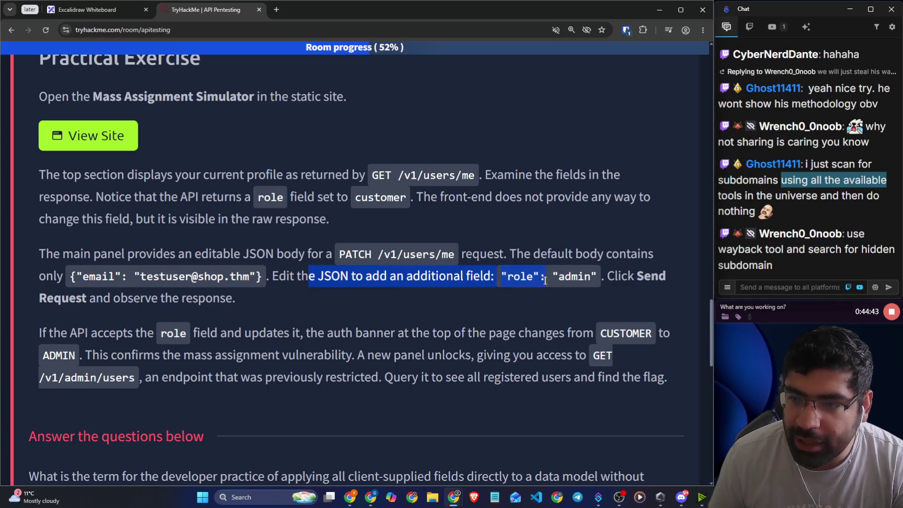
{"action": "left_click", "coordinate": [549, 282]}
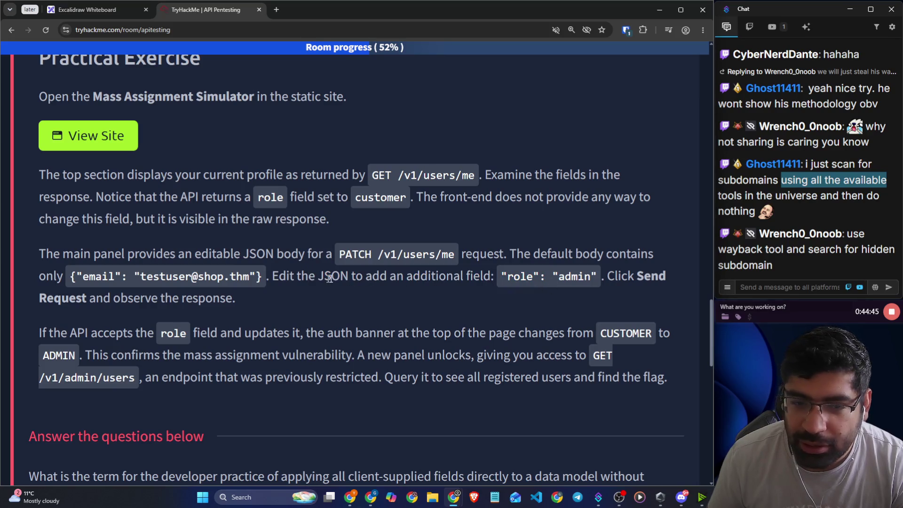
{"action": "left_click_drag", "start_coordinate": [318, 276], "coordinate": [516, 276]}
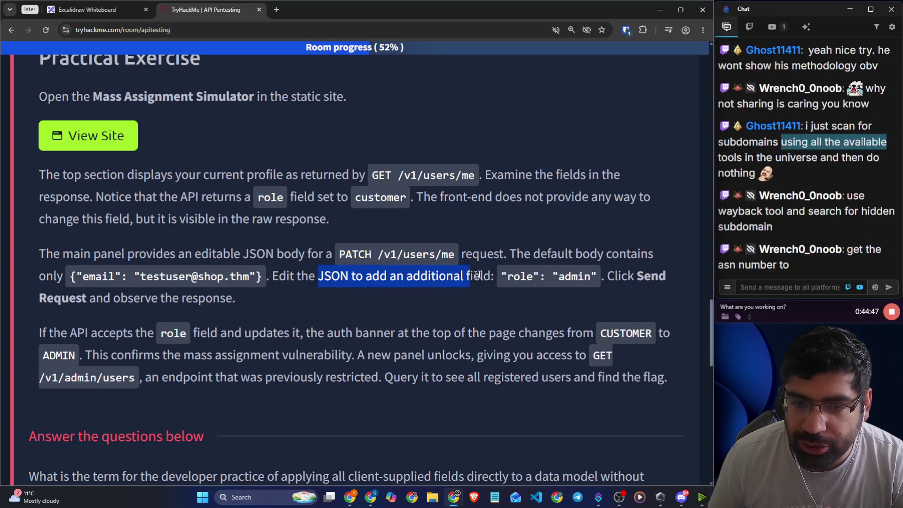
{"action": "left_click_drag", "start_coordinate": [574, 276], "coordinate": [654, 280]}
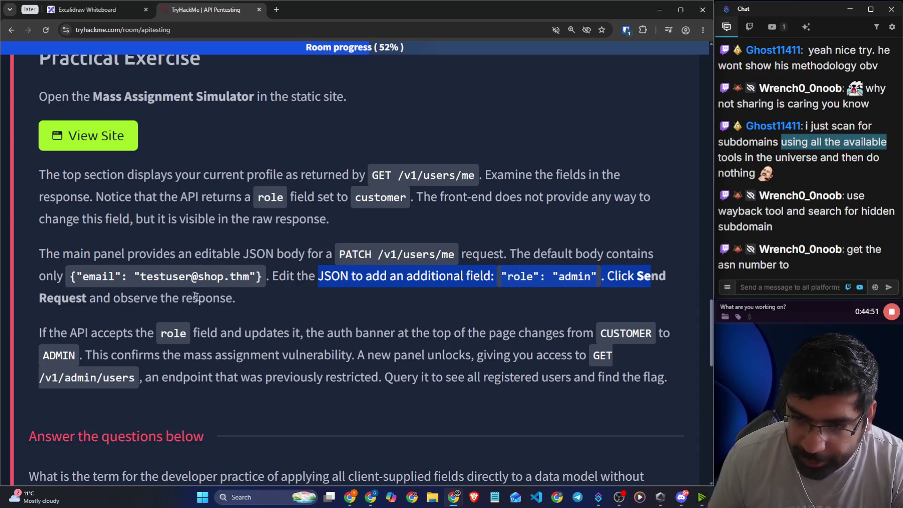
{"action": "scroll", "coordinate": [195, 315], "scroll_direction": "down", "scroll_amount": 2}
{"action": "scroll", "coordinate": [212, 245], "scroll_direction": "down", "scroll_amount": 2}
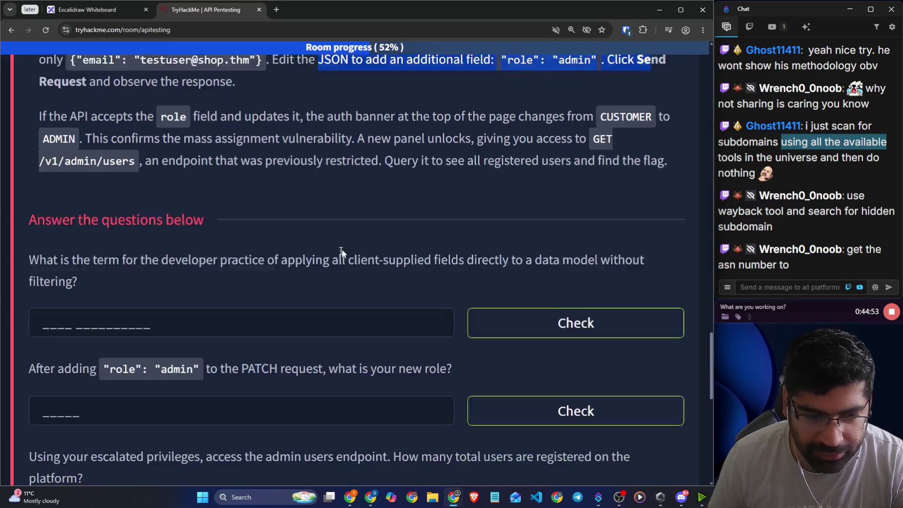
{"action": "left_click_drag", "start_coordinate": [219, 243], "coordinate": [239, 242]}
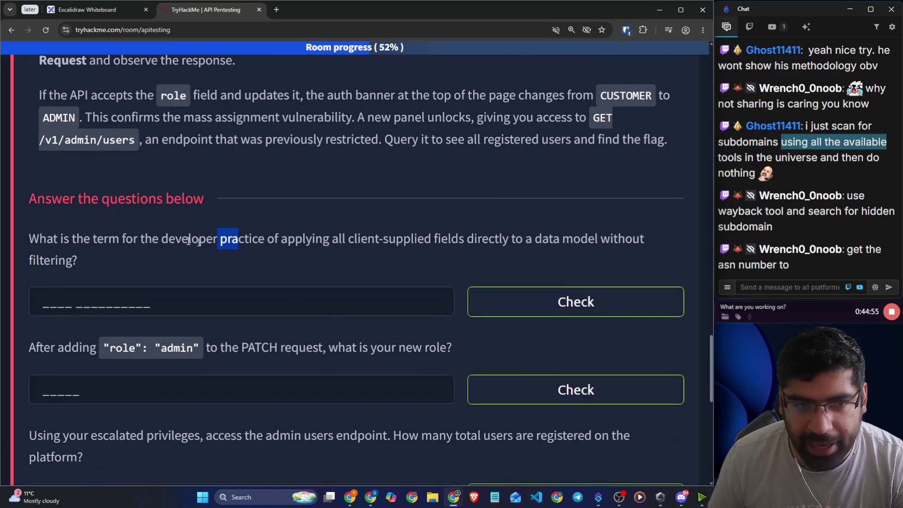
{"action": "scroll", "coordinate": [82, 231], "scroll_direction": "up", "scroll_amount": 2}
Step: Reread the role-field and restricted-endpoint sentences and reopen the Mass Assignment Simulator via View Site
{"action": "left_click_drag", "start_coordinate": [37, 240], "coordinate": [604, 238]}
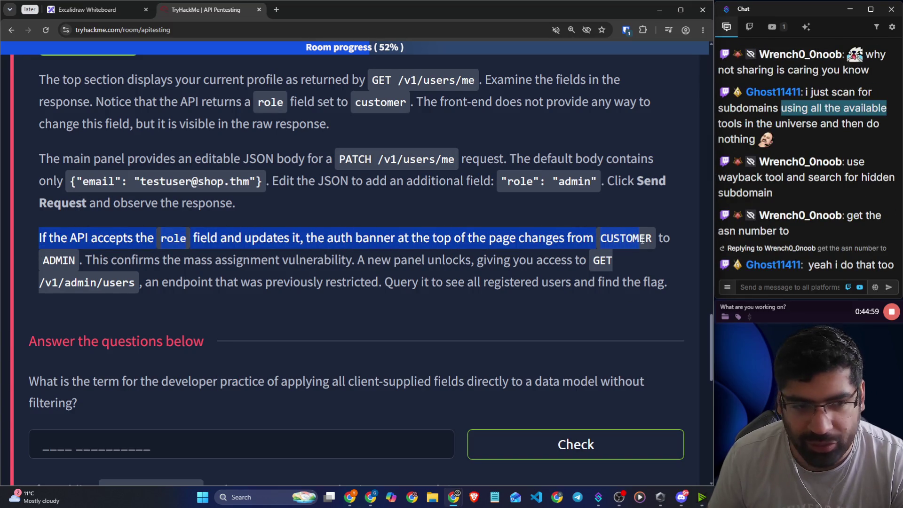
{"action": "left_click", "coordinate": [158, 262]}
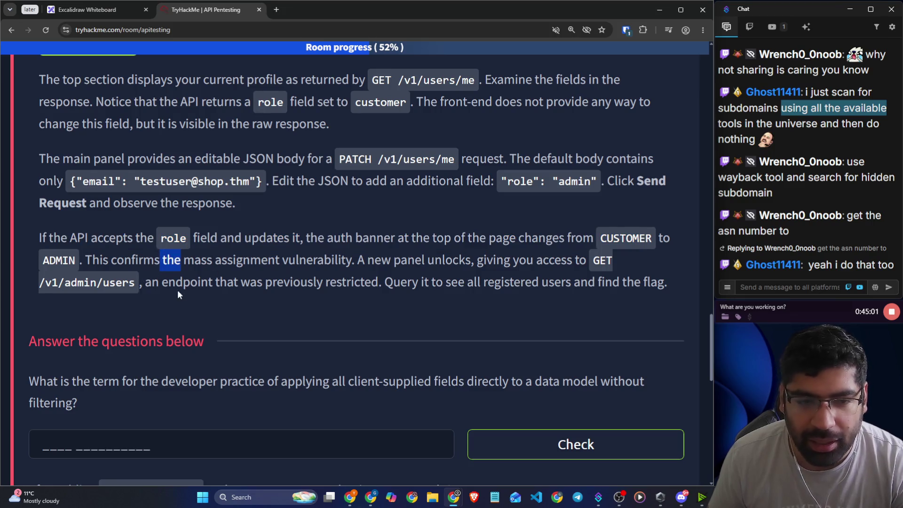
{"action": "left_click_drag", "start_coordinate": [176, 284], "coordinate": [459, 282]}
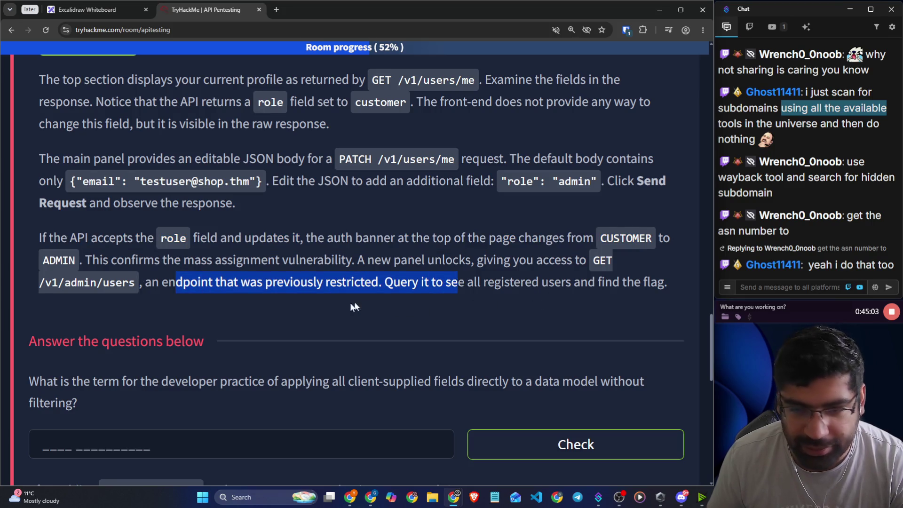
{"action": "scroll", "coordinate": [350, 303], "scroll_direction": "up", "scroll_amount": 3}
{"action": "left_click", "coordinate": [99, 182]}
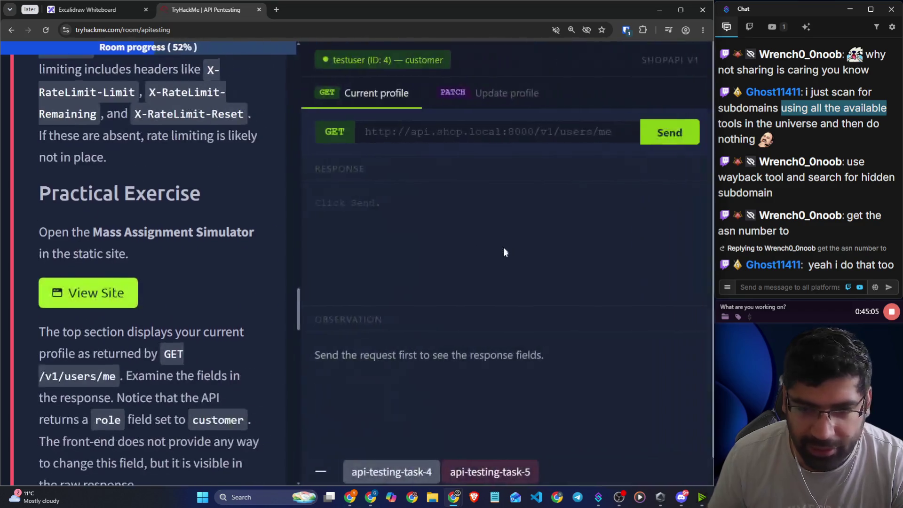
Step: Add "role": "admin" to the update-profile JSON and send it, getting the role escalation message
{"action": "left_click", "coordinate": [506, 93]}
{"action": "left_click", "coordinate": [493, 224]}
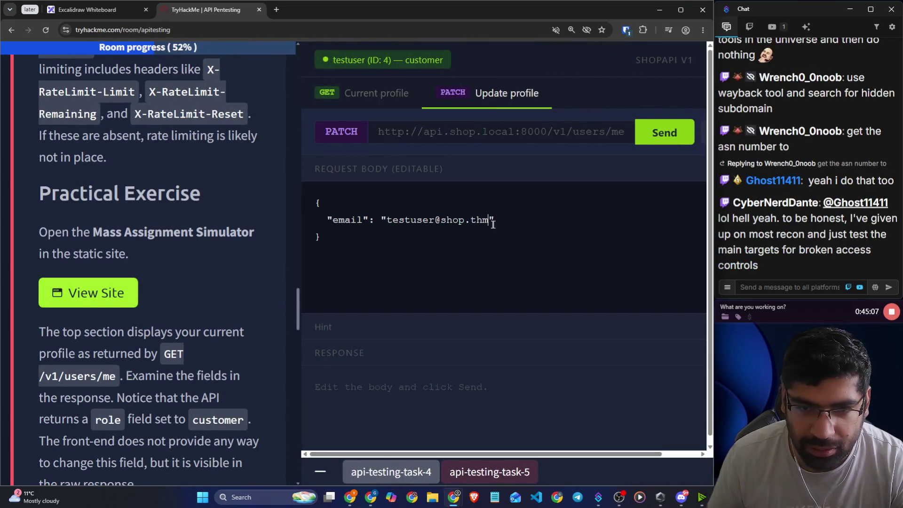
{"action": "key", "text": "End"}
{"action": "type", "text": ","}
{"action": "key", "text": "Return"}
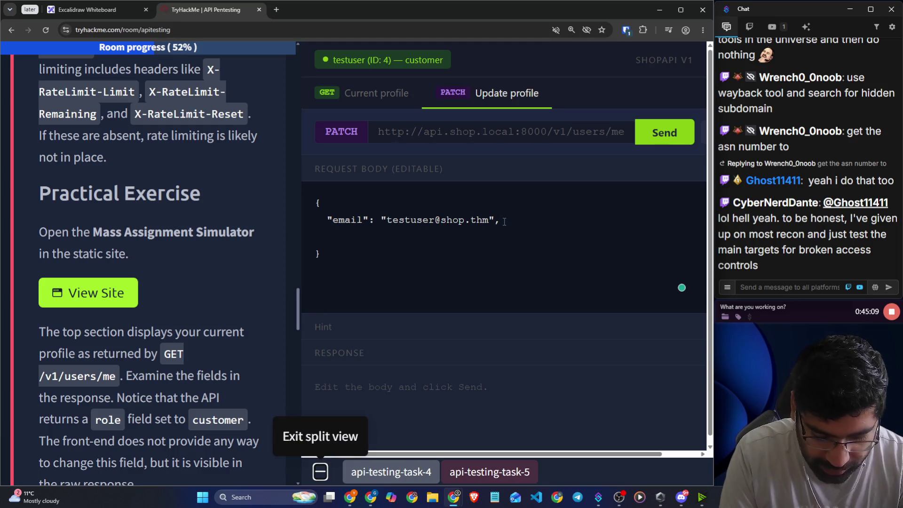
{"action": "key", "text": "BackSpace"}
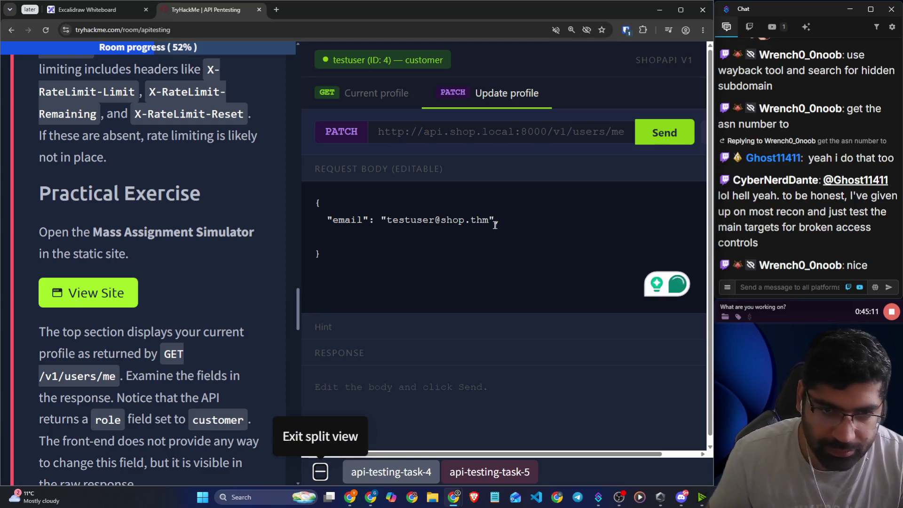
{"action": "type", "text": ","}
{"action": "key", "text": "Return"}
{"action": "type", "text": "\"e"}
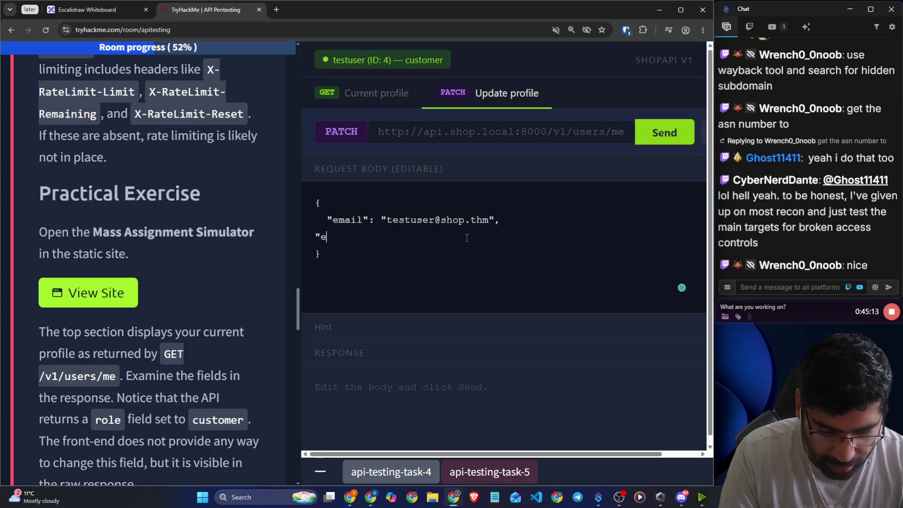
{"action": "key", "text": "BackSpace"}
{"action": "type", "text": "role\": \"admin\""}
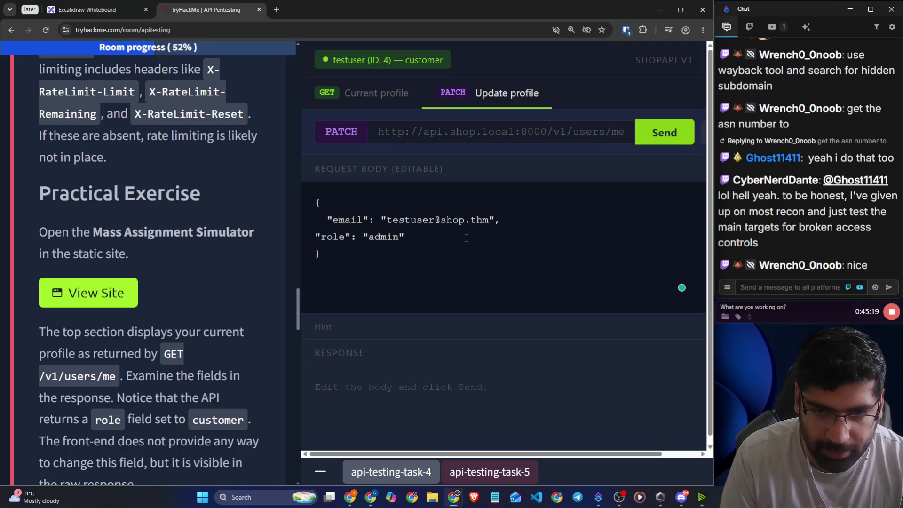
{"action": "left_click", "coordinate": [664, 132]}
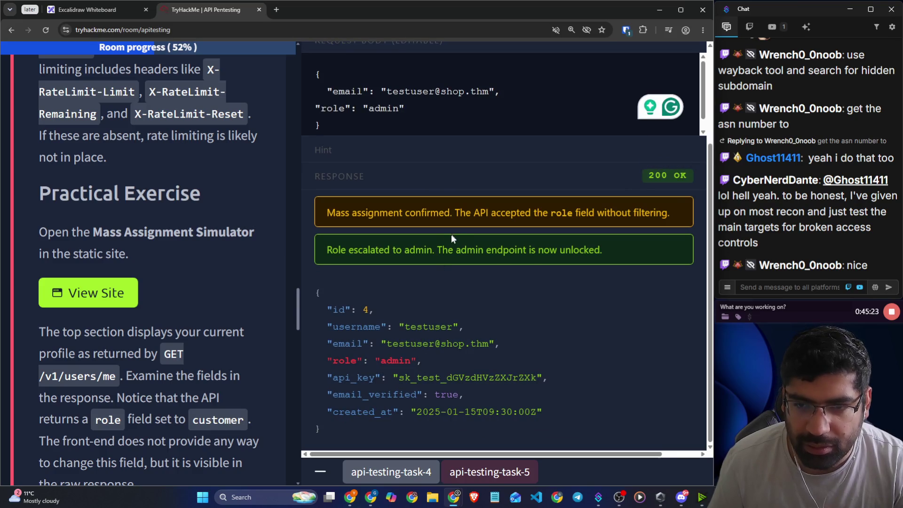
{"action": "left_click_drag", "start_coordinate": [392, 253], "coordinate": [484, 255]}
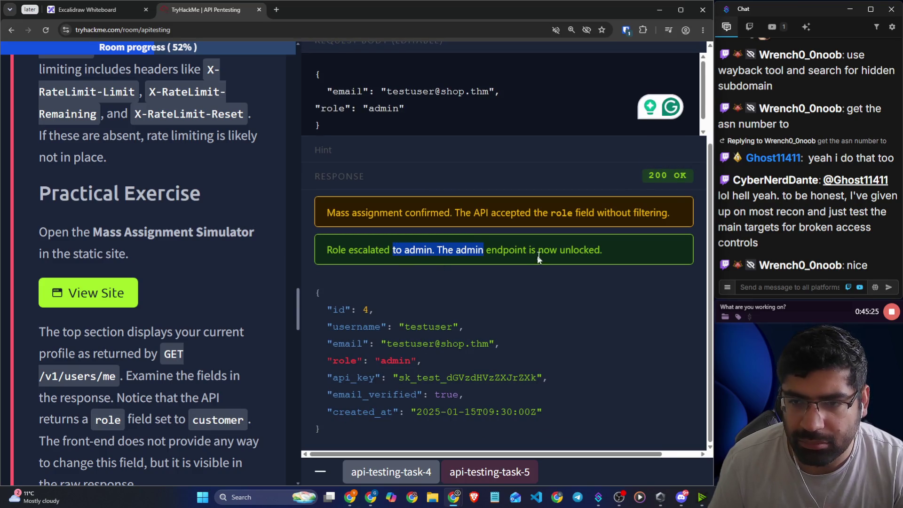
{"action": "scroll", "coordinate": [536, 255], "scroll_direction": "up", "scroll_amount": 2}
Step: Confirm the profile is admin, query Admin users for seven users and the flag, copy it and close the simulator
{"action": "left_click", "coordinate": [376, 92]}
{"action": "left_click", "coordinate": [671, 133]}
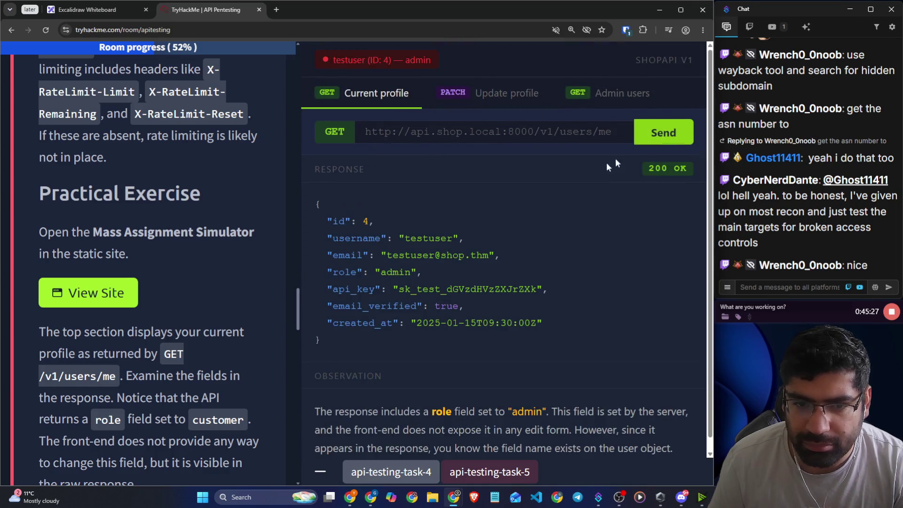
{"action": "scroll", "coordinate": [502, 233], "scroll_direction": "down", "scroll_amount": 1}
{"action": "scroll", "coordinate": [437, 114], "scroll_direction": "up", "scroll_amount": 1}
{"action": "left_click", "coordinate": [506, 92]}
{"action": "left_click", "coordinate": [621, 92]}
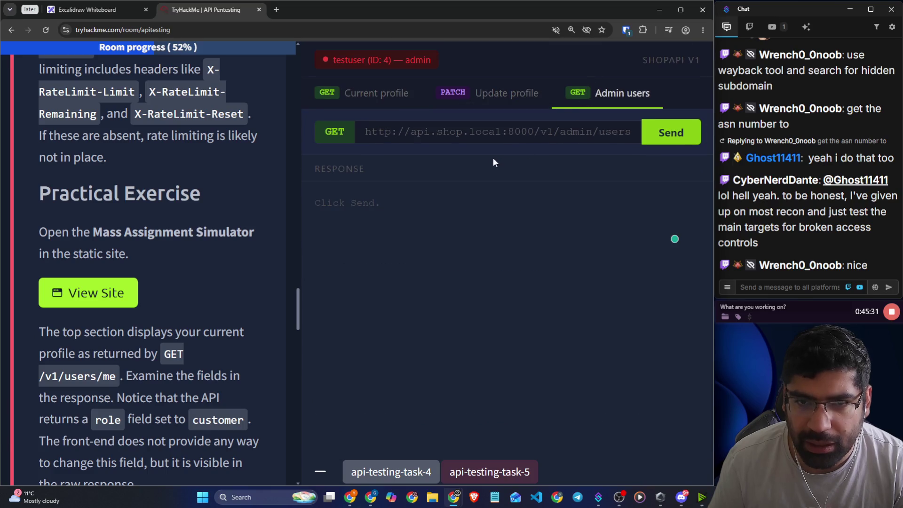
{"action": "left_click", "coordinate": [652, 138]}
{"action": "scroll", "coordinate": [470, 217], "scroll_direction": "down", "scroll_amount": 3}
{"action": "scroll", "coordinate": [444, 232], "scroll_direction": "down", "scroll_amount": 3}
{"action": "scroll", "coordinate": [444, 232], "scroll_direction": "down", "scroll_amount": 2}
{"action": "left_click_drag", "start_coordinate": [379, 418], "coordinate": [554, 418]}
{"action": "key", "text": "ctrl+c"}
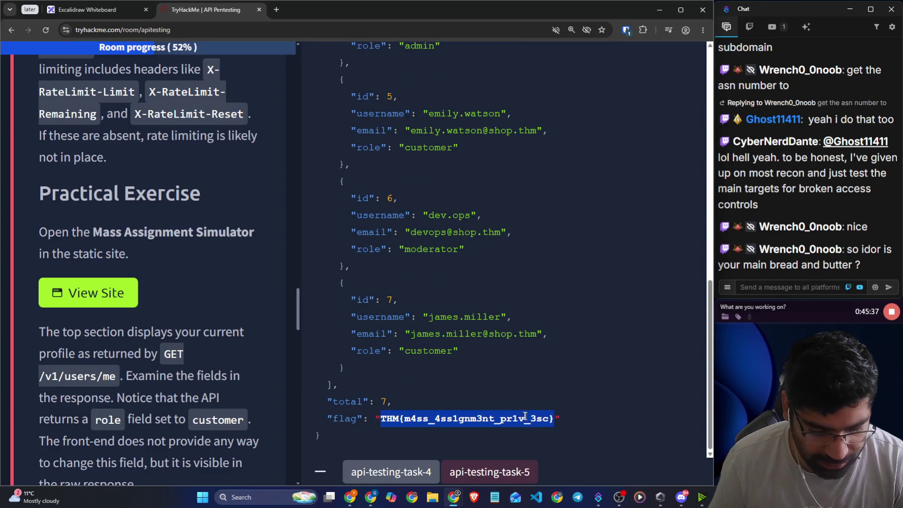
{"action": "left_click", "coordinate": [319, 472]}
{"action": "scroll", "coordinate": [198, 292], "scroll_direction": "down", "scroll_amount": 4}
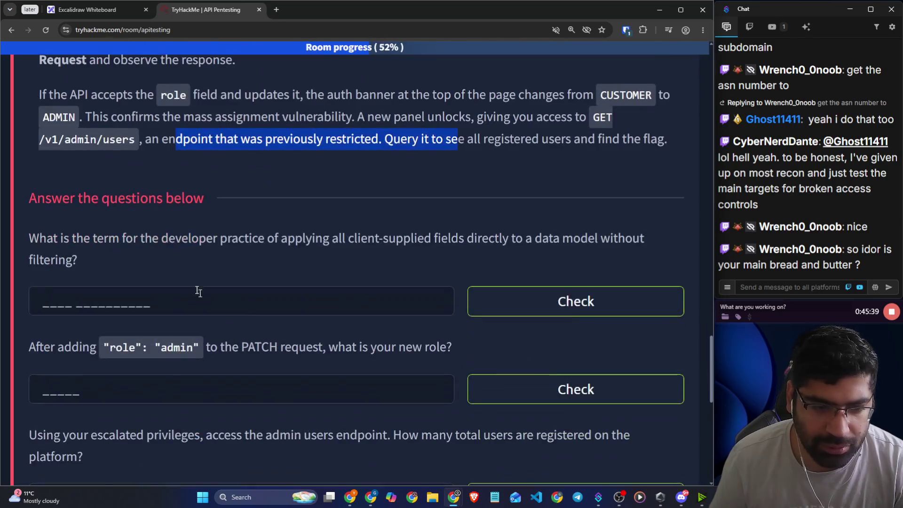
{"action": "scroll", "coordinate": [87, 336], "scroll_direction": "down", "scroll_amount": 3}
Step: Paste the copied flag into the flag answer box and submit it
{"action": "left_click", "coordinate": [91, 390]}
{"action": "key", "text": "ctrl+v"}
{"action": "left_click", "coordinate": [477, 385]}
{"action": "scroll", "coordinate": [659, 304], "scroll_direction": "up", "scroll_amount": 1}
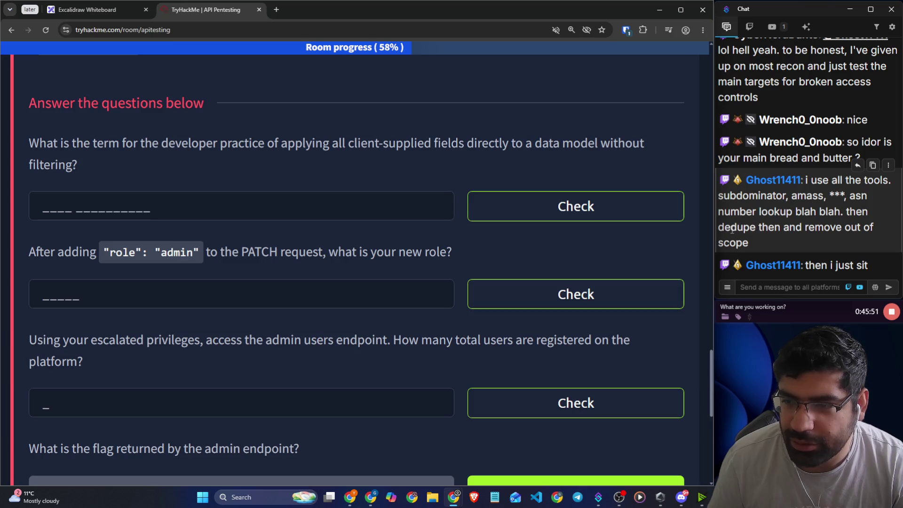
Step: Reread the mass-assignment term question, try a guess in its answer box and erase it
{"action": "left_click", "coordinate": [81, 202]}
{"action": "left_click_drag", "start_coordinate": [81, 142], "coordinate": [375, 150]}
{"action": "scroll", "coordinate": [375, 150], "scroll_direction": "up", "scroll_amount": 1}
{"action": "left_click_drag", "start_coordinate": [360, 186], "coordinate": [599, 190]}
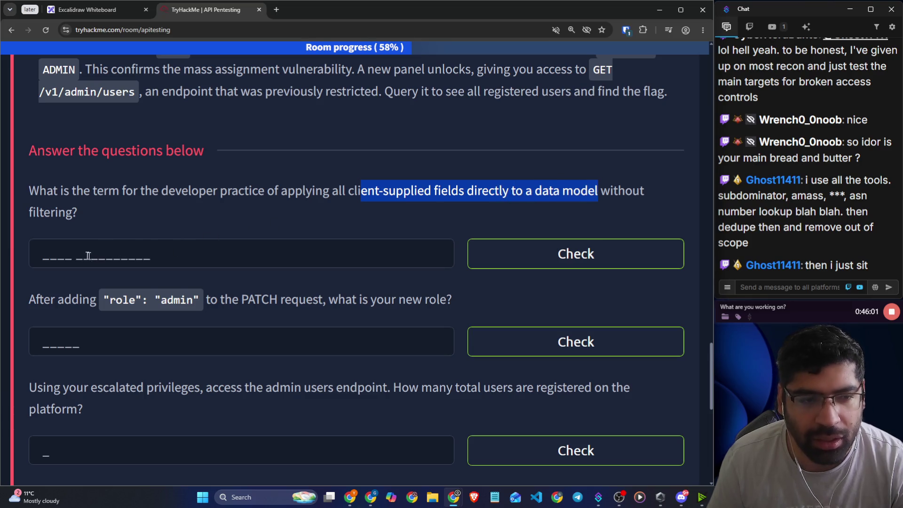
{"action": "left_click", "coordinate": [61, 256]}
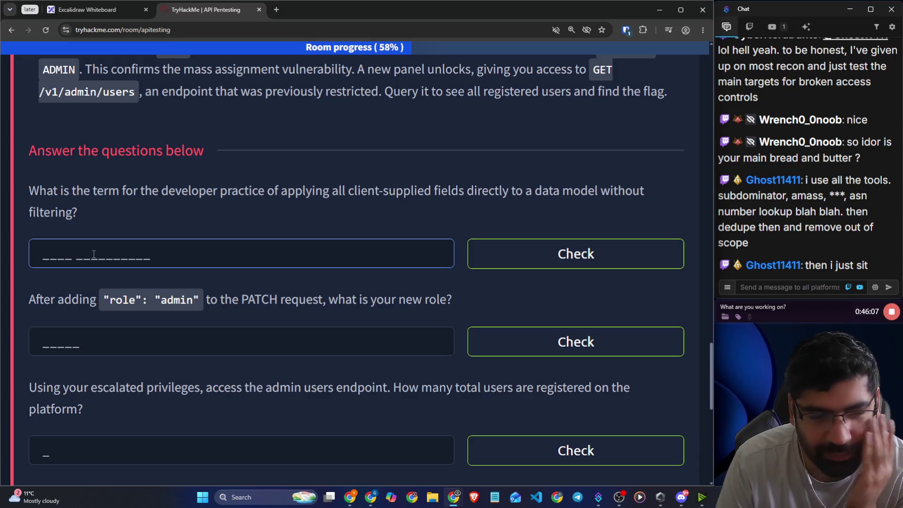
{"action": "type", "text": "data"}
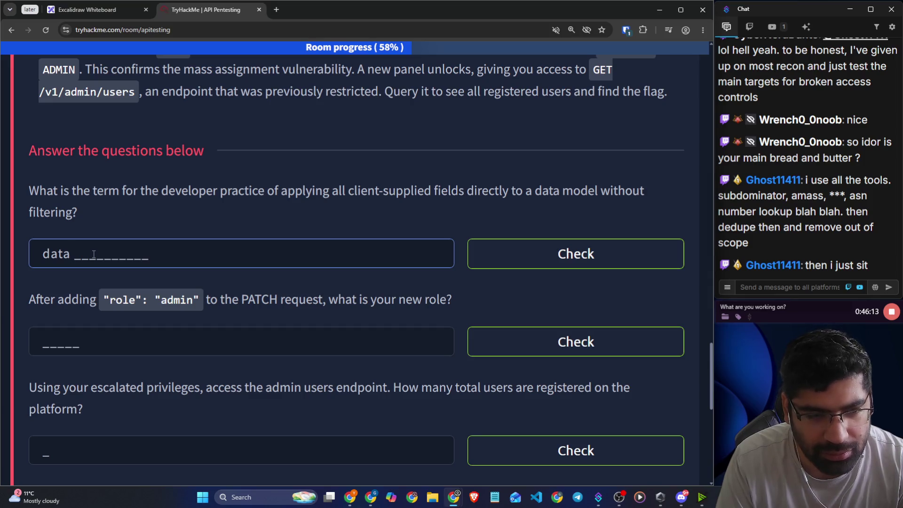
{"action": "type", "text": " inject"}
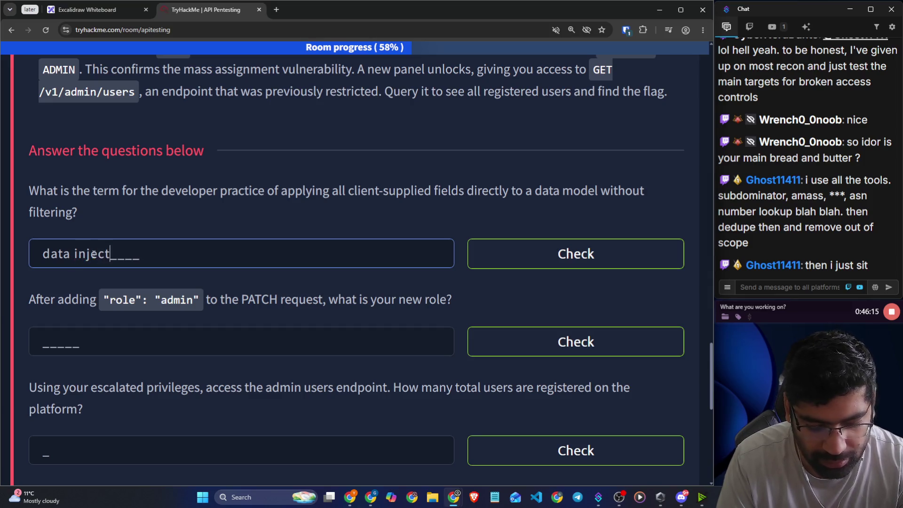
{"action": "type", "text": "ion"}
{"action": "key", "text": "BackSpace"}
{"action": "key", "text": "BackSpace"}
{"action": "key", "text": "BackSpace"}
{"action": "key", "text": "BackSpace"}
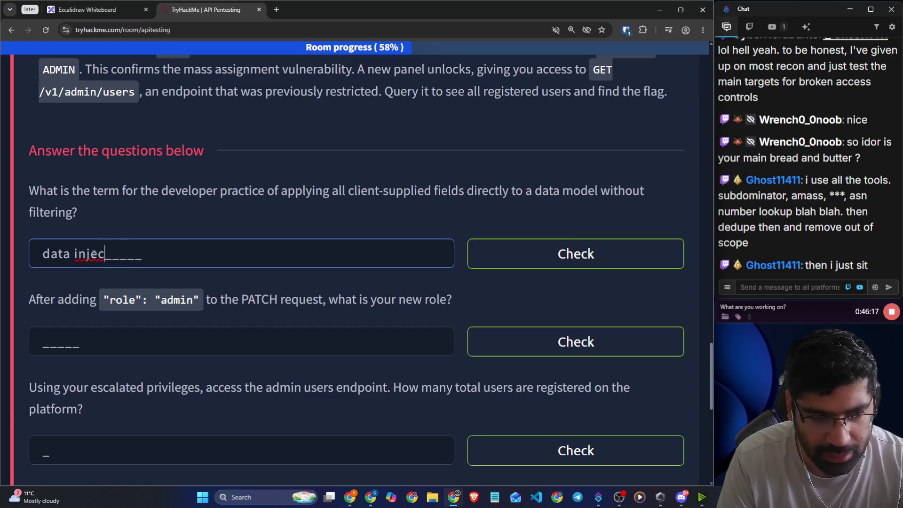
{"action": "key", "text": "BackSpace"}
{"action": "key", "text": "BackSpace"}
{"action": "key", "text": "BackSpace"}
{"action": "key", "text": "BackSpace"}
{"action": "key", "text": "BackSpace"}
{"action": "key", "text": "BackSpace"}
{"action": "key", "text": "BackSpace"}
{"action": "key", "text": "BackSpace"}
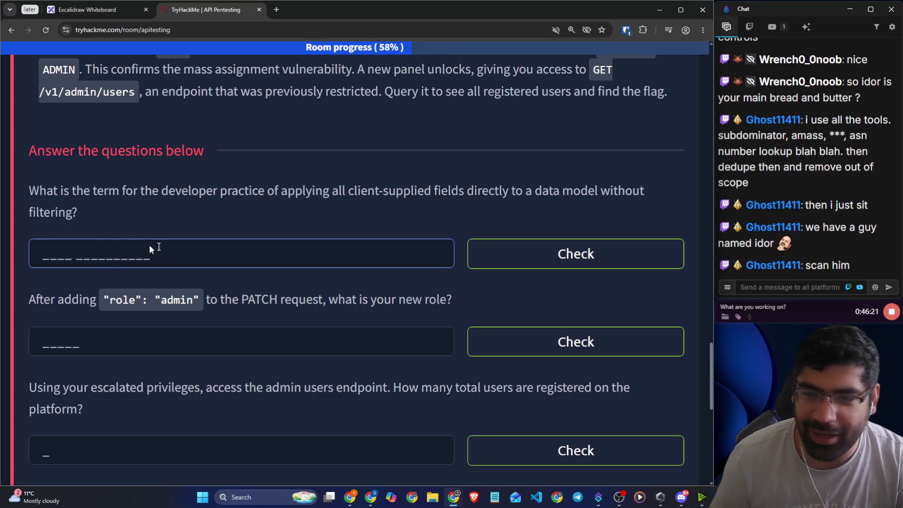
{"action": "scroll", "coordinate": [224, 243], "scroll_direction": "up", "scroll_amount": 3}
{"action": "scroll", "coordinate": [225, 243], "scroll_direction": "up", "scroll_amount": 3}
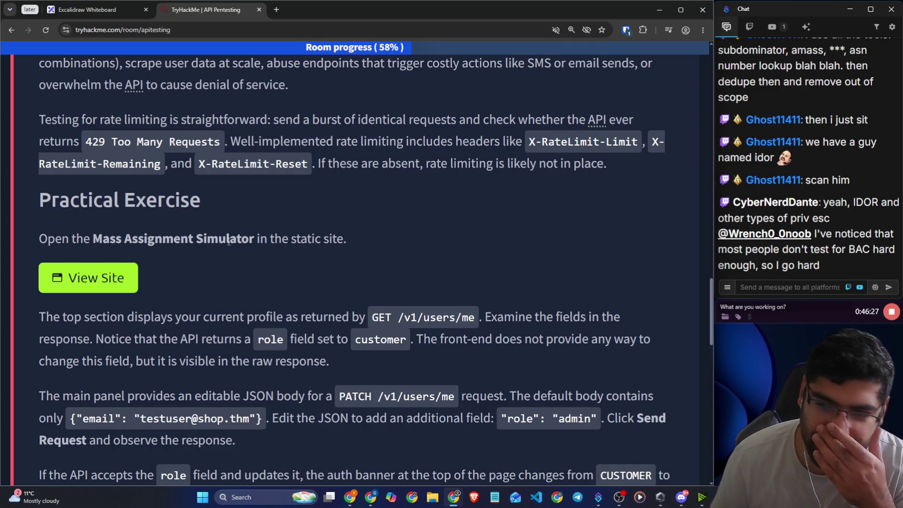
{"action": "scroll", "coordinate": [228, 241], "scroll_direction": "down", "scroll_amount": 2}
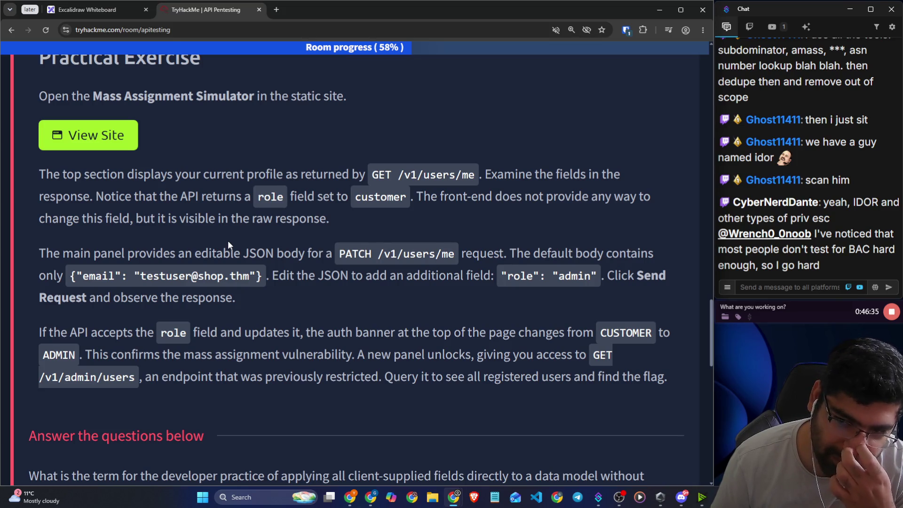
{"action": "scroll", "coordinate": [228, 242], "scroll_direction": "down", "scroll_amount": 2}
{"action": "scroll", "coordinate": [179, 282], "scroll_direction": "down", "scroll_amount": 1}
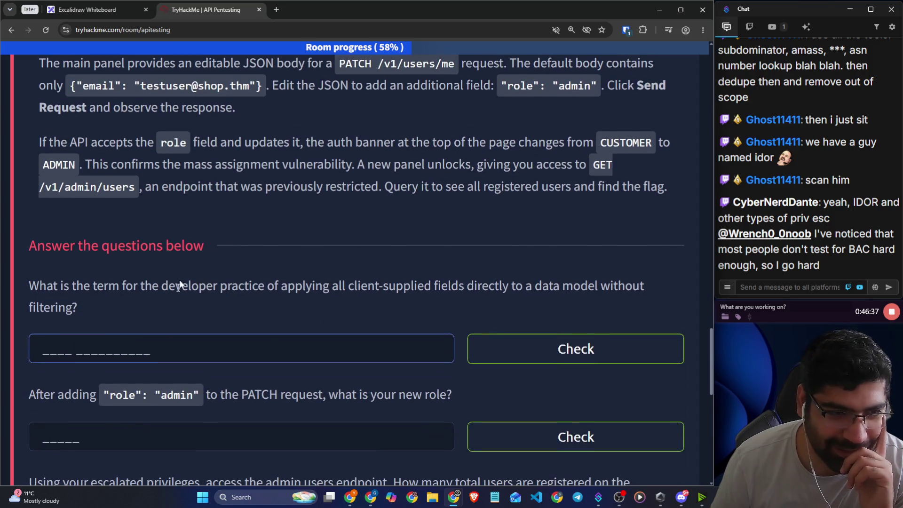
{"action": "scroll", "coordinate": [191, 341], "scroll_direction": "down", "scroll_amount": 2}
Step: Answer the new-role question with admin, accepted for 64% progress, then return to the term answer box
{"action": "left_click", "coordinate": [163, 297]}
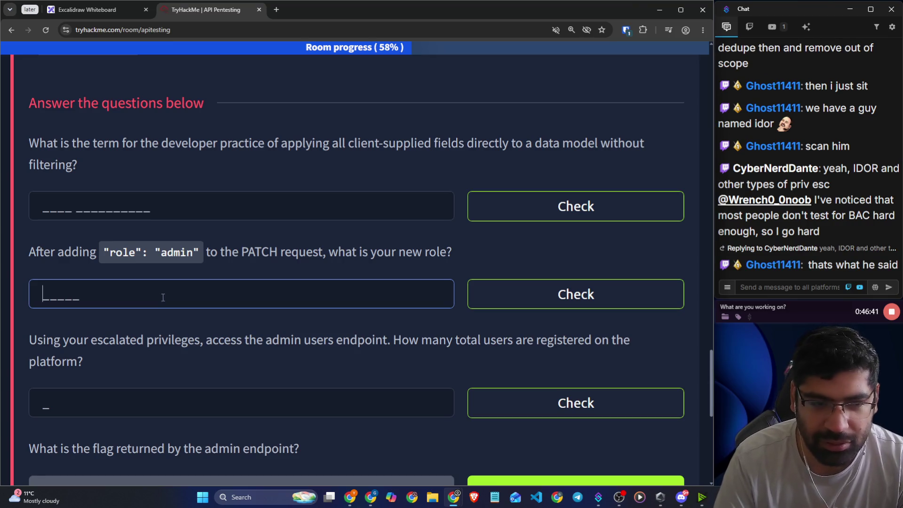
{"action": "type", "text": "admin"}
{"action": "key", "text": "Return"}
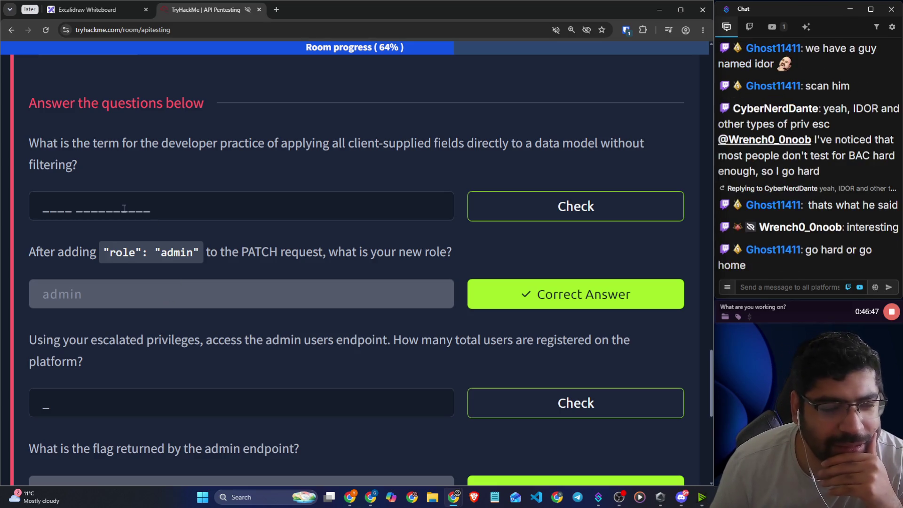
{"action": "left_click", "coordinate": [122, 208]}
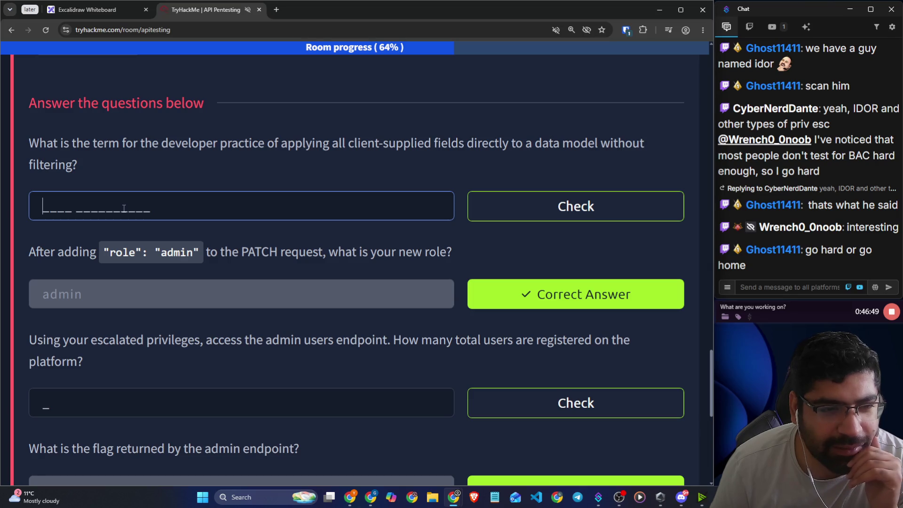
{"action": "scroll", "coordinate": [124, 208], "scroll_direction": "up", "scroll_amount": 5}
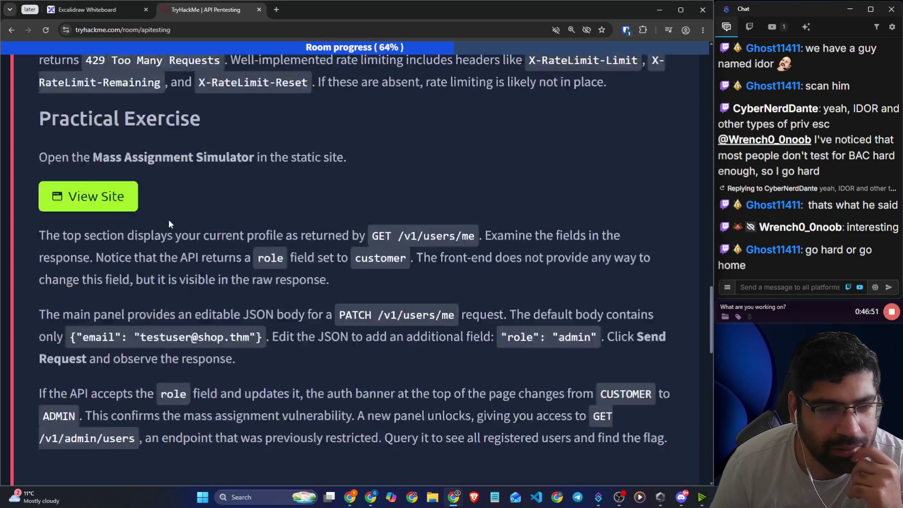
{"action": "scroll", "coordinate": [158, 220], "scroll_direction": "up", "scroll_amount": 3}
{"action": "scroll", "coordinate": [158, 220], "scroll_direction": "up", "scroll_amount": 4}
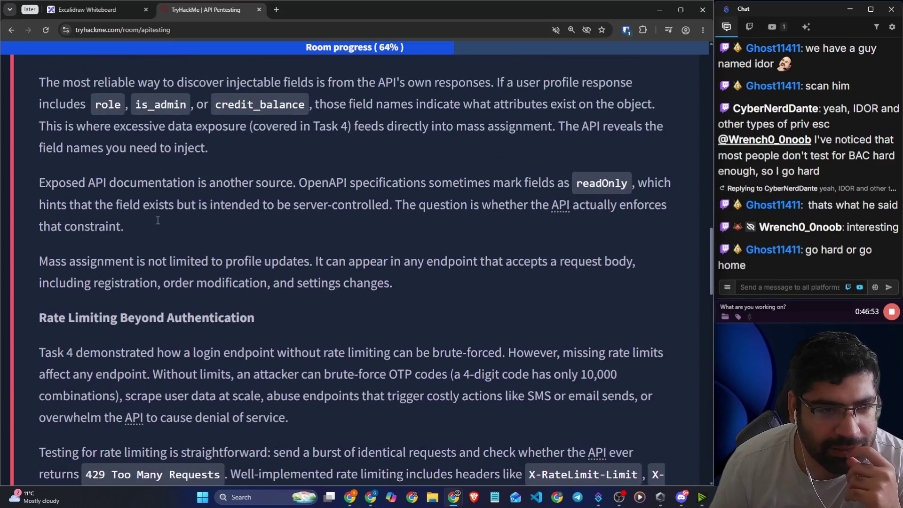
{"action": "scroll", "coordinate": [157, 219], "scroll_direction": "up", "scroll_amount": 2}
{"action": "scroll", "coordinate": [156, 220], "scroll_direction": "up", "scroll_amount": 2}
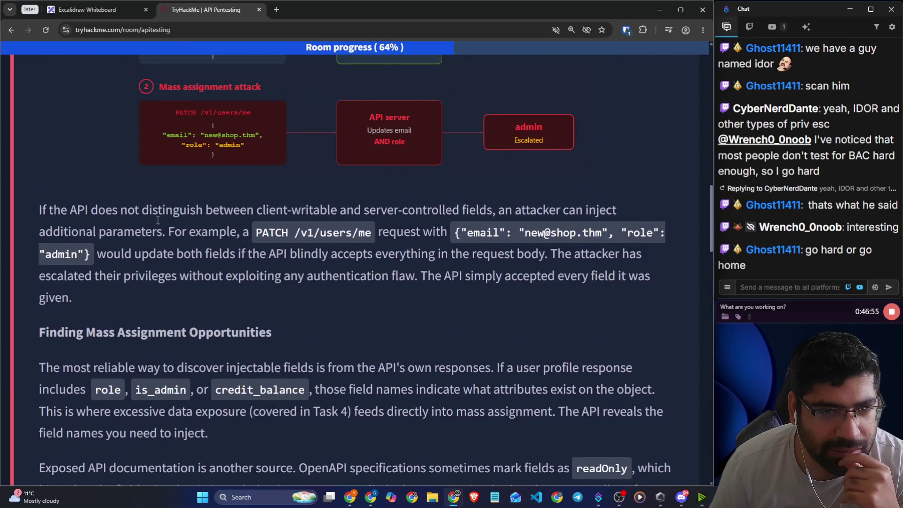
{"action": "scroll", "coordinate": [157, 219], "scroll_direction": "up", "scroll_amount": 3}
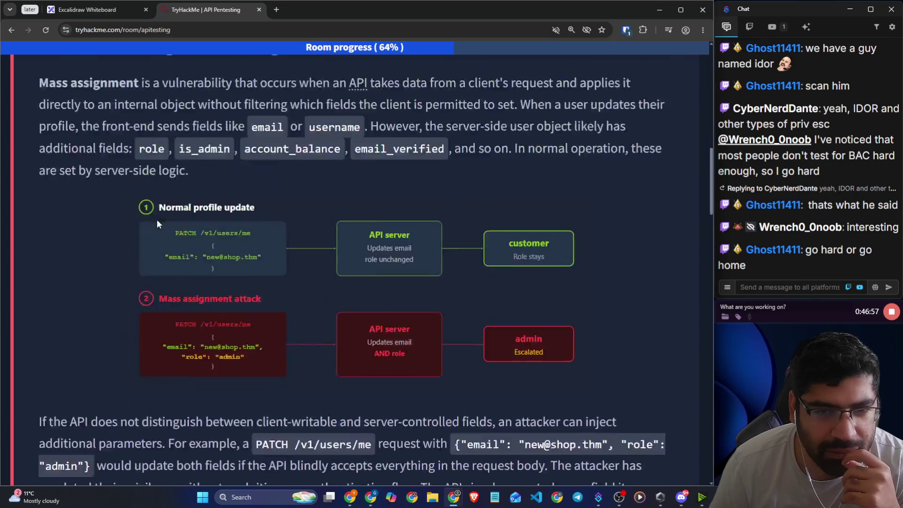
{"action": "scroll", "coordinate": [156, 220], "scroll_direction": "up", "scroll_amount": 2}
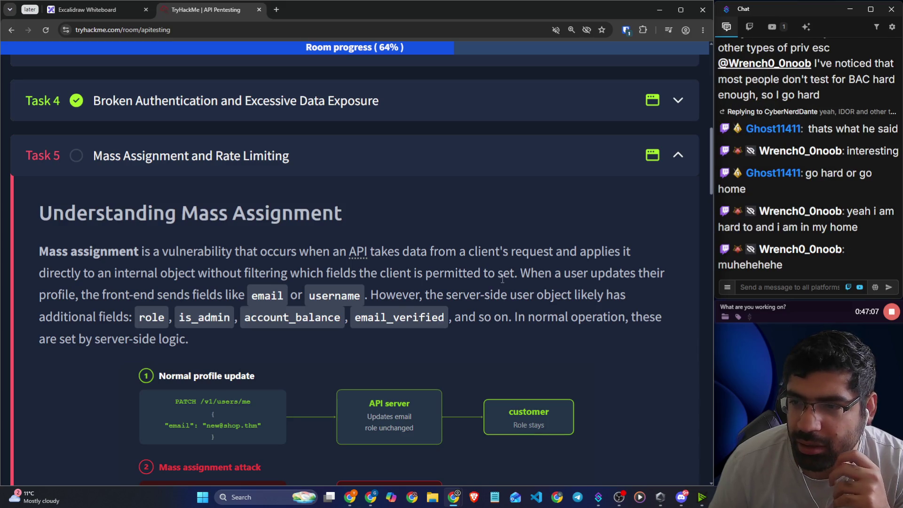
{"action": "scroll", "coordinate": [503, 280], "scroll_direction": "down", "scroll_amount": 1}
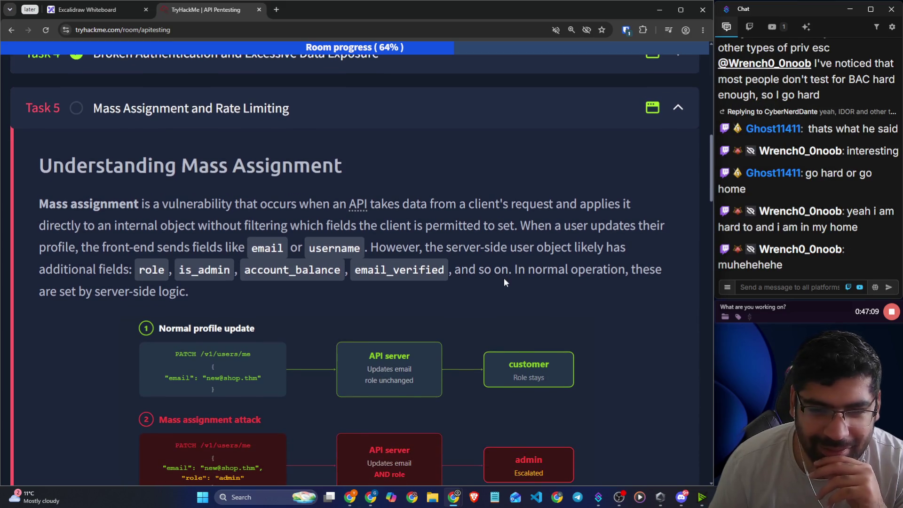
{"action": "scroll", "coordinate": [504, 281], "scroll_direction": "down", "scroll_amount": 4}
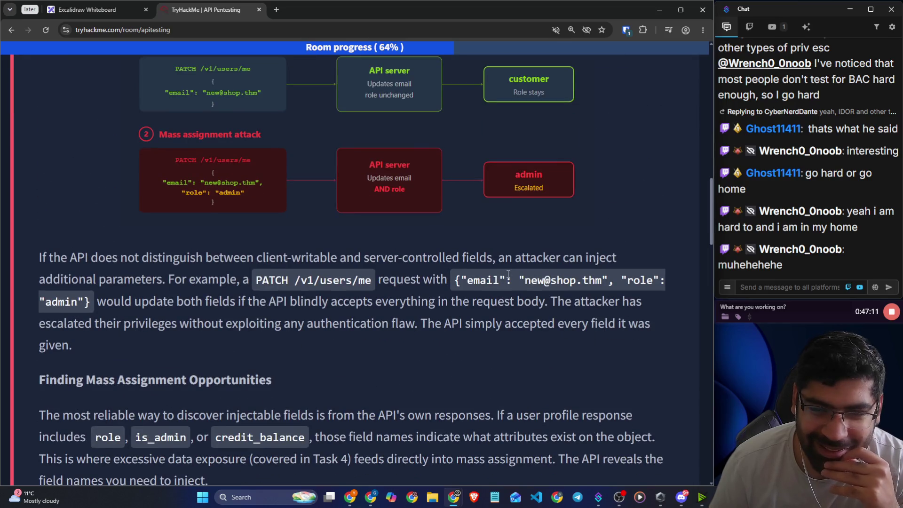
{"action": "scroll", "coordinate": [508, 275], "scroll_direction": "down", "scroll_amount": 3}
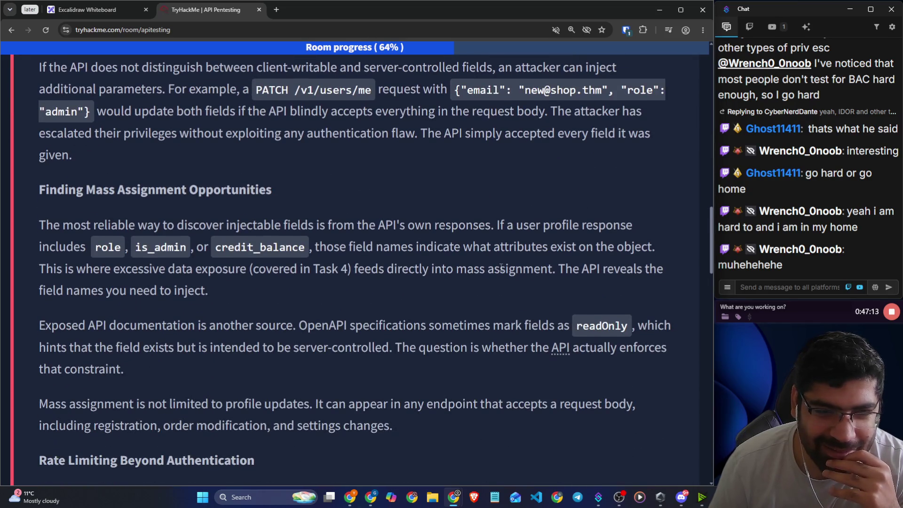
{"action": "scroll", "coordinate": [501, 266], "scroll_direction": "down", "scroll_amount": 1}
{"action": "scroll", "coordinate": [500, 265], "scroll_direction": "down", "scroll_amount": 1}
{"action": "scroll", "coordinate": [501, 266], "scroll_direction": "down", "scroll_amount": 1}
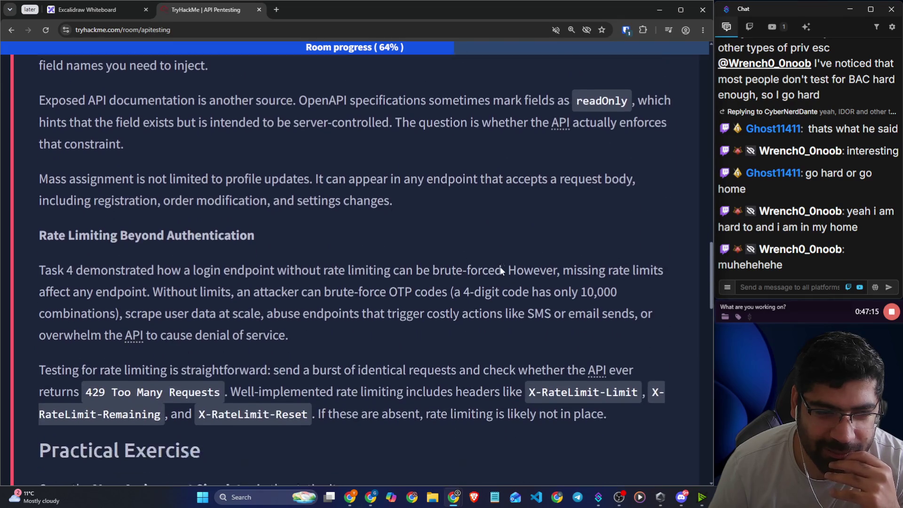
{"action": "scroll", "coordinate": [500, 266], "scroll_direction": "down", "scroll_amount": 1}
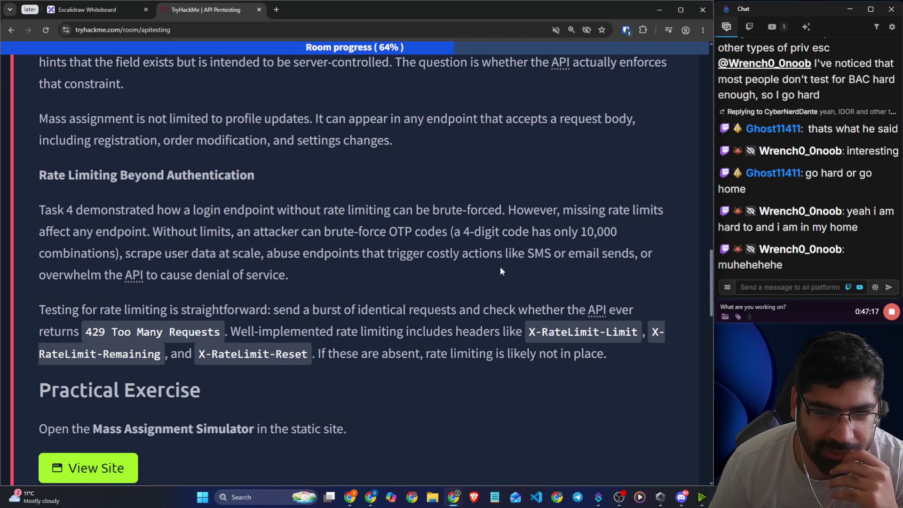
{"action": "scroll", "coordinate": [500, 271], "scroll_direction": "up", "scroll_amount": 5}
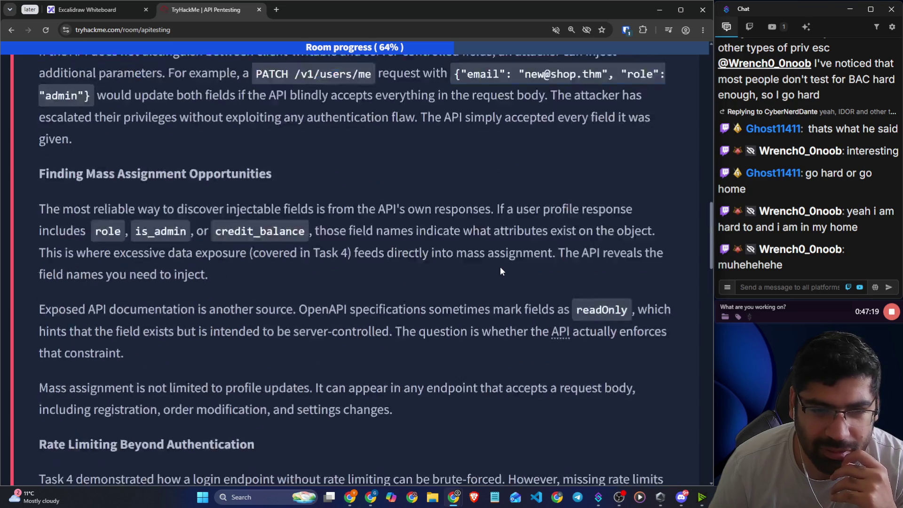
{"action": "scroll", "coordinate": [449, 269], "scroll_direction": "up", "scroll_amount": 5}
{"action": "scroll", "coordinate": [449, 269], "scroll_direction": "up", "scroll_amount": 3}
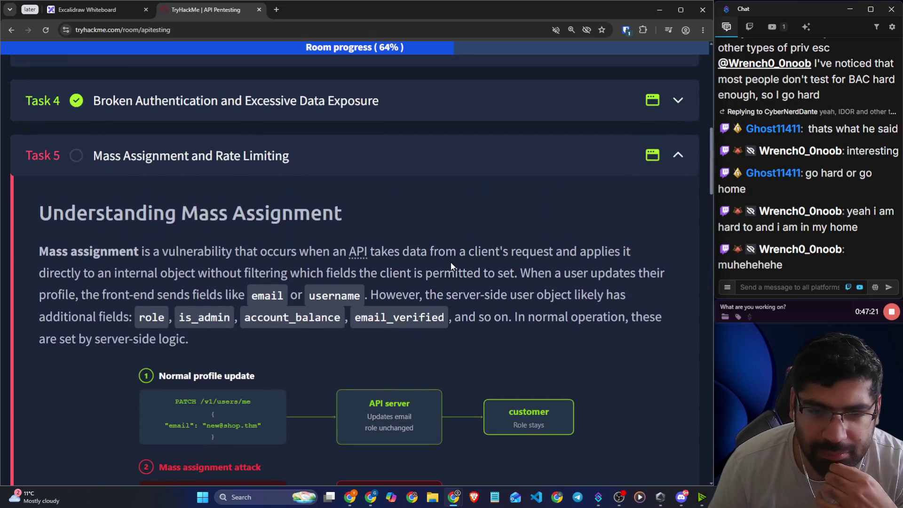
Step: Review the Mass assignment definition and the user-count question, then reopen the simulator via View Site
{"action": "left_click_drag", "start_coordinate": [100, 252], "coordinate": [583, 252]}
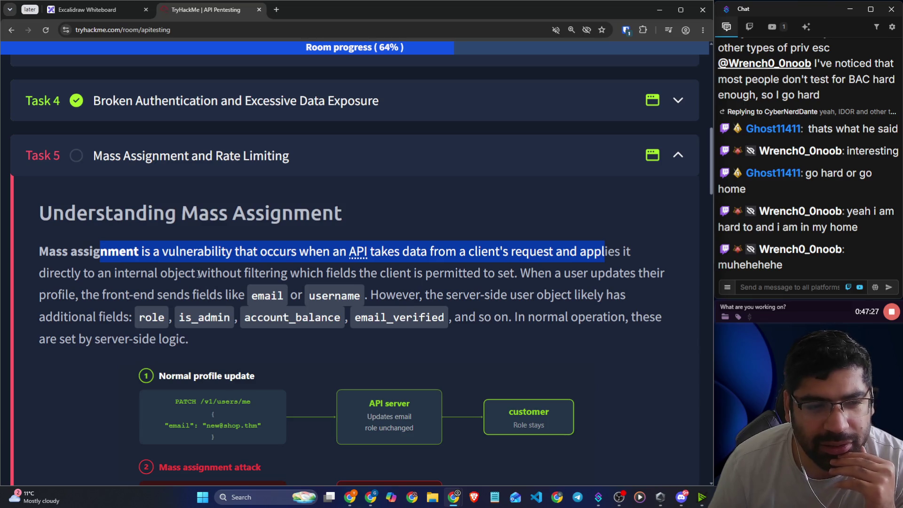
{"action": "scroll", "coordinate": [198, 273], "scroll_direction": "down", "scroll_amount": 3}
{"action": "scroll", "coordinate": [198, 272], "scroll_direction": "down", "scroll_amount": 5}
{"action": "scroll", "coordinate": [198, 272], "scroll_direction": "down", "scroll_amount": 5}
{"action": "scroll", "coordinate": [197, 273], "scroll_direction": "down", "scroll_amount": 5}
{"action": "scroll", "coordinate": [199, 274], "scroll_direction": "up", "scroll_amount": 3}
{"action": "left_click", "coordinate": [161, 255]}
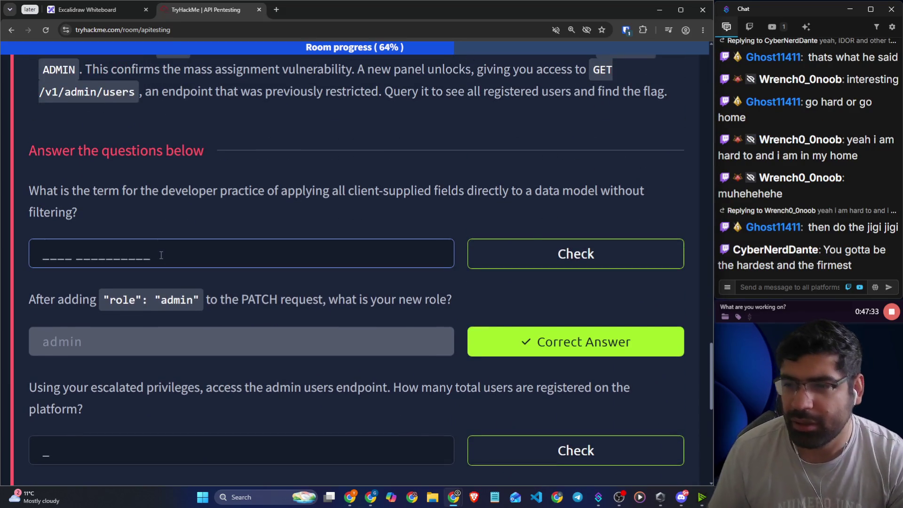
{"action": "scroll", "coordinate": [161, 255], "scroll_direction": "down", "scroll_amount": 1}
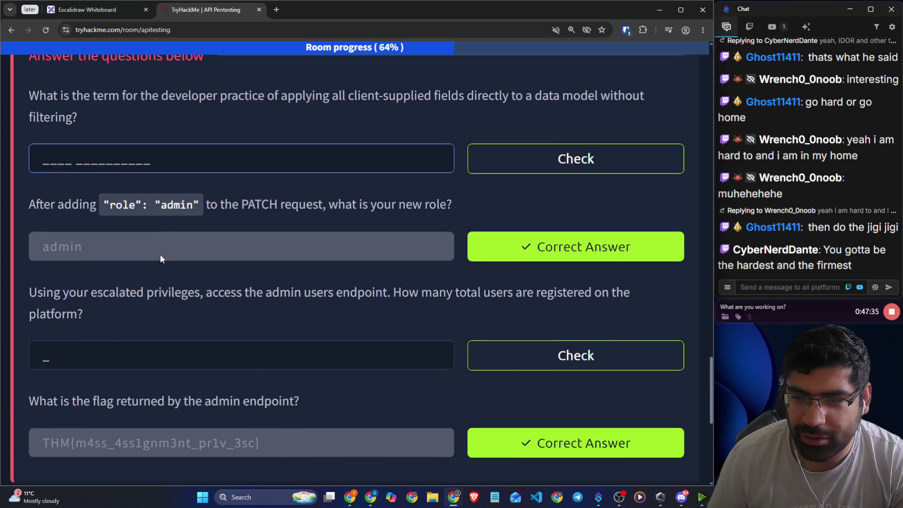
{"action": "left_click", "coordinate": [103, 356]}
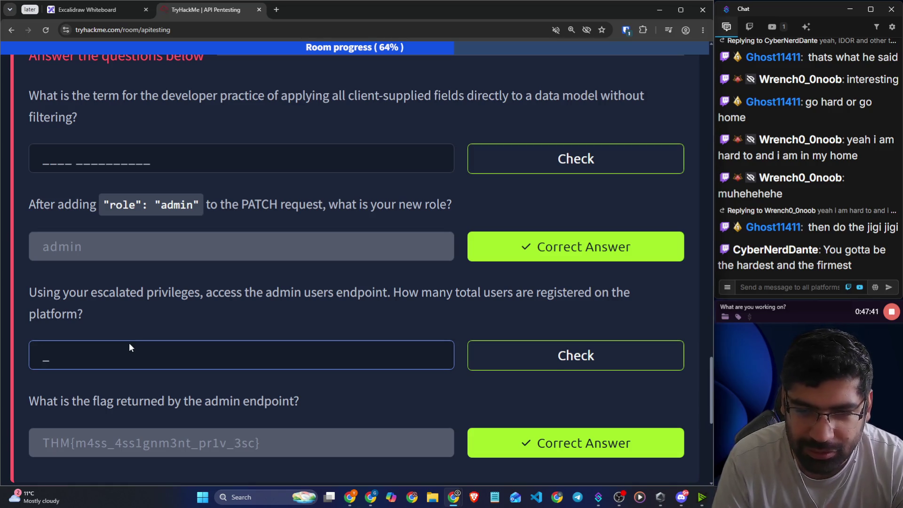
{"action": "scroll", "coordinate": [140, 339], "scroll_direction": "up", "scroll_amount": 1}
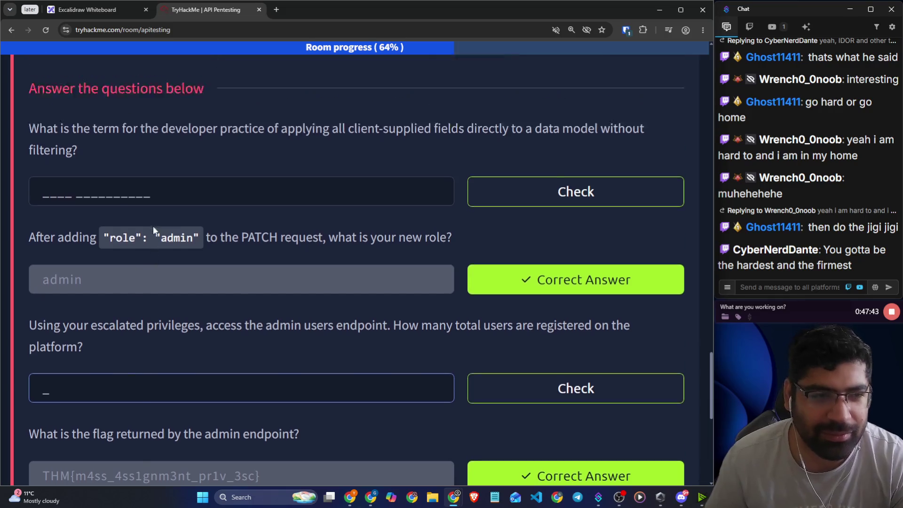
{"action": "scroll", "coordinate": [154, 226], "scroll_direction": "up", "scroll_amount": 4}
{"action": "left_click", "coordinate": [108, 95]}
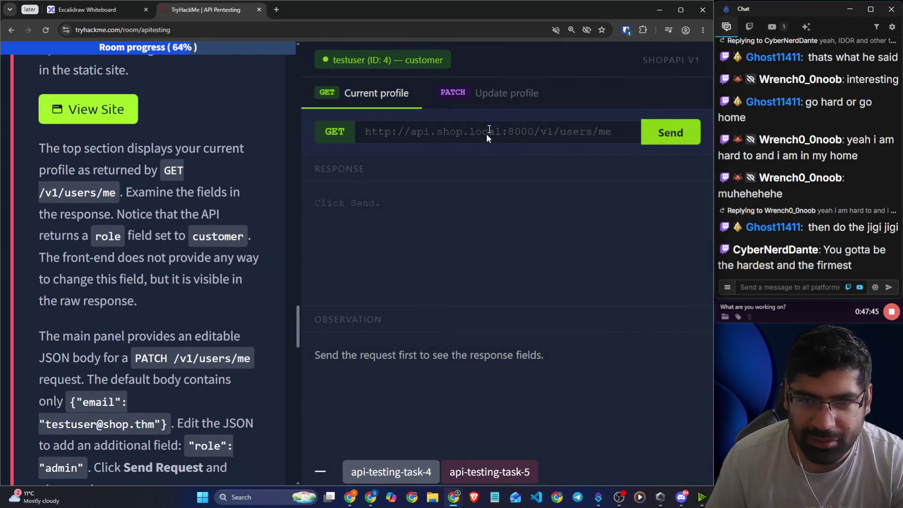
Step: Resend ,"role":"admin" in the PATCH body, list the admin users, close the site and focus the user-count answer
{"action": "left_click", "coordinate": [494, 92]}
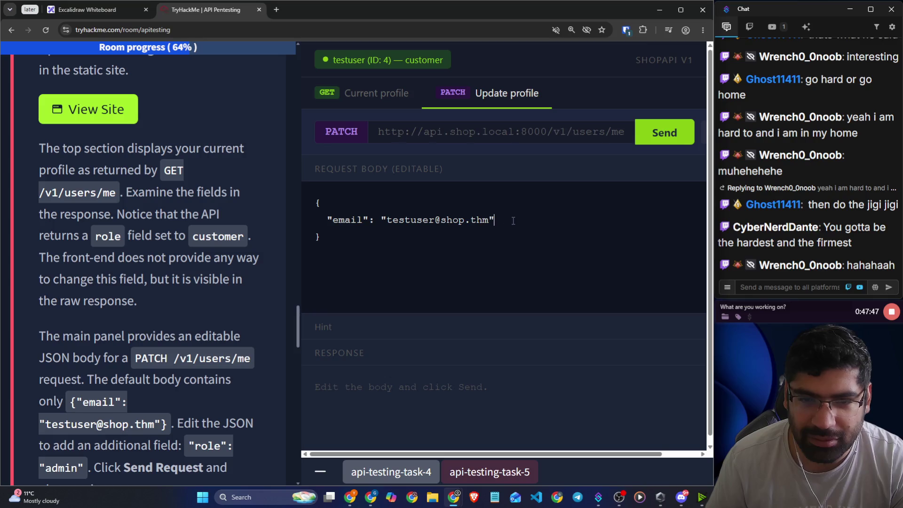
{"action": "type", "text": ","}
{"action": "key", "text": "Return"}
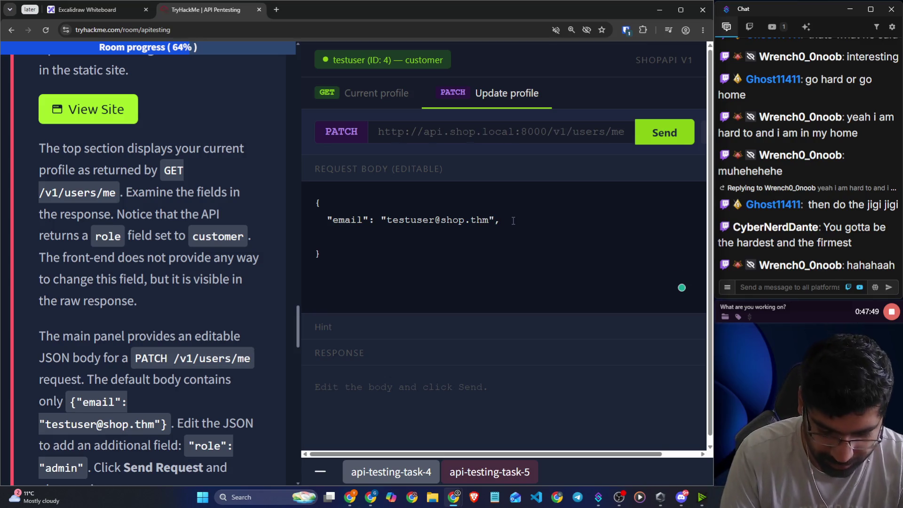
{"action": "type", "text": "\"role\""}
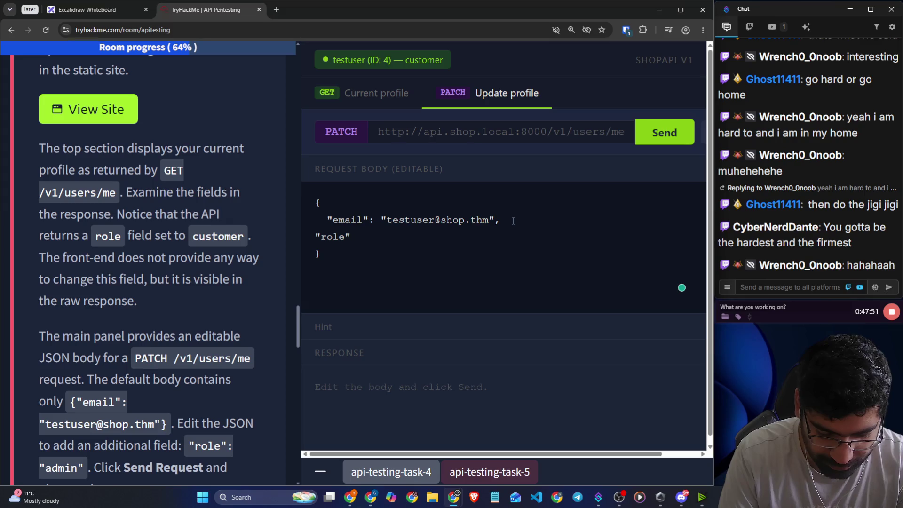
{"action": "type", "text": " :\"adm"}
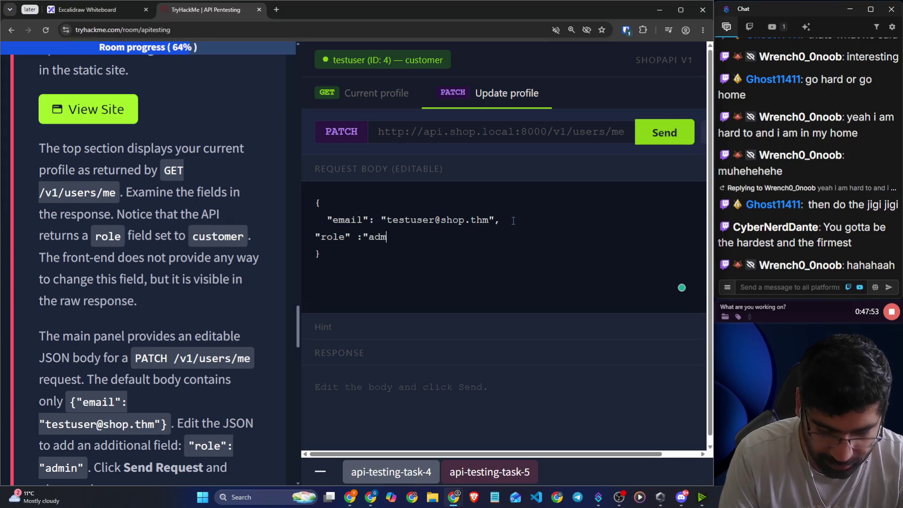
{"action": "type", "text": "in\""}
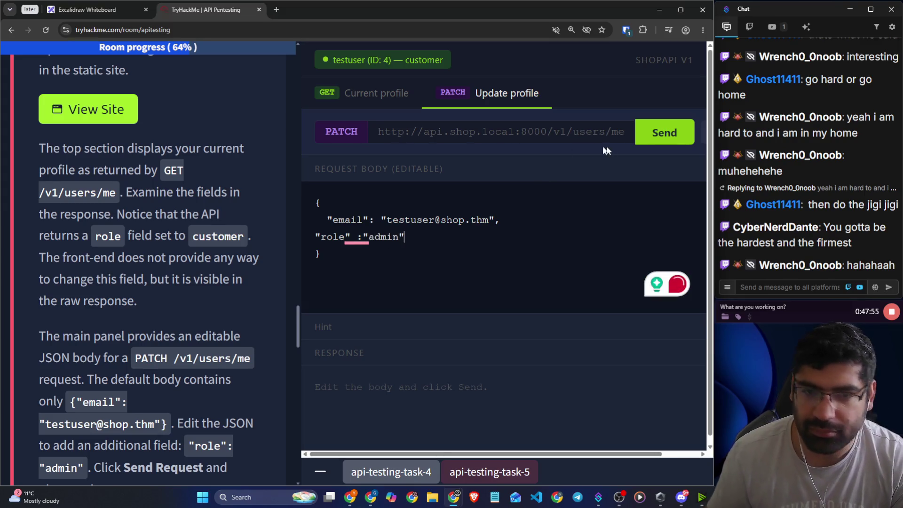
{"action": "left_click", "coordinate": [648, 142]}
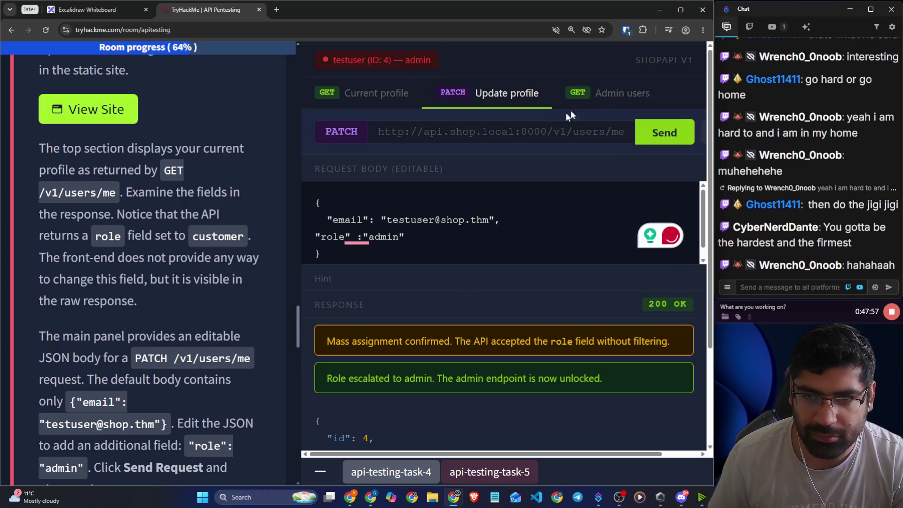
{"action": "left_click", "coordinate": [603, 94]}
{"action": "left_click", "coordinate": [656, 135]}
{"action": "scroll", "coordinate": [423, 276], "scroll_direction": "down", "scroll_amount": 5}
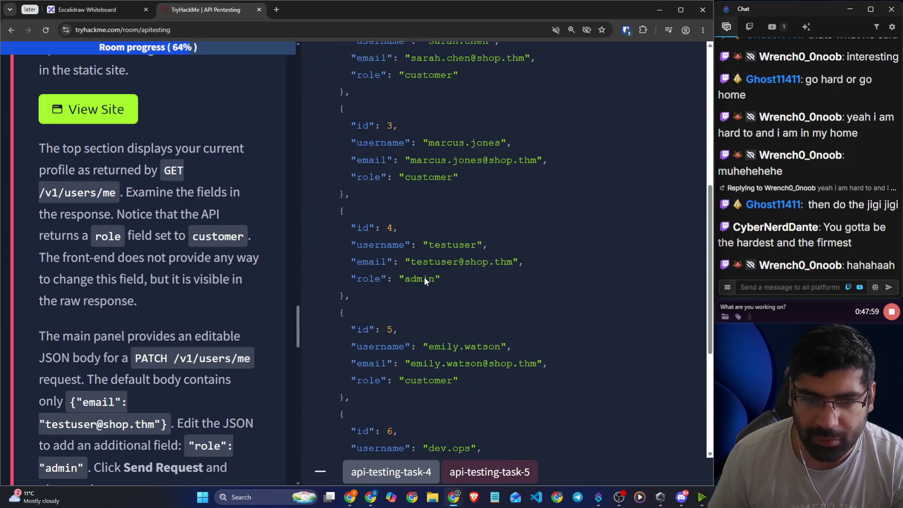
{"action": "scroll", "coordinate": [424, 277], "scroll_direction": "down", "scroll_amount": 3}
{"action": "left_click", "coordinate": [320, 471]}
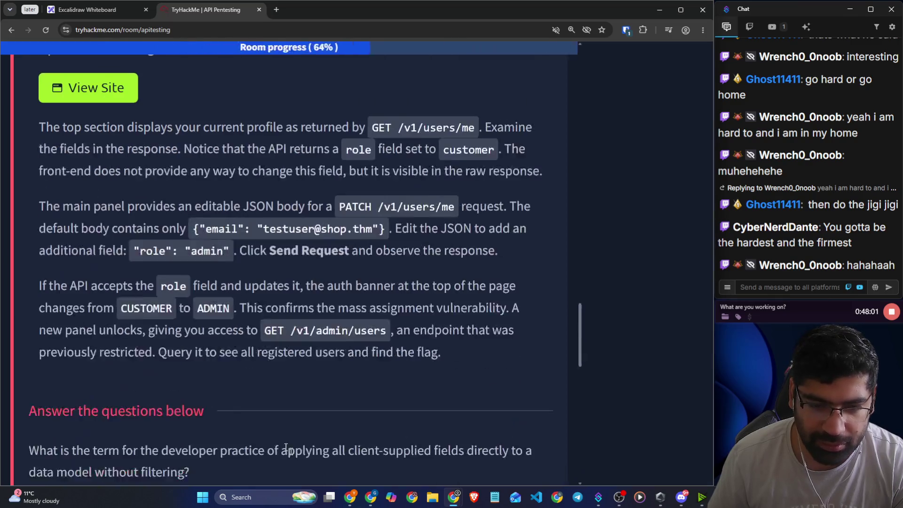
{"action": "scroll", "coordinate": [320, 423], "scroll_direction": "down", "scroll_amount": 3}
{"action": "scroll", "coordinate": [212, 423], "scroll_direction": "down", "scroll_amount": 2}
{"action": "left_click", "coordinate": [120, 442]}
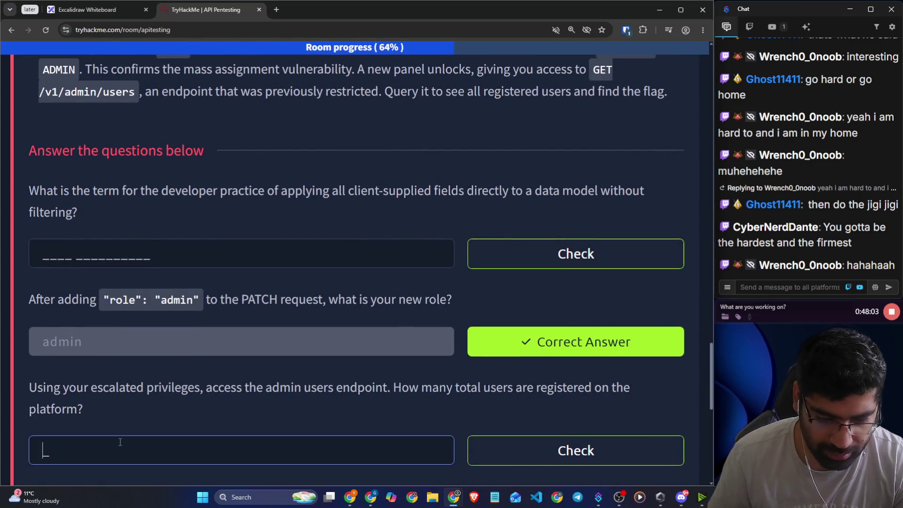
{"action": "type", "text": "7"}
Step: Submit 7 as the registered-user count, accepted for 70% progress, then return to the term question
{"action": "key", "text": "Return"}
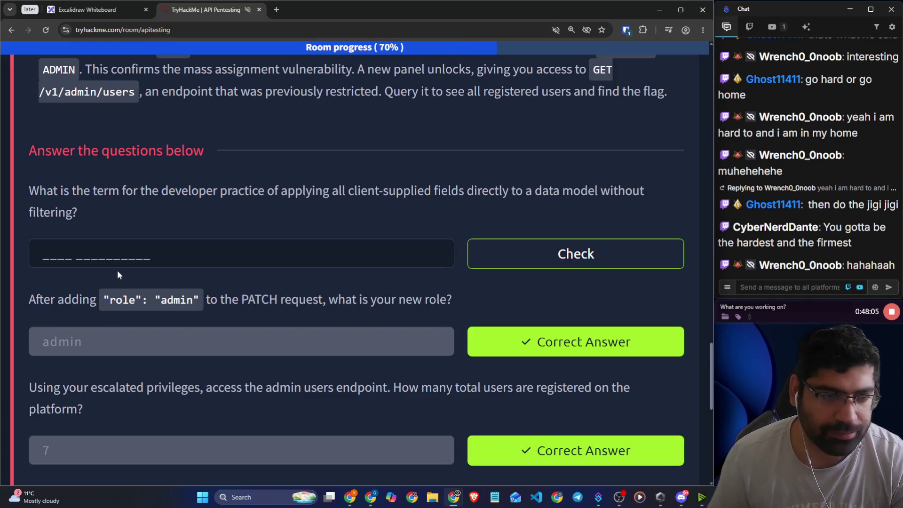
{"action": "left_click", "coordinate": [105, 254]}
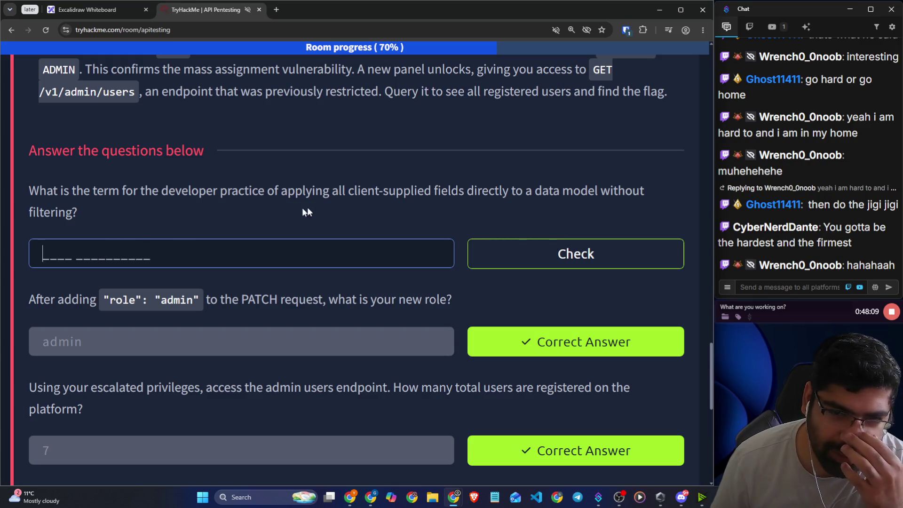
{"action": "left_click_drag", "start_coordinate": [268, 191], "coordinate": [645, 192]}
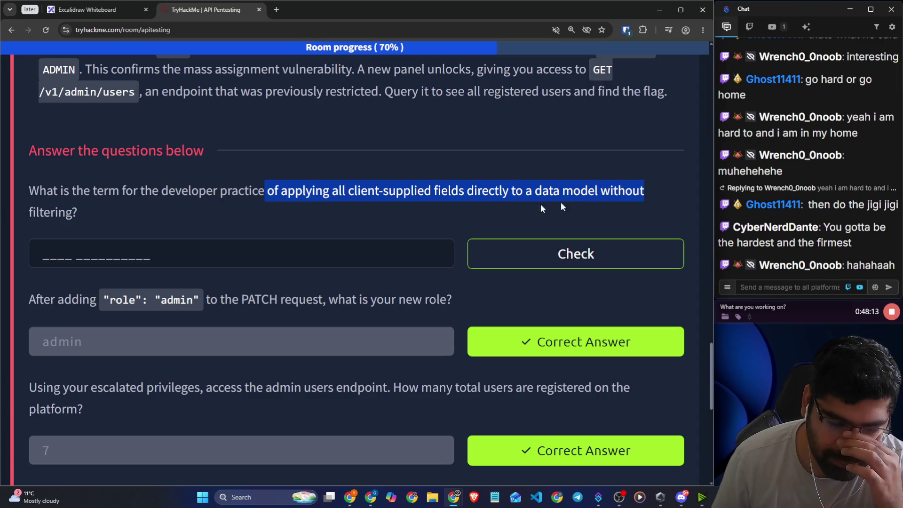
{"action": "left_click", "coordinate": [168, 251]}
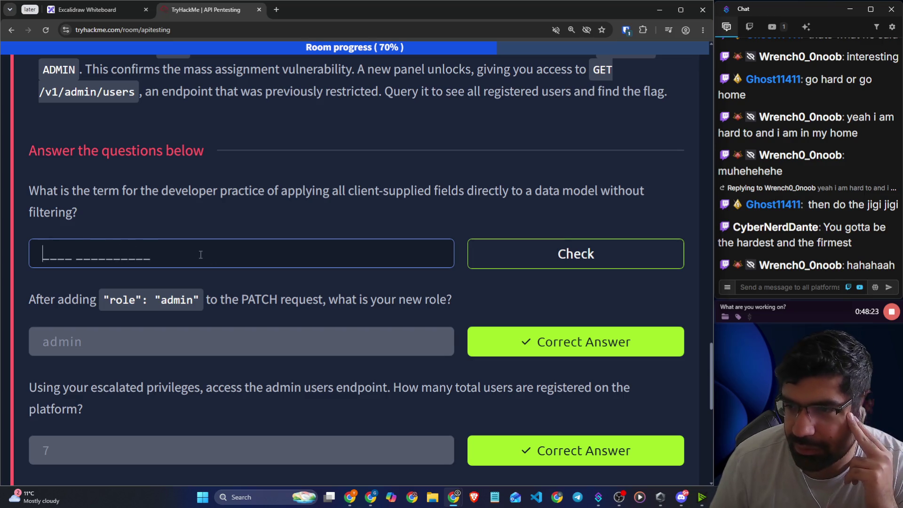
{"action": "scroll", "coordinate": [216, 278], "scroll_direction": "down", "scroll_amount": 3}
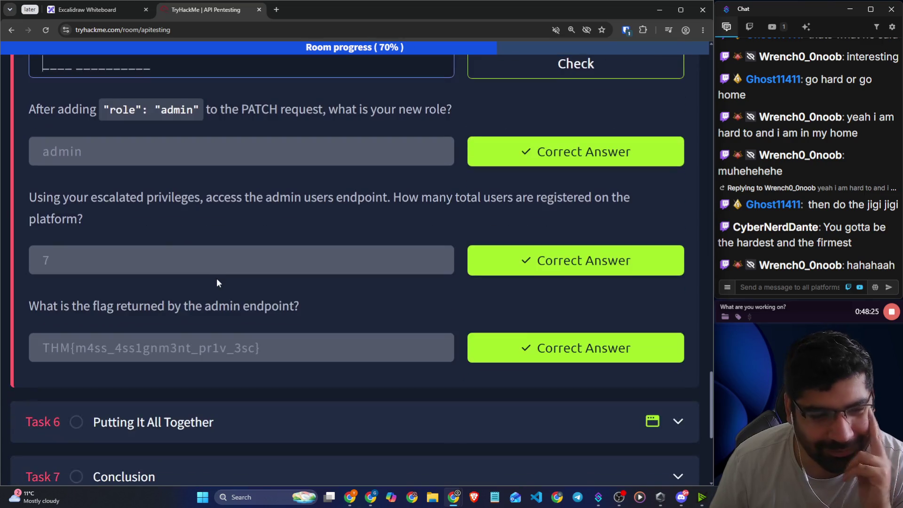
{"action": "scroll", "coordinate": [217, 282], "scroll_direction": "down", "scroll_amount": 2}
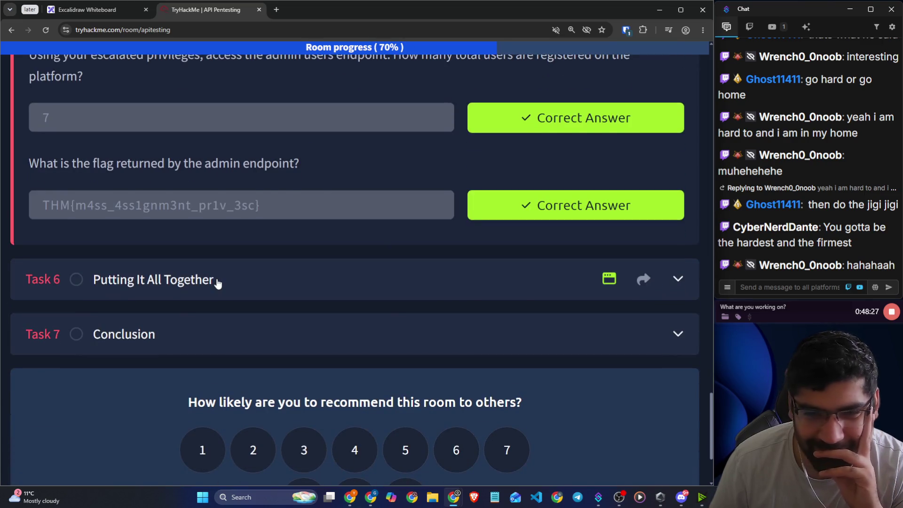
{"action": "left_click", "coordinate": [216, 279]}
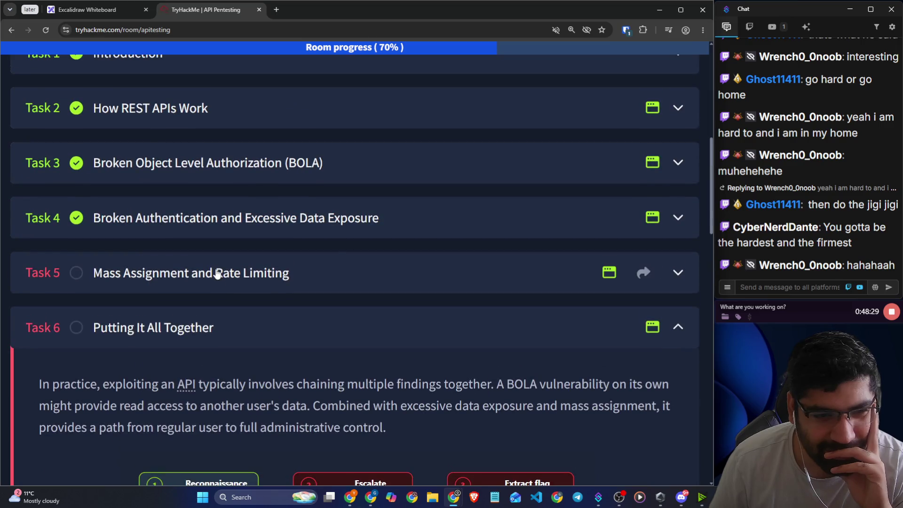
{"action": "left_click", "coordinate": [216, 273]}
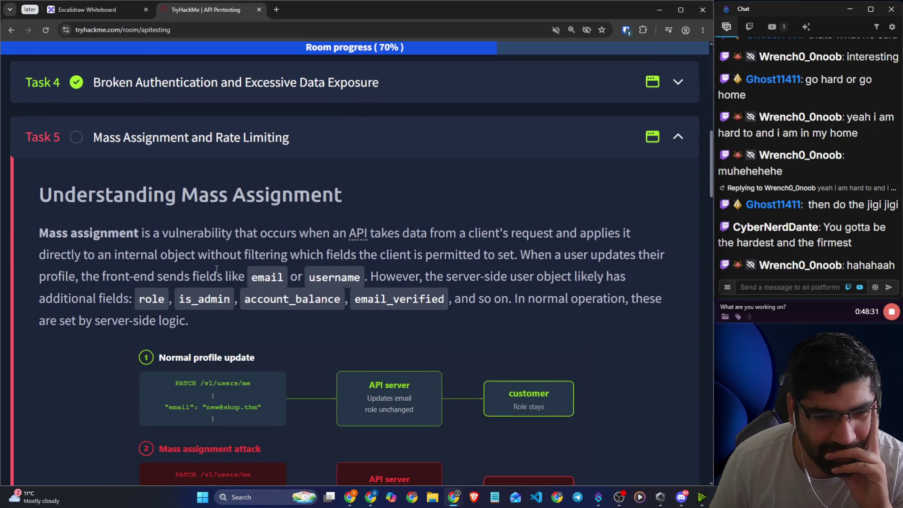
{"action": "left_click_drag", "start_coordinate": [141, 234], "coordinate": [626, 234]}
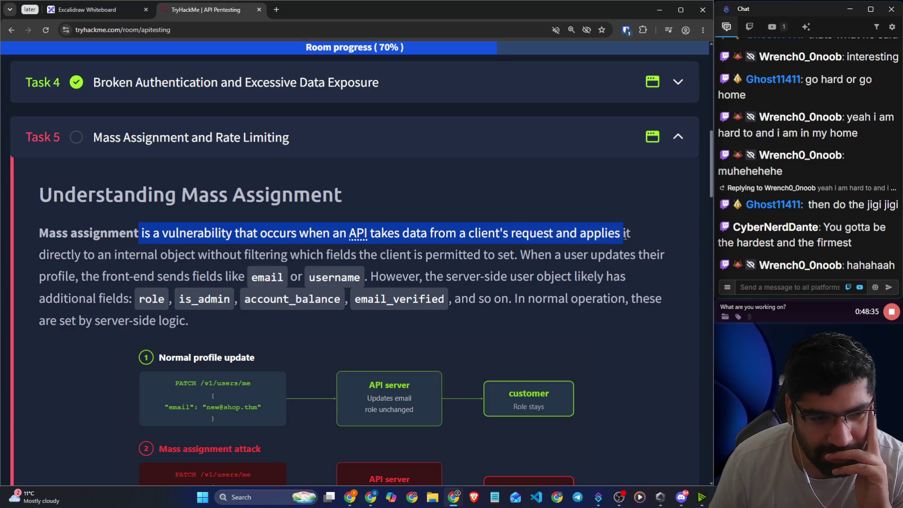
{"action": "scroll", "coordinate": [627, 237], "scroll_direction": "down", "scroll_amount": 3}
{"action": "scroll", "coordinate": [628, 237], "scroll_direction": "down", "scroll_amount": 1}
{"action": "scroll", "coordinate": [628, 238], "scroll_direction": "down", "scroll_amount": 1}
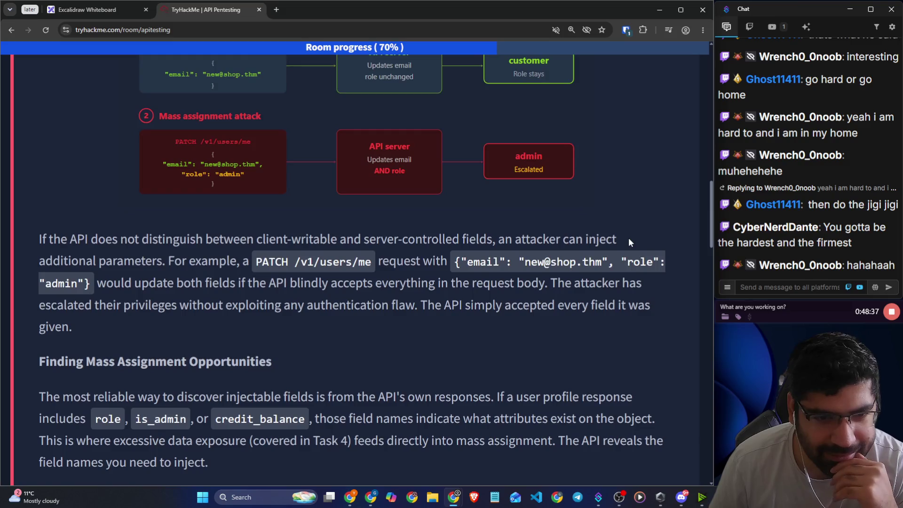
{"action": "scroll", "coordinate": [629, 238], "scroll_direction": "down", "scroll_amount": 1}
{"action": "scroll", "coordinate": [628, 241], "scroll_direction": "down", "scroll_amount": 1}
{"action": "scroll", "coordinate": [627, 241], "scroll_direction": "down", "scroll_amount": 2}
{"action": "scroll", "coordinate": [626, 240], "scroll_direction": "down", "scroll_amount": 2}
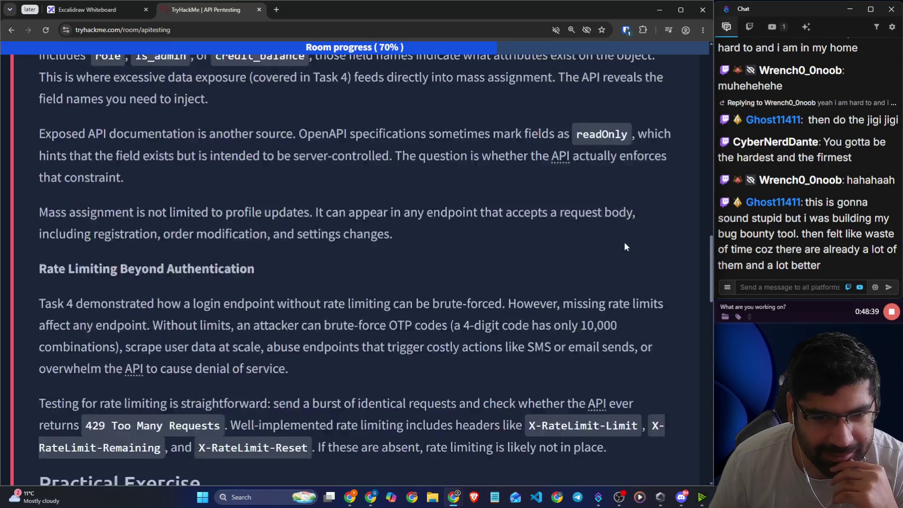
{"action": "scroll", "coordinate": [624, 242], "scroll_direction": "down", "scroll_amount": 1}
{"action": "scroll", "coordinate": [573, 237], "scroll_direction": "down", "scroll_amount": 3}
{"action": "scroll", "coordinate": [388, 221], "scroll_direction": "down", "scroll_amount": 2}
{"action": "scroll", "coordinate": [269, 219], "scroll_direction": "down", "scroll_amount": 2}
{"action": "scroll", "coordinate": [258, 224], "scroll_direction": "down", "scroll_amount": 2}
{"action": "scroll", "coordinate": [259, 224], "scroll_direction": "down", "scroll_amount": 1}
{"action": "left_click", "coordinate": [156, 279]}
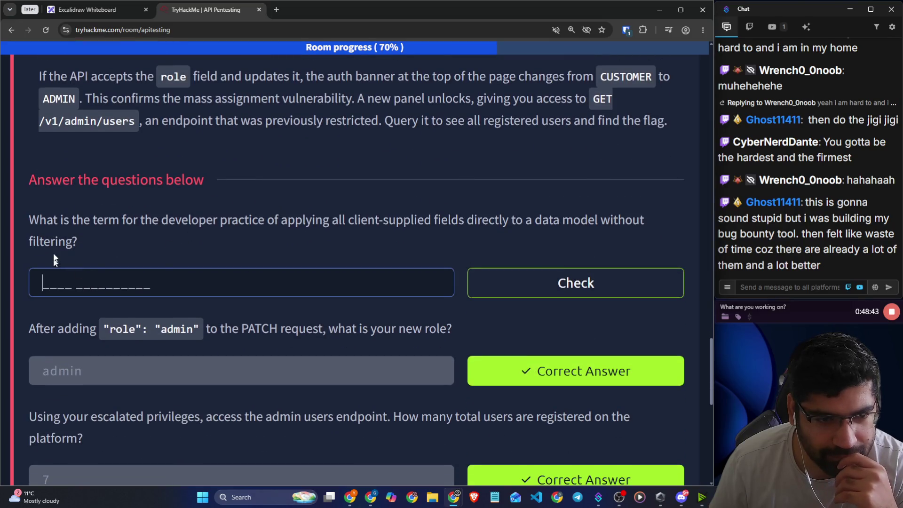
Step: Reread the unfiltered-fields term question, including the word without, and focus its answer box
{"action": "left_click_drag", "start_coordinate": [26, 226], "coordinate": [325, 229]}
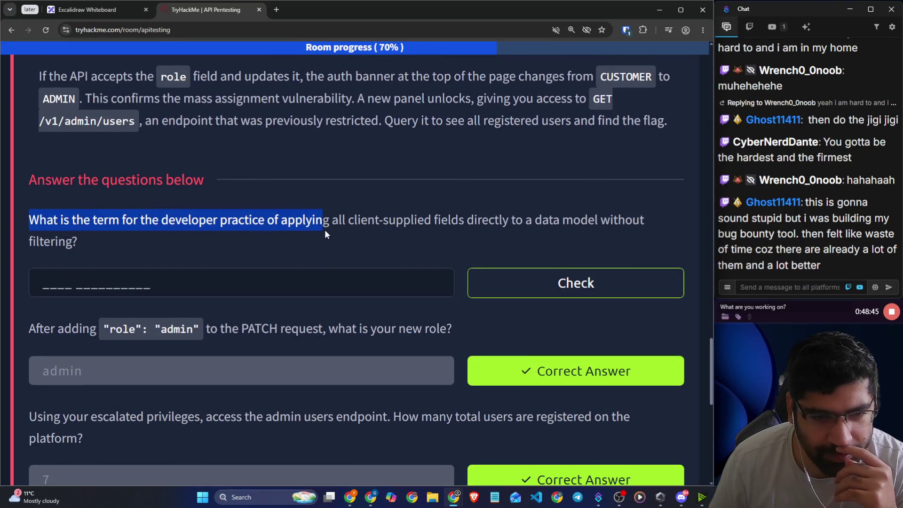
{"action": "left_click_drag", "start_coordinate": [324, 229], "coordinate": [489, 224]}
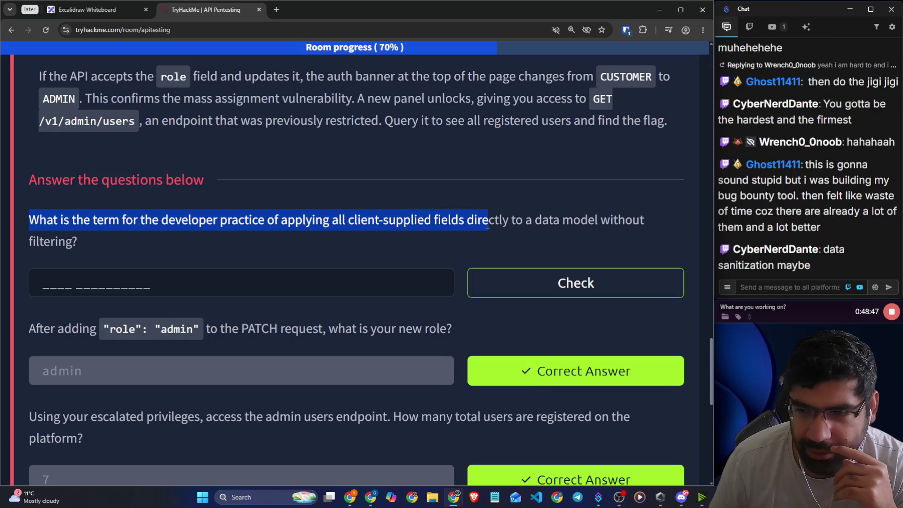
{"action": "left_click", "coordinate": [203, 296]}
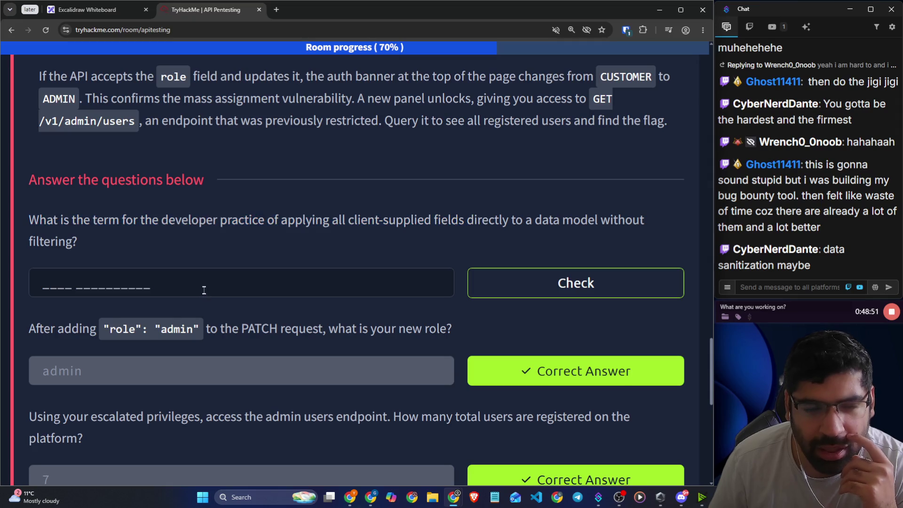
{"action": "left_click", "coordinate": [197, 288]}
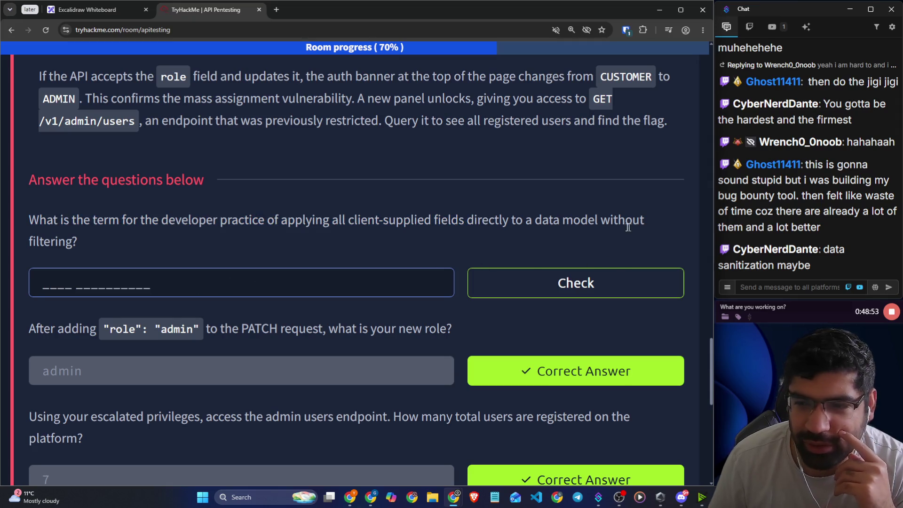
{"action": "double_click", "coordinate": [604, 221]}
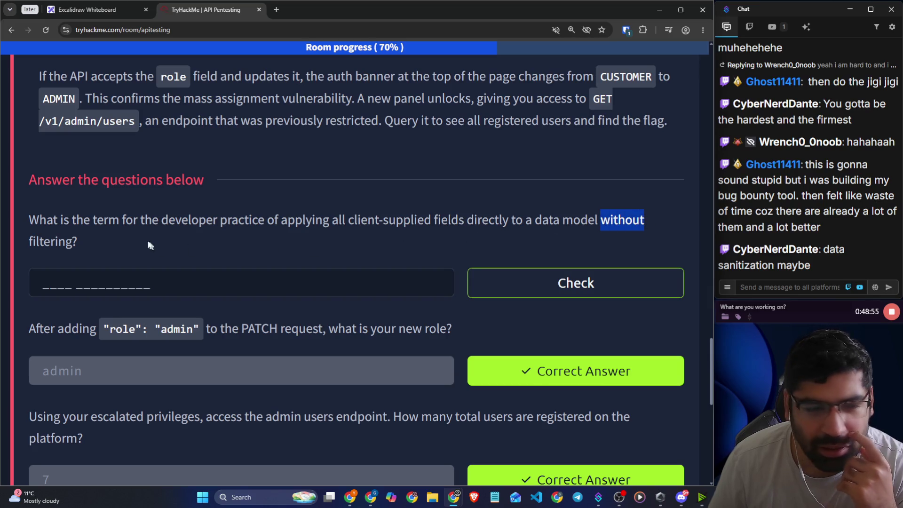
{"action": "left_click", "coordinate": [57, 276]}
{"action": "type", "text": "data"}
{"action": "type", "text": "anitix"}
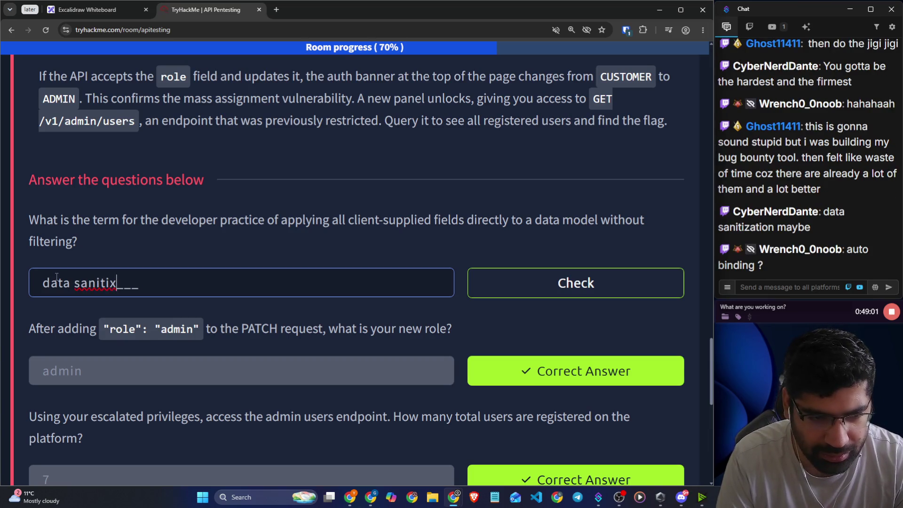
Step: Submit the guess 'data unfiltered', see it rejected as possibly non-English, and clear the answer box
{"action": "key", "text": "BackSpace"}
{"action": "key", "text": "BackSpace"}
{"action": "type", "text": "zati"}
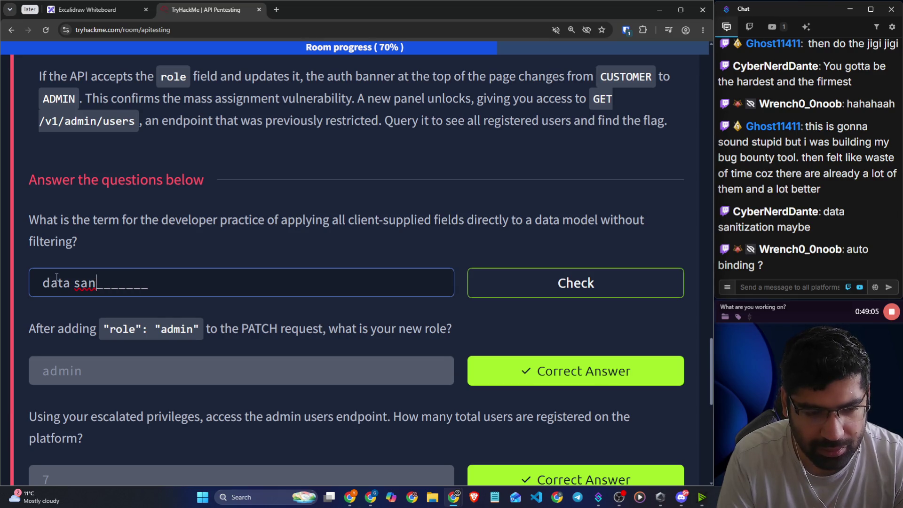
{"action": "key", "text": "BackSpace"}
{"action": "key", "text": "BackSpace"}
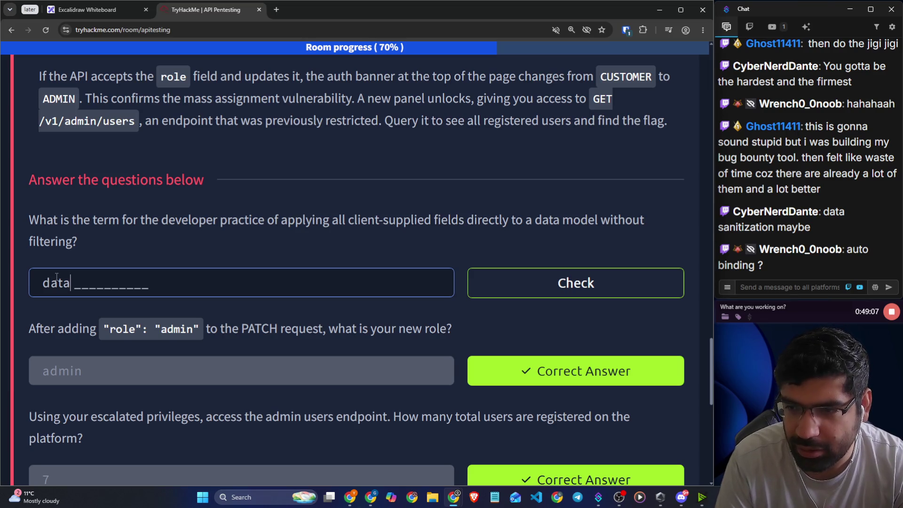
{"action": "key", "text": "BackSpace"}
{"action": "key", "text": "BackSpace"}
{"action": "key", "text": "BackSpace"}
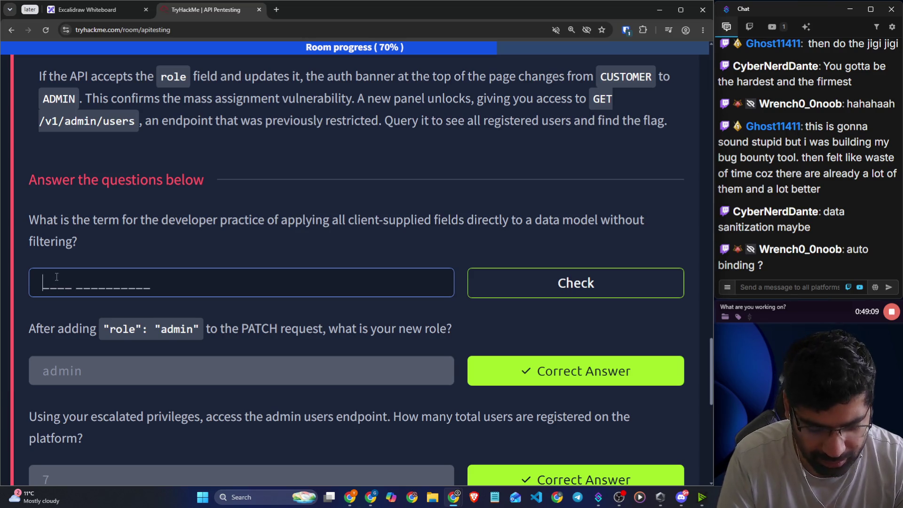
{"action": "type", "text": "binding"}
{"action": "key", "text": "BackSpace"}
{"action": "key", "text": "BackSpace"}
{"action": "key", "text": "BackSpace"}
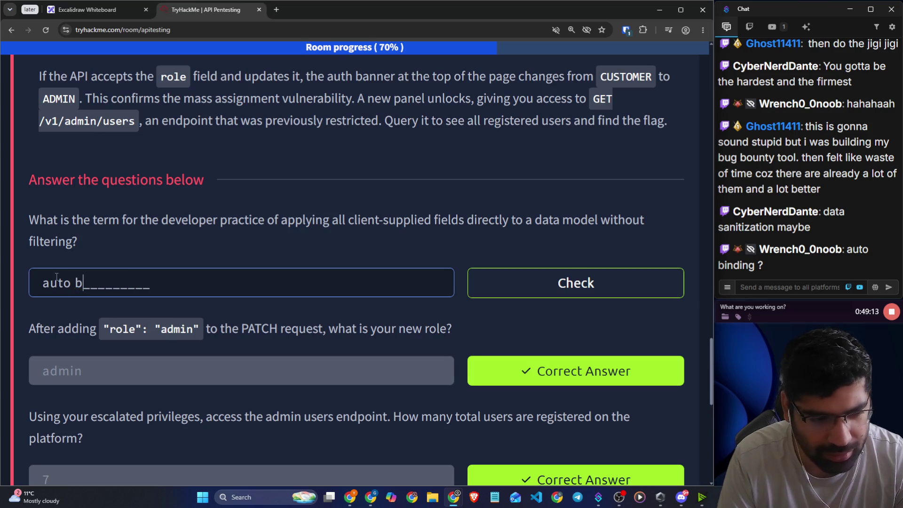
{"action": "key", "text": "BackSpace"}
{"action": "key", "text": "BackSpace"}
{"action": "key", "text": "BackSpace"}
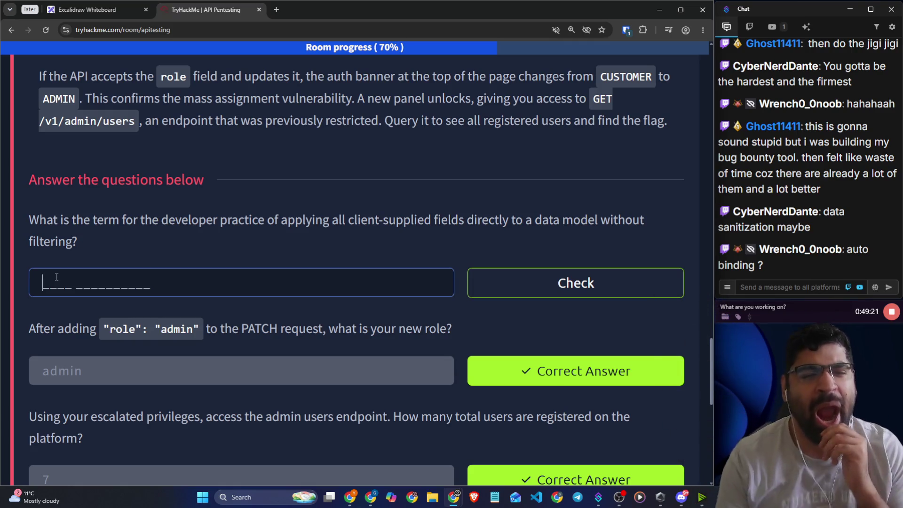
{"action": "type", "text": "data unfilteres"}
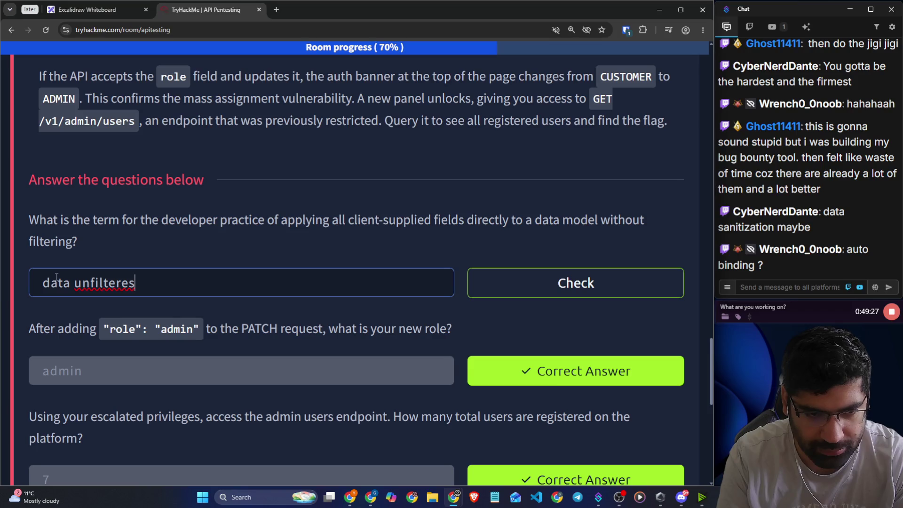
{"action": "type", "text": "d"}
{"action": "key", "text": "Return"}
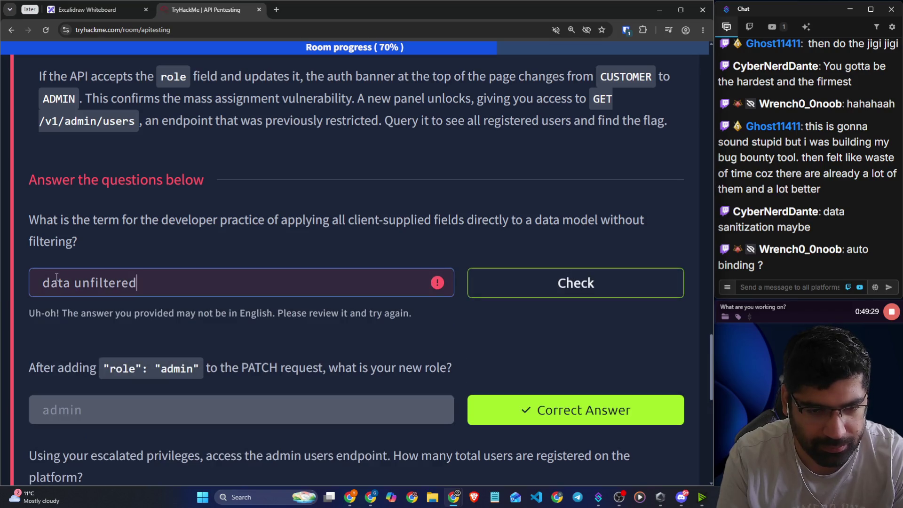
{"action": "key", "text": "BackSpace"}
{"action": "key", "text": "BackSpace"}
{"action": "key", "text": "BackSpace"}
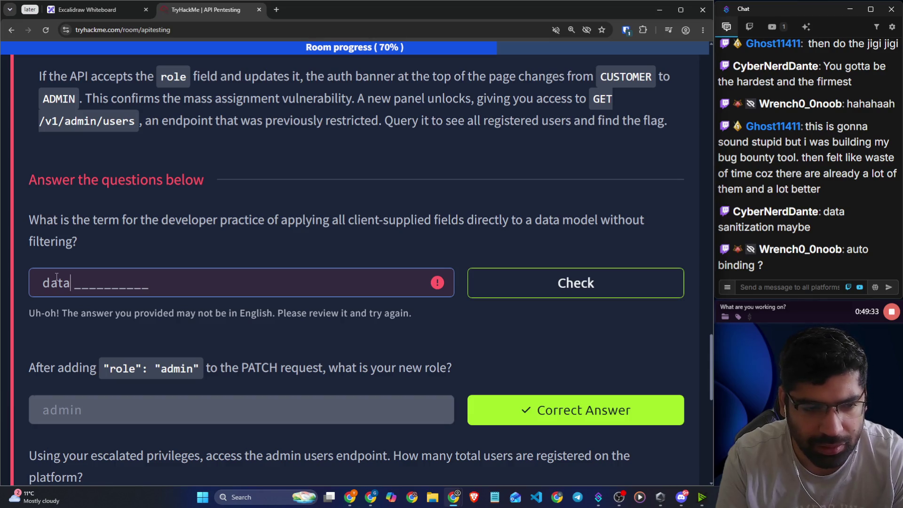
{"action": "key", "text": "BackSpace"}
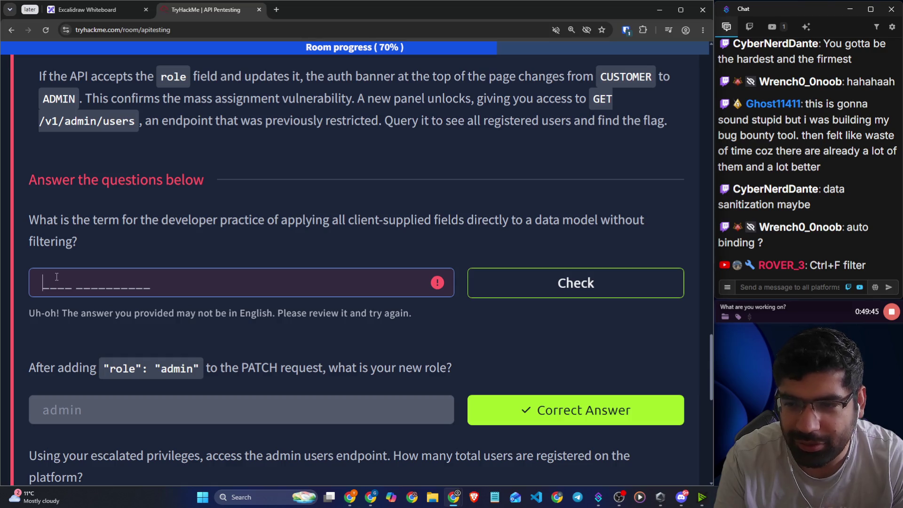
{"action": "key", "text": "ctrl+f"}
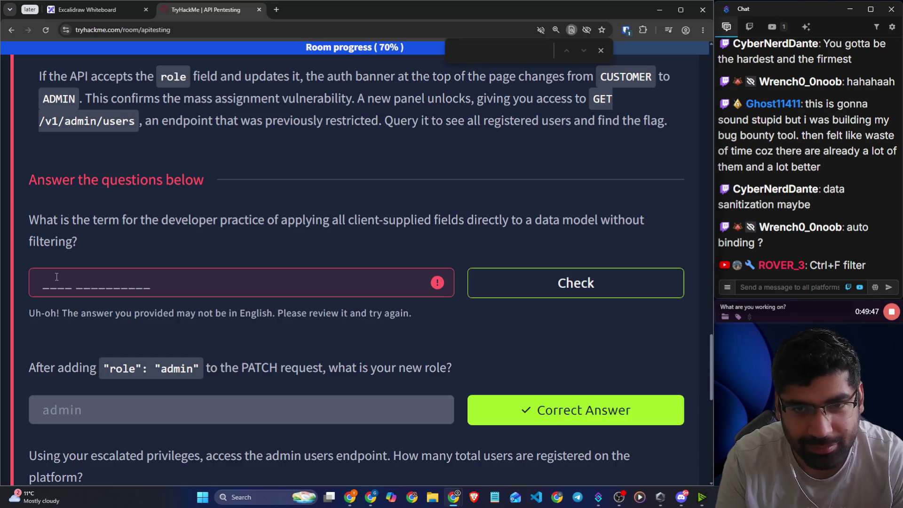
{"action": "type", "text": "f"}
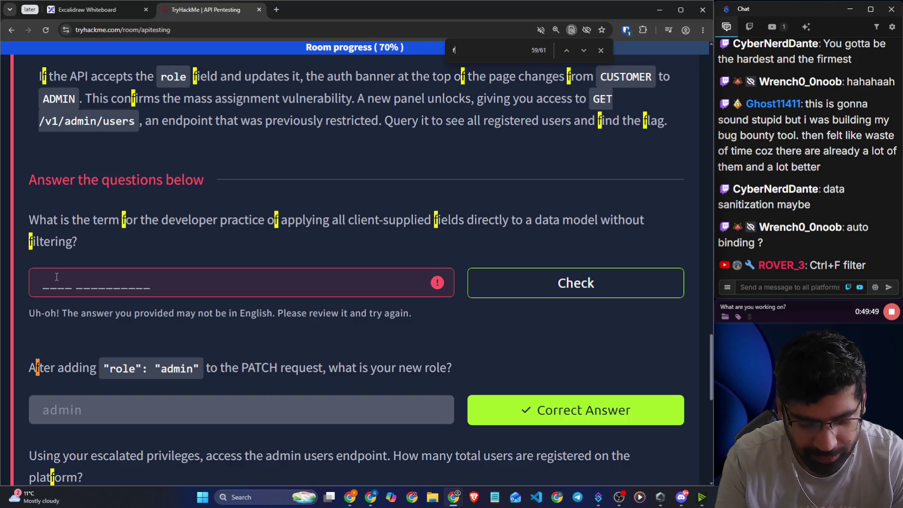
{"action": "type", "text": "ilter"}
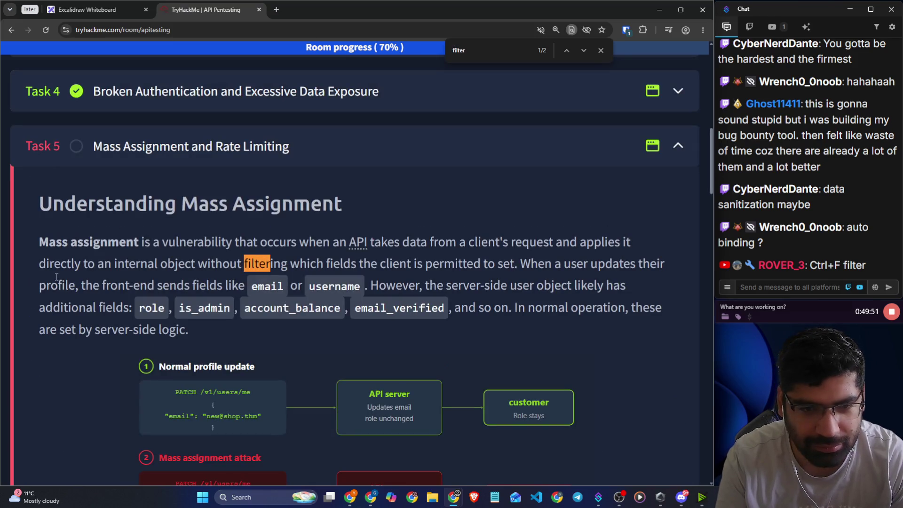
{"action": "key", "text": "Return"}
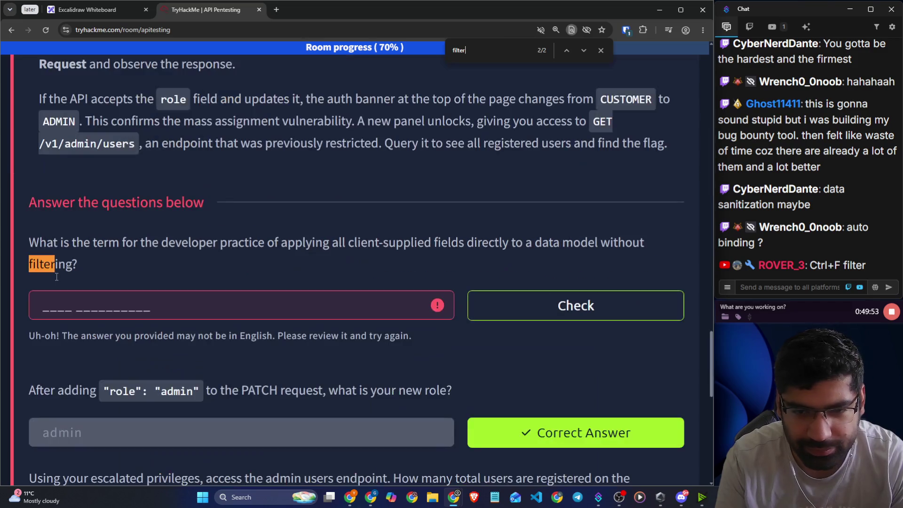
{"action": "key", "text": "Return"}
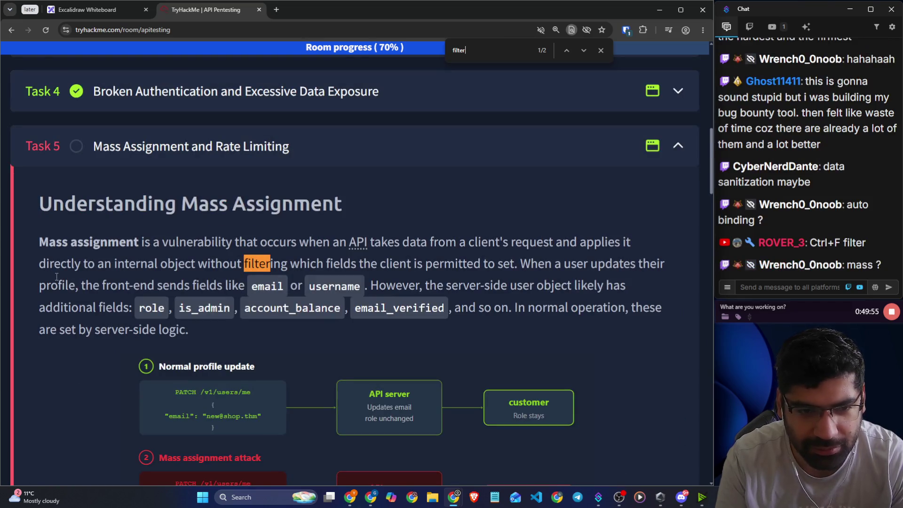
{"action": "key", "text": "Return"}
{"action": "key", "text": "BackSpace"}
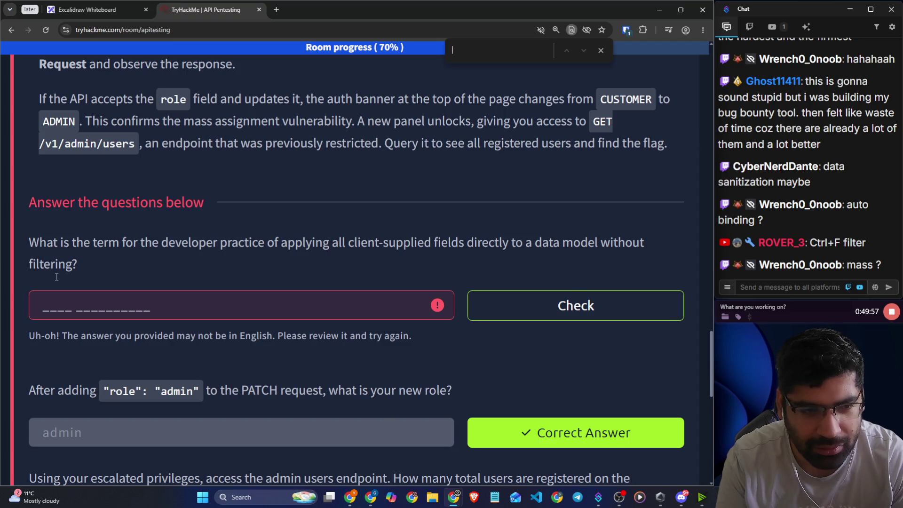
{"action": "key", "text": "Escape"}
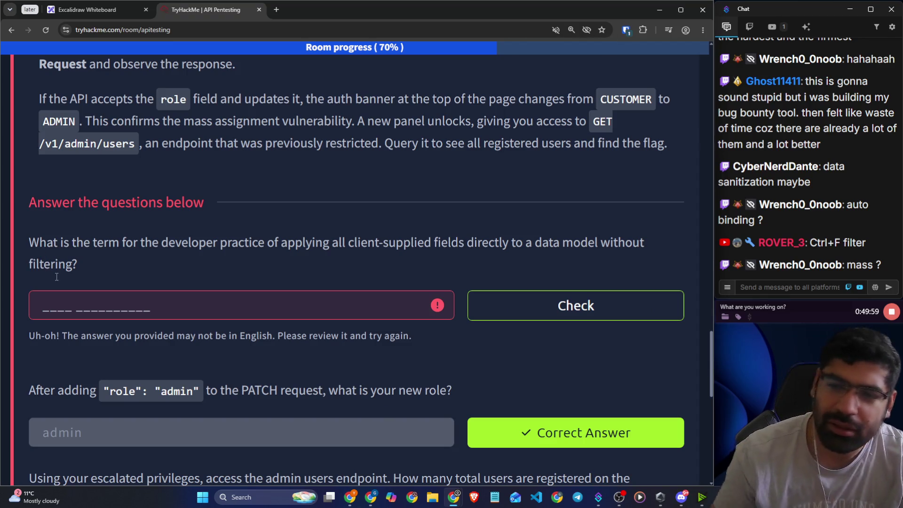
Step: Answer the term question with 'massassignment', completing Task 5 at 76%, and expand Task 6 Putting It All Together
{"action": "left_click", "coordinate": [77, 305]}
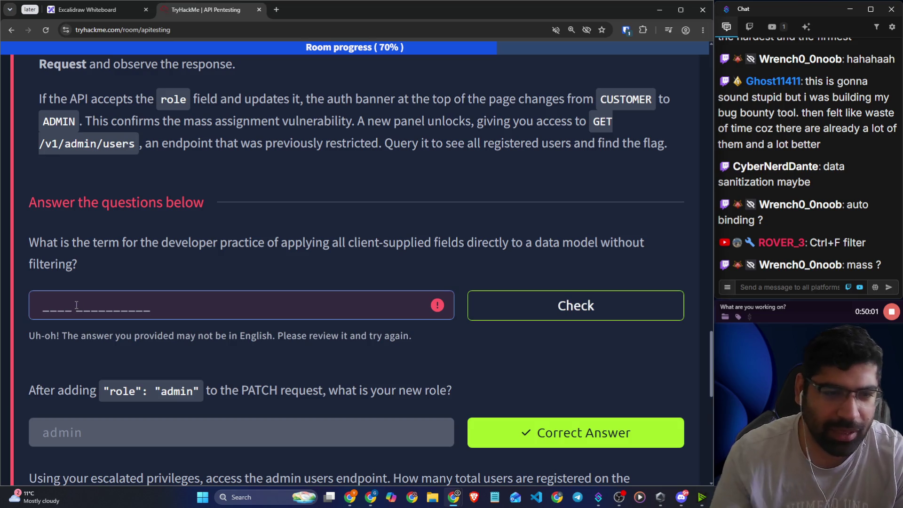
{"action": "type", "text": "mass assig"}
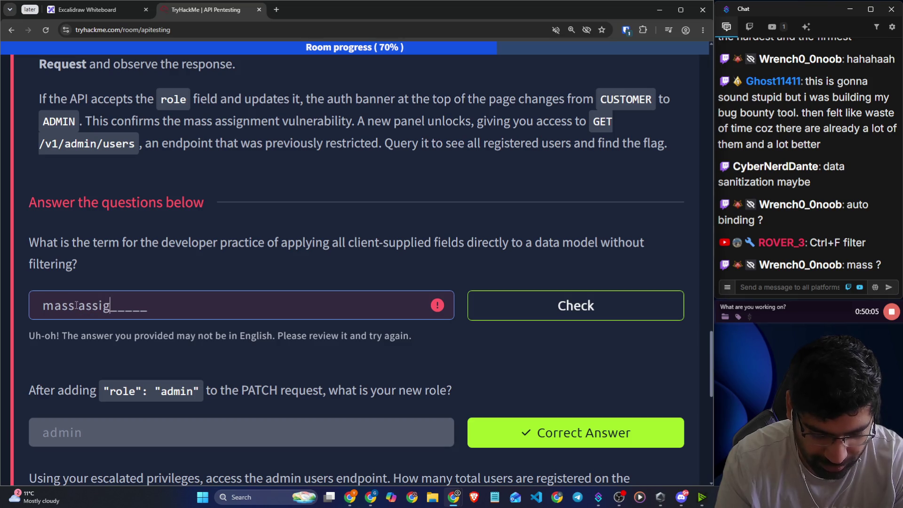
{"action": "type", "text": "nment"}
{"action": "key", "text": "Return"}
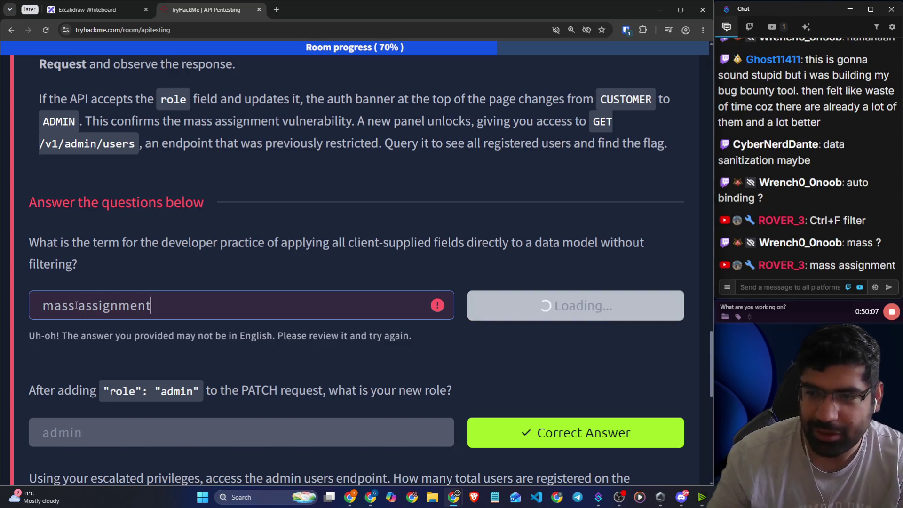
{"action": "scroll", "coordinate": [307, 340], "scroll_direction": "down", "scroll_amount": 3}
{"action": "scroll", "coordinate": [294, 324], "scroll_direction": "down", "scroll_amount": 3}
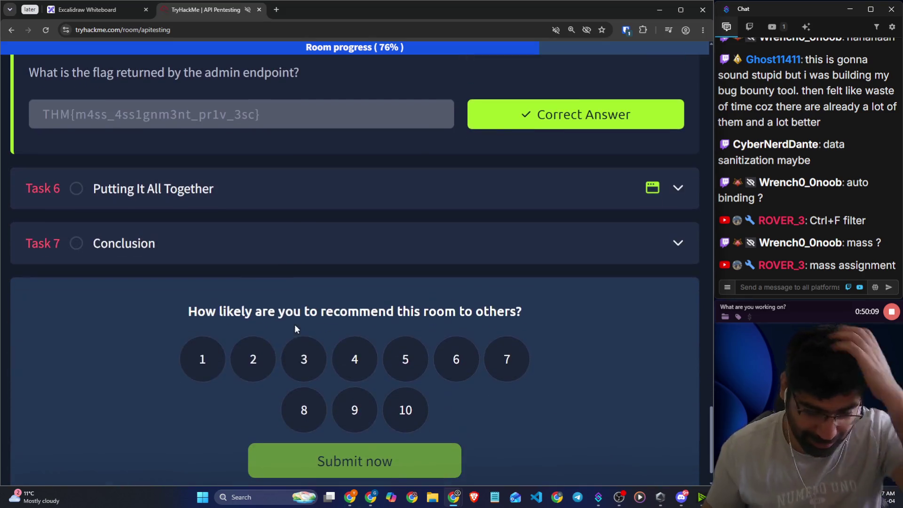
{"action": "left_click", "coordinate": [251, 201]}
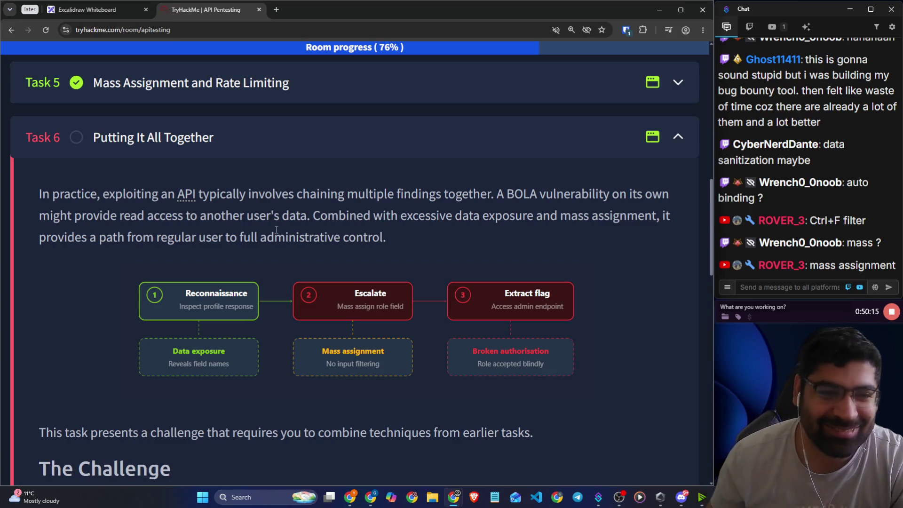
{"action": "scroll", "coordinate": [112, 216], "scroll_direction": "down", "scroll_amount": 1}
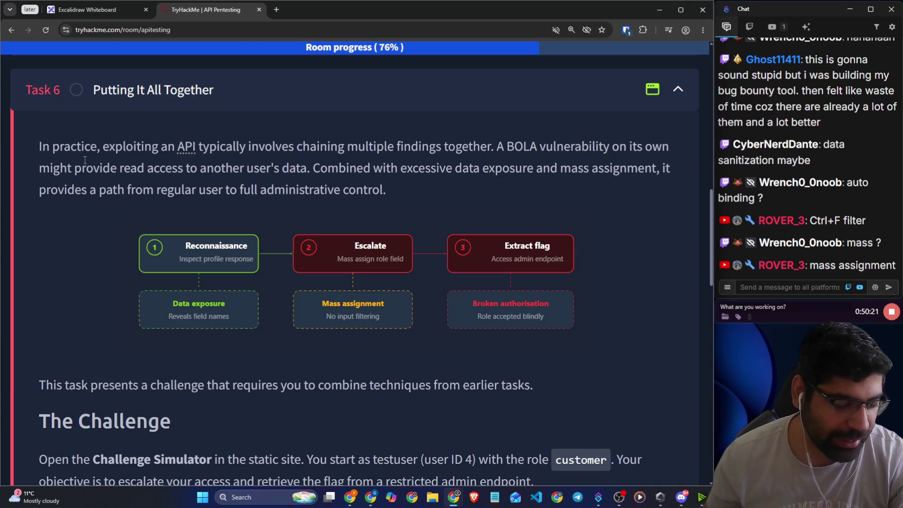
Step: Read Task 6's intro, highlighting 'In practice', the first sentence, another user's data and full administrative control
{"action": "left_click_drag", "start_coordinate": [22, 142], "coordinate": [98, 148]}
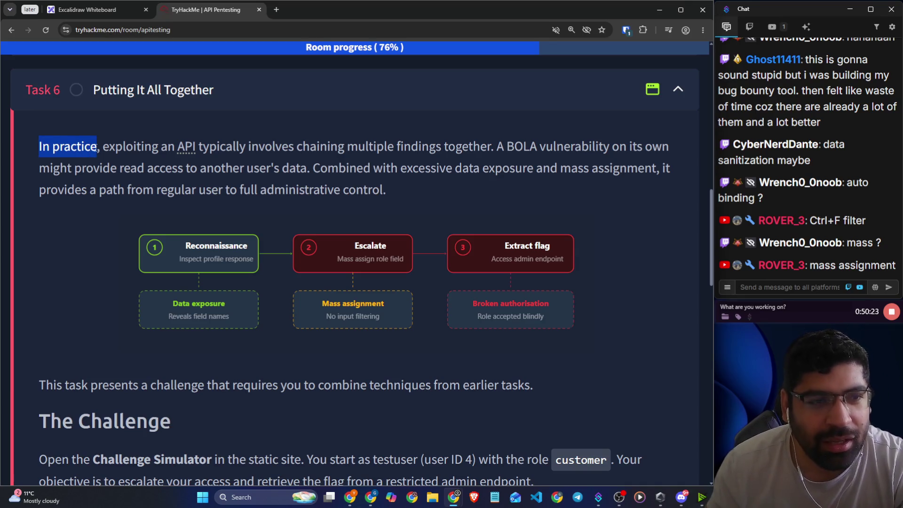
{"action": "left_click_drag", "start_coordinate": [98, 147], "coordinate": [673, 145]}
{"action": "left_click_drag", "start_coordinate": [122, 170], "coordinate": [661, 169]}
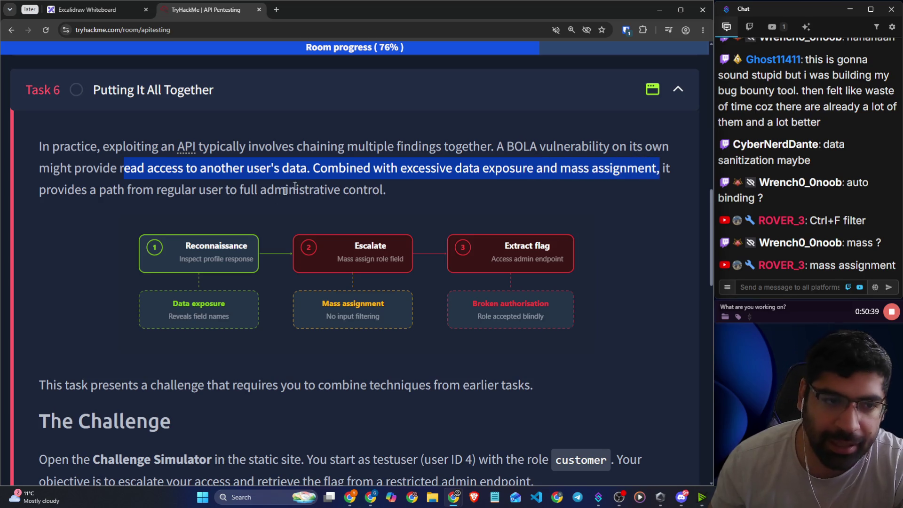
{"action": "left_click_drag", "start_coordinate": [156, 189], "coordinate": [381, 189]}
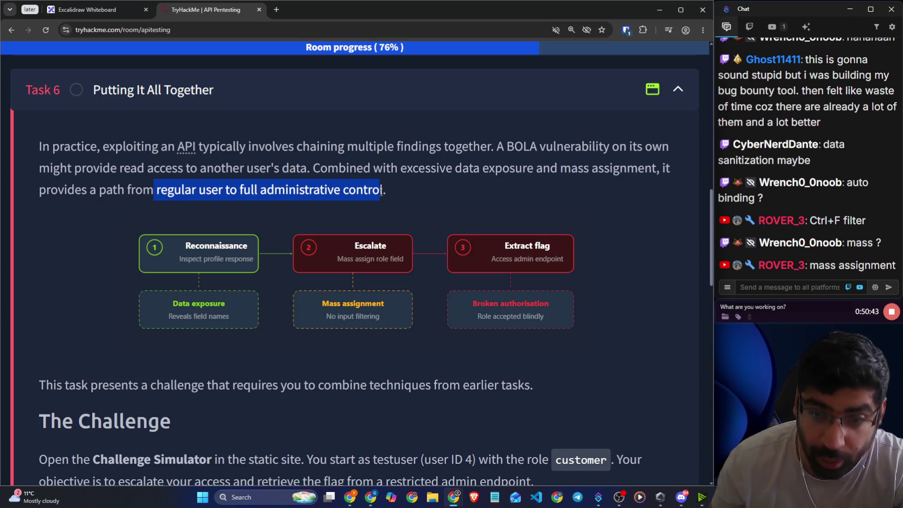
{"action": "scroll", "coordinate": [297, 210], "scroll_direction": "down", "scroll_amount": 1}
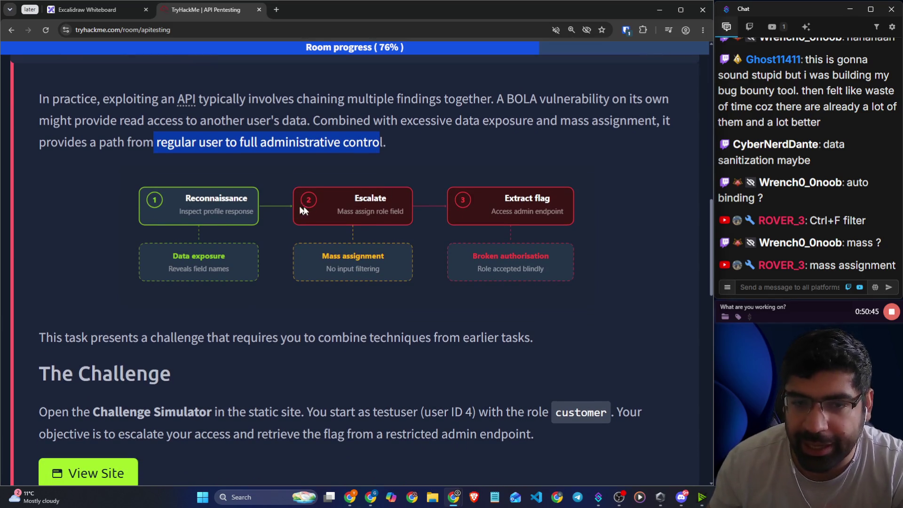
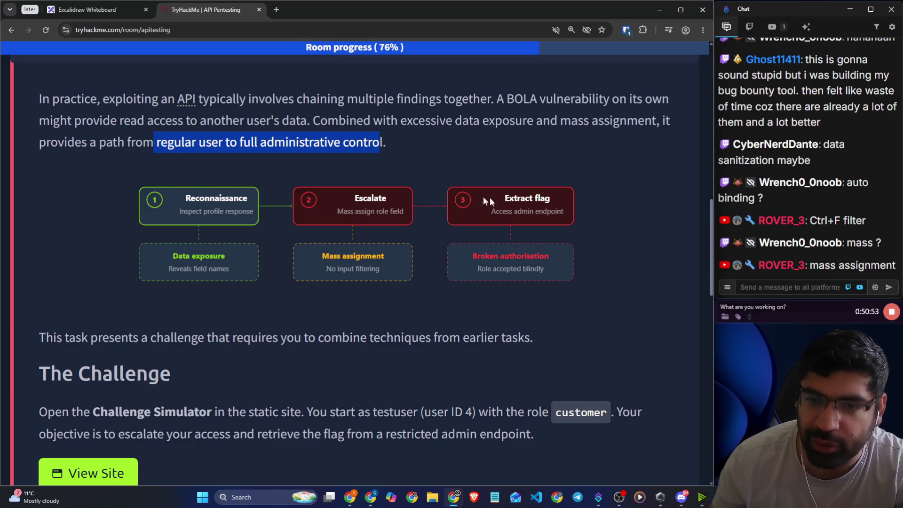
{"action": "scroll", "coordinate": [451, 223], "scroll_direction": "down", "scroll_amount": 2}
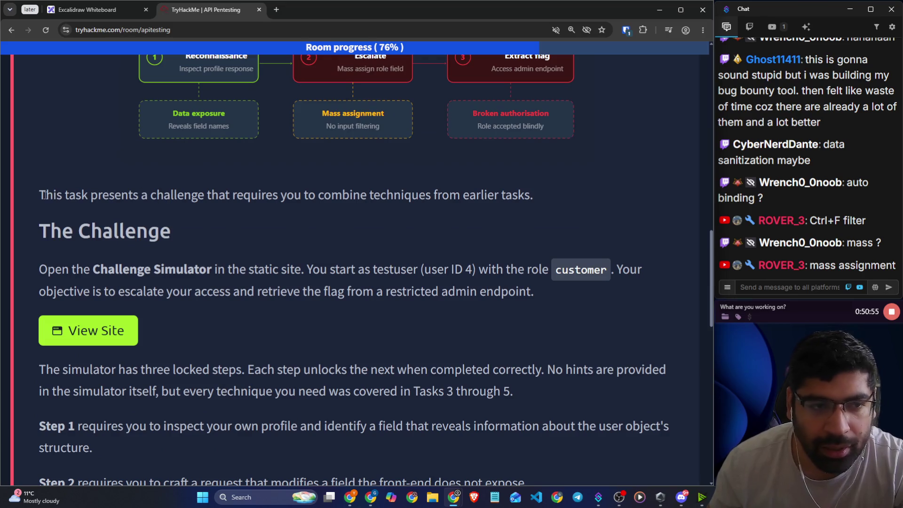
Step: Read and highlight the challenge brief: combining earlier techniques, simulator start as testuser, and the admin-flag objective
{"action": "left_click_drag", "start_coordinate": [42, 195], "coordinate": [243, 196]}
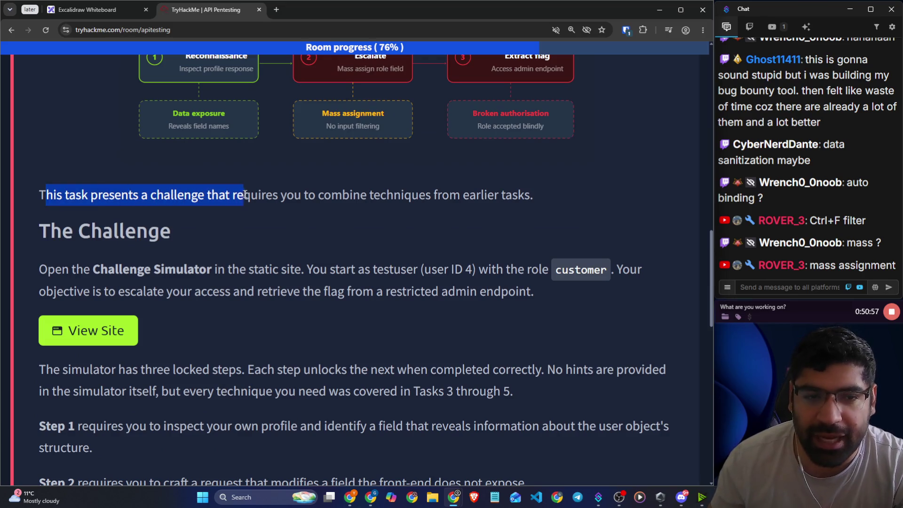
{"action": "left_click_drag", "start_coordinate": [244, 196], "coordinate": [529, 196]}
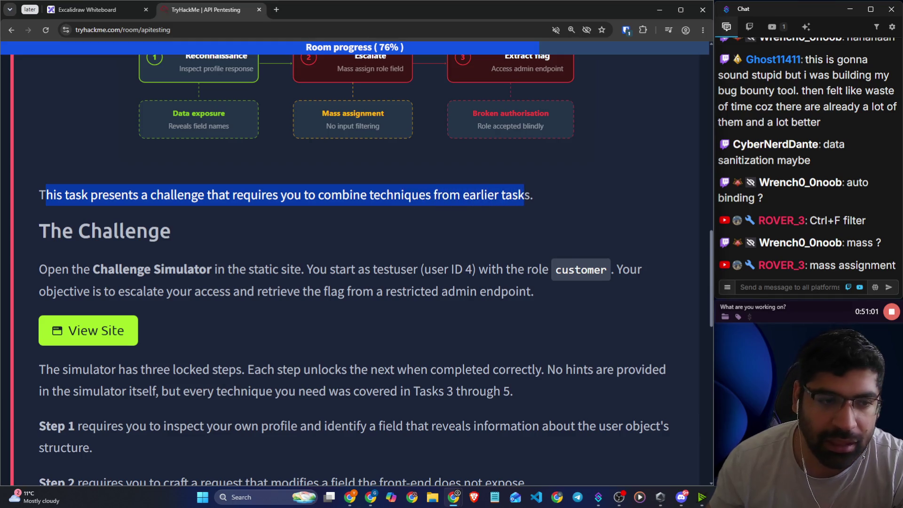
{"action": "left_click_drag", "start_coordinate": [43, 269], "coordinate": [310, 270]}
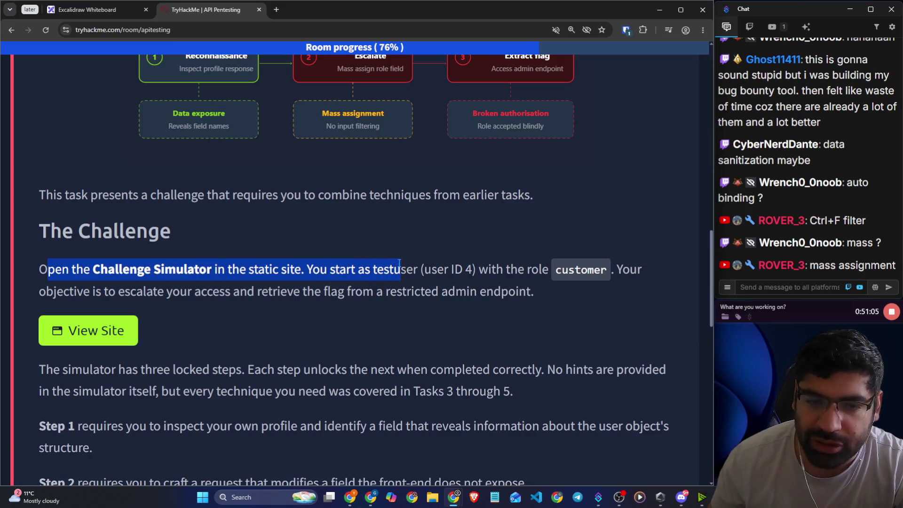
{"action": "left_click_drag", "start_coordinate": [311, 270], "coordinate": [639, 270]}
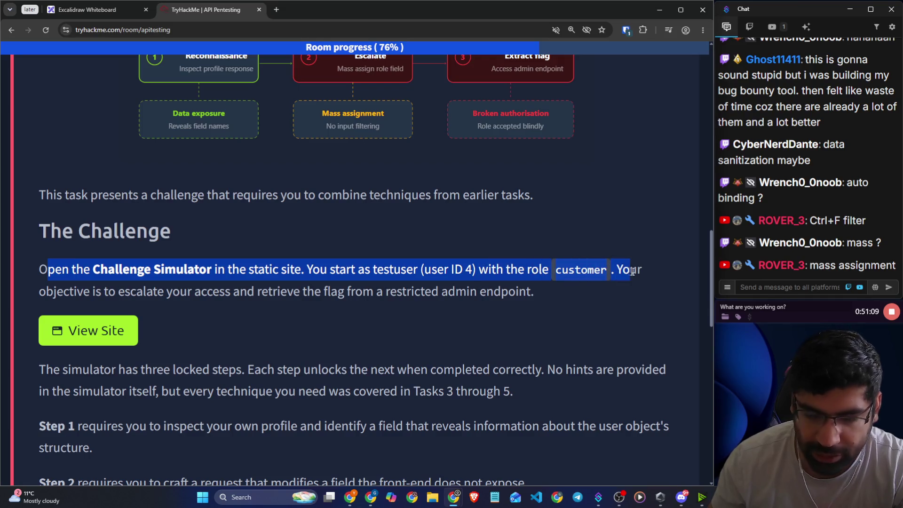
{"action": "left_click_drag", "start_coordinate": [164, 292], "coordinate": [516, 291]}
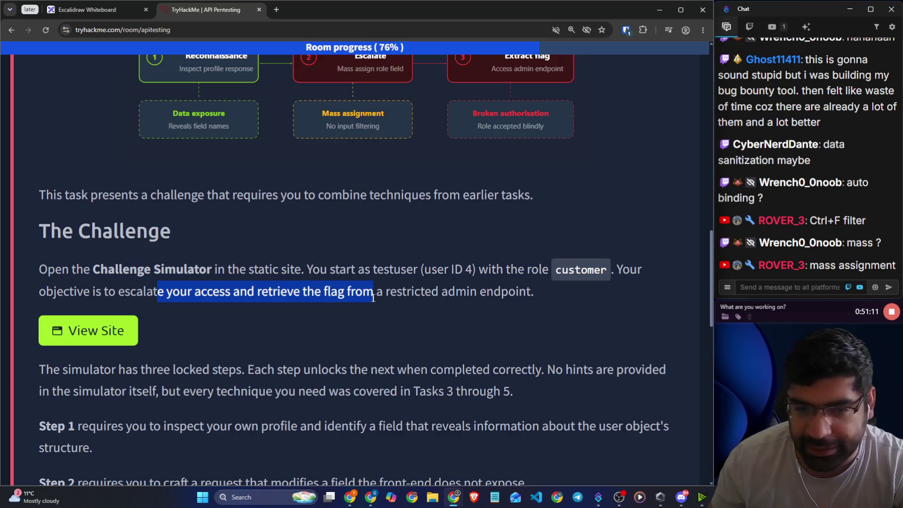
{"action": "scroll", "coordinate": [429, 285], "scroll_direction": "down", "scroll_amount": 2}
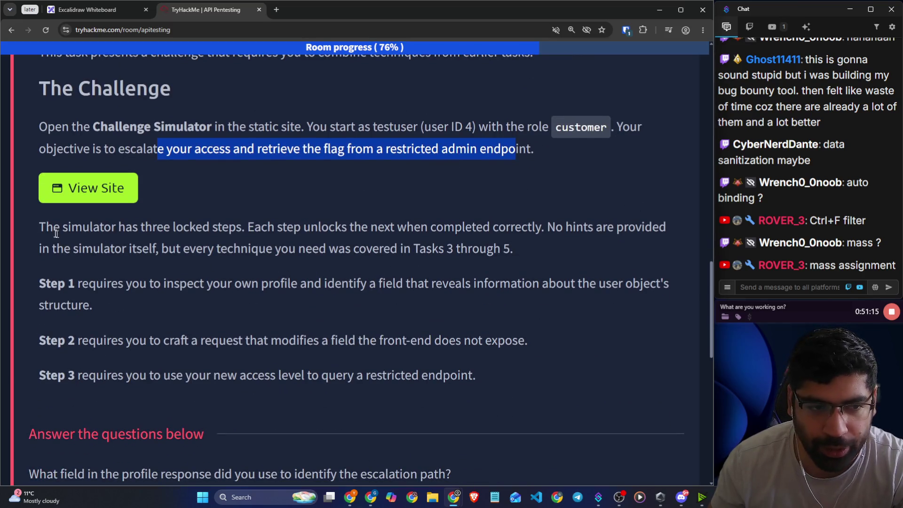
Step: Highlight the Step 1 and Step 2 requirements, then bring up the Challenge Simulator beside the task
{"action": "left_click_drag", "start_coordinate": [40, 226], "coordinate": [171, 226]}
{"action": "left_click_drag", "start_coordinate": [68, 283], "coordinate": [372, 286]}
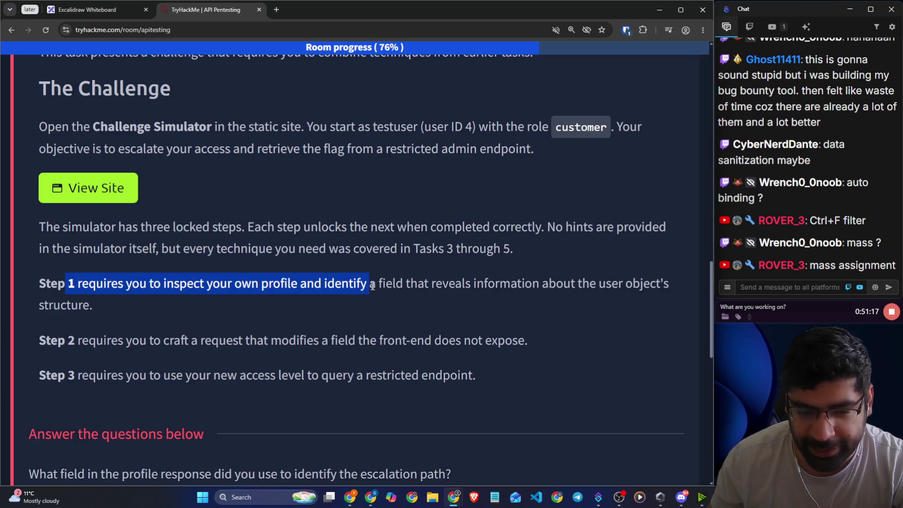
{"action": "left_click_drag", "start_coordinate": [131, 340], "coordinate": [226, 341]}
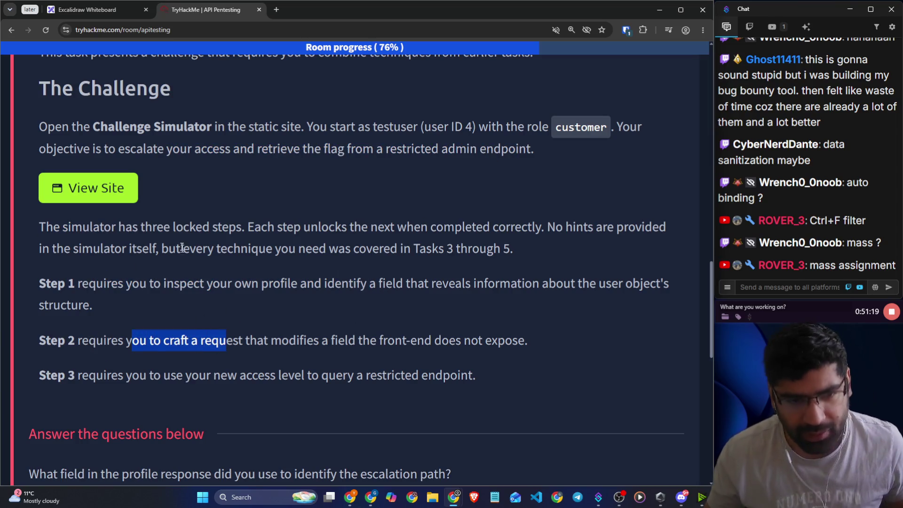
{"action": "left_click", "coordinate": [112, 187]}
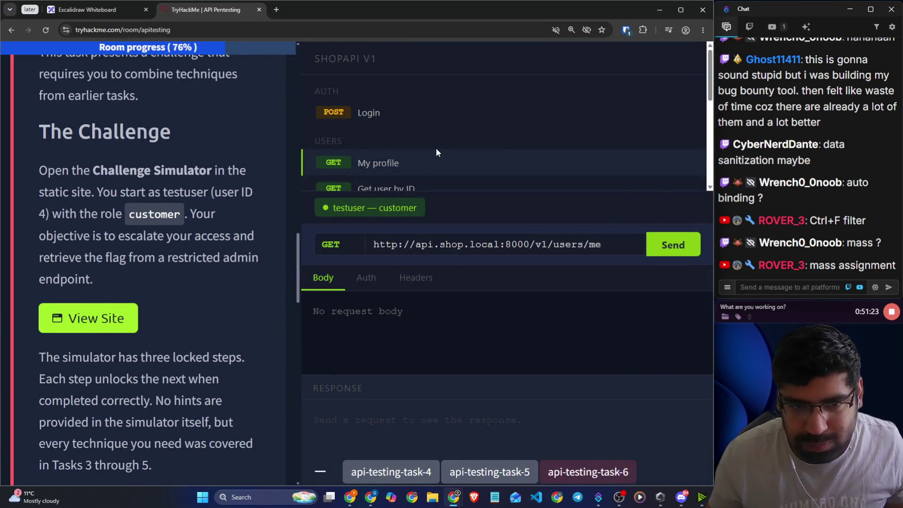
{"action": "scroll", "coordinate": [436, 148], "scroll_direction": "down", "scroll_amount": 2}
{"action": "scroll", "coordinate": [440, 159], "scroll_direction": "up", "scroll_amount": 2}
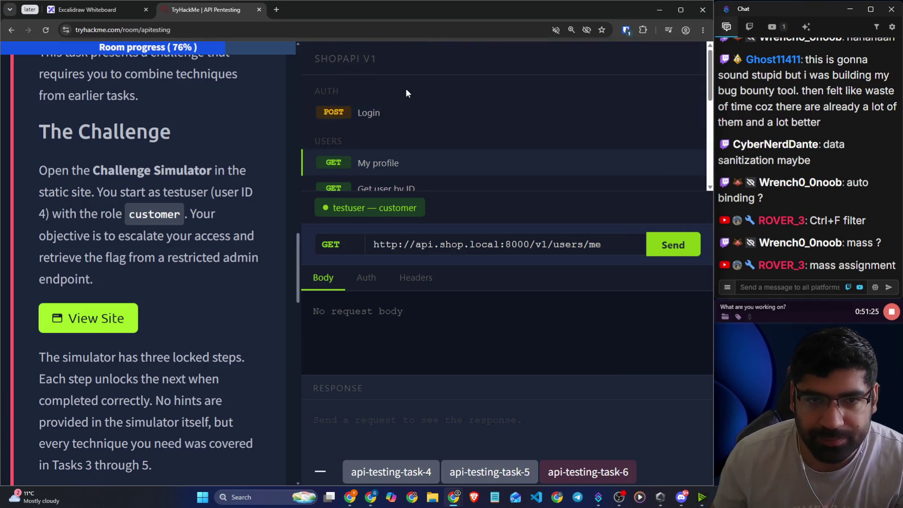
{"action": "scroll", "coordinate": [406, 106], "scroll_direction": "down", "scroll_amount": 3}
Step: Send GET My profile, widen the simulator panel, and inspect the response username, bearer token and headers
{"action": "left_click", "coordinate": [673, 244]}
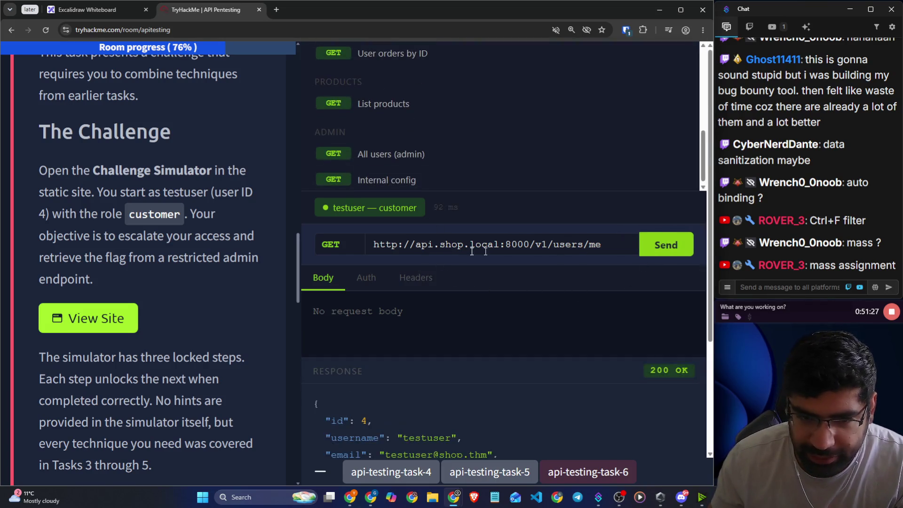
{"action": "scroll", "coordinate": [457, 270], "scroll_direction": "down", "scroll_amount": 3}
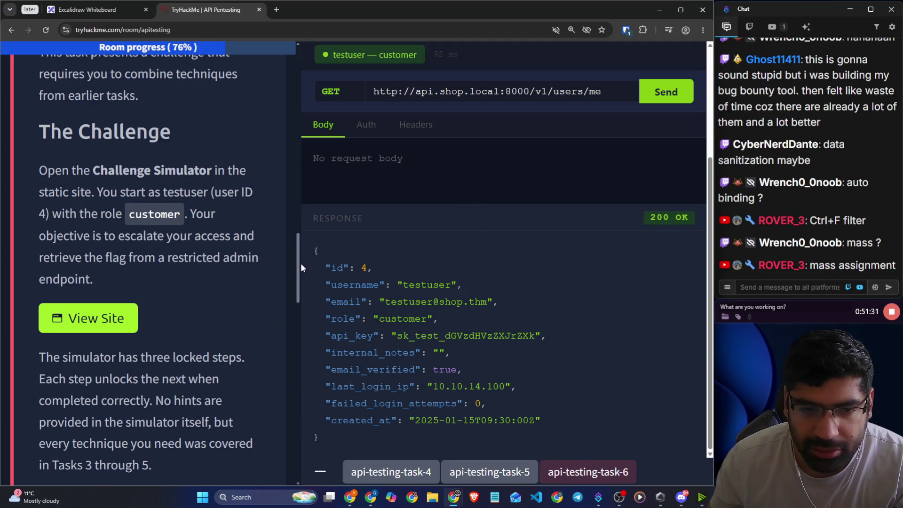
{"action": "left_click_drag", "start_coordinate": [301, 263], "coordinate": [144, 252]}
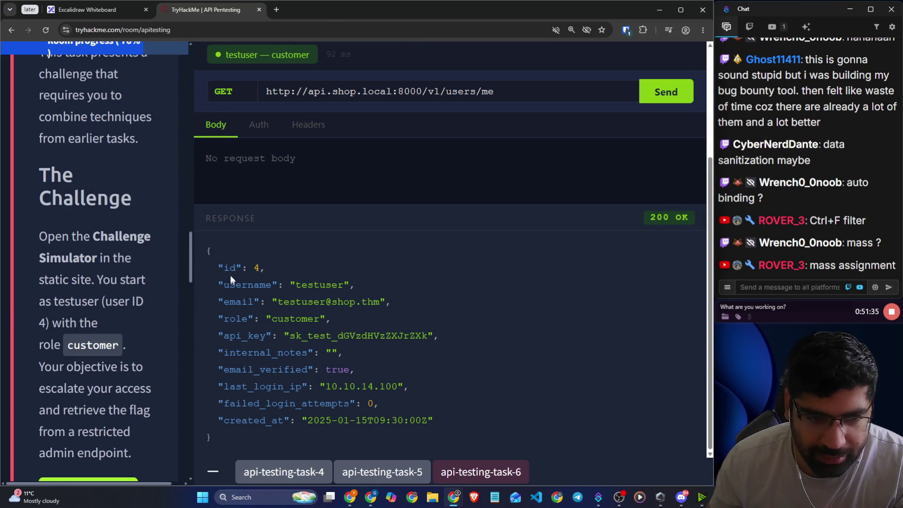
{"action": "left_click_drag", "start_coordinate": [253, 283], "coordinate": [313, 285]}
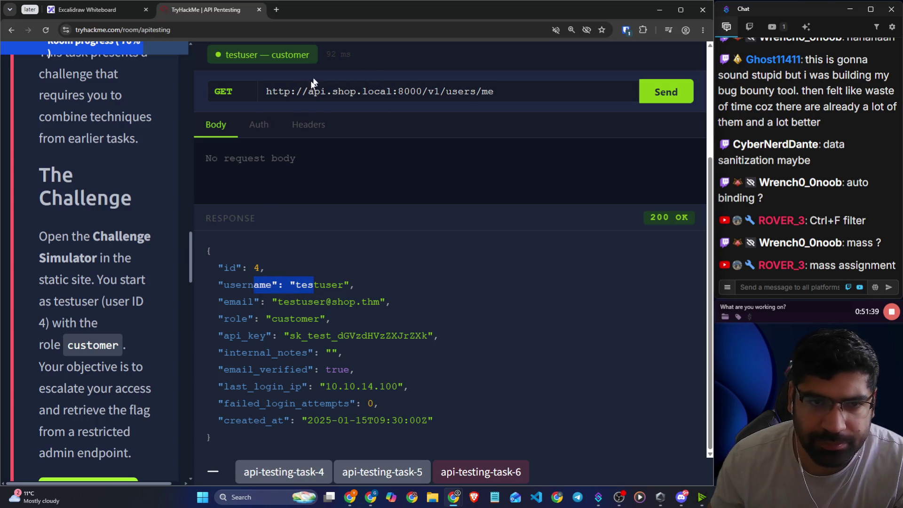
{"action": "left_click", "coordinate": [259, 125]}
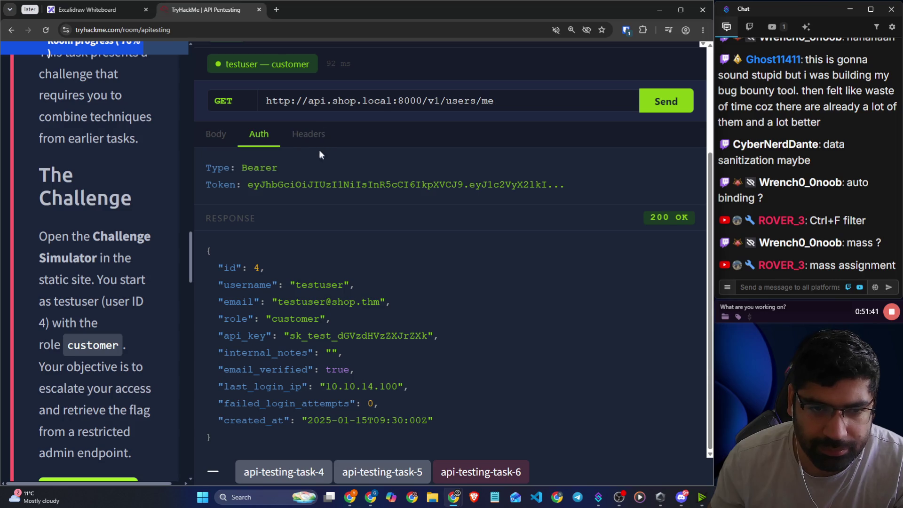
{"action": "left_click", "coordinate": [314, 135]}
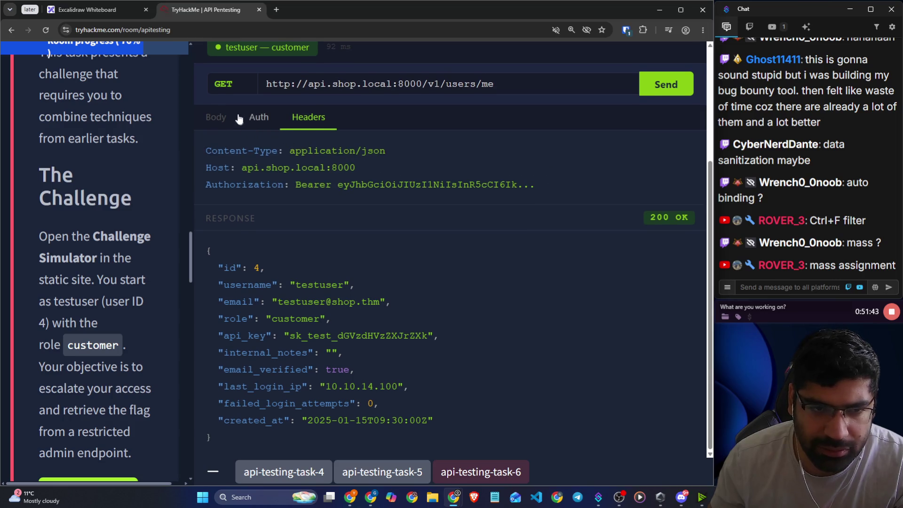
{"action": "left_click", "coordinate": [231, 116]}
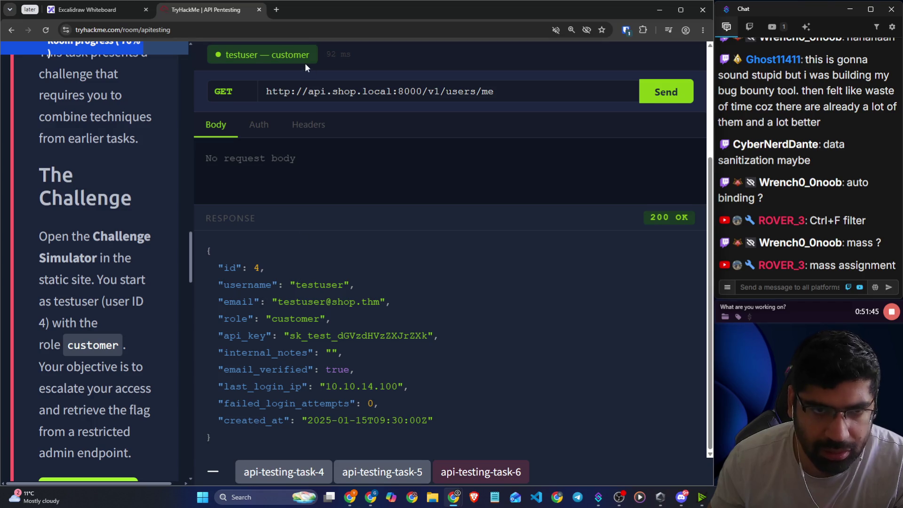
{"action": "scroll", "coordinate": [311, 78], "scroll_direction": "up", "scroll_amount": 2}
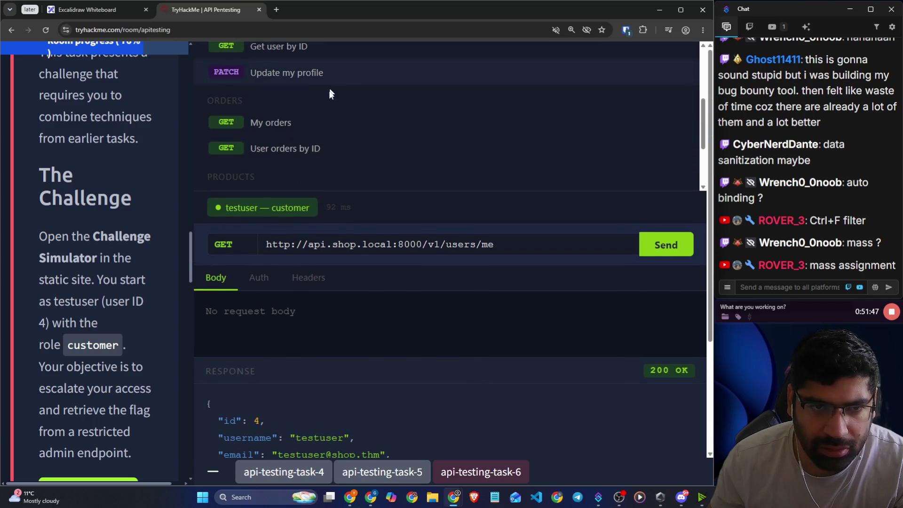
{"action": "scroll", "coordinate": [329, 94], "scroll_direction": "up", "scroll_amount": 2}
Step: Send POST Login to obtain an access token, resend My profile for testuser, then select Get user by ID
{"action": "left_click", "coordinate": [310, 115]}
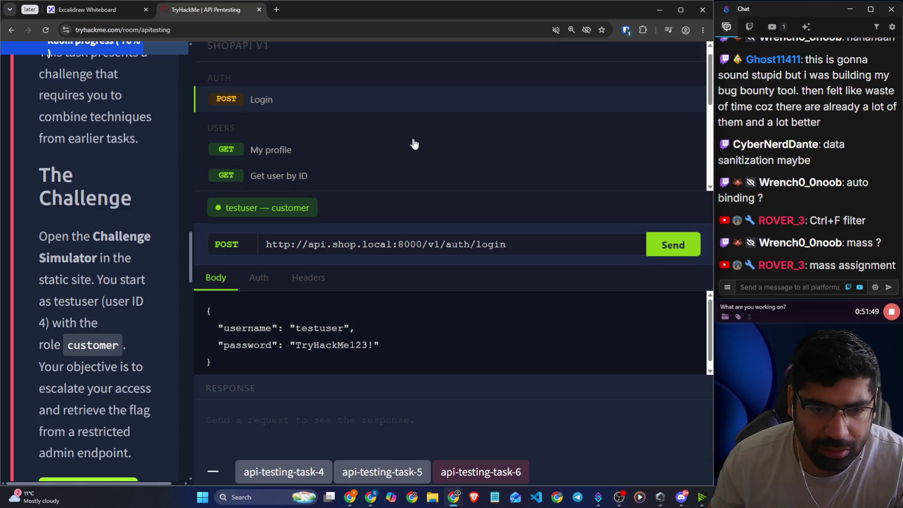
{"action": "scroll", "coordinate": [415, 144], "scroll_direction": "down", "scroll_amount": 2}
{"action": "left_click", "coordinate": [656, 247]}
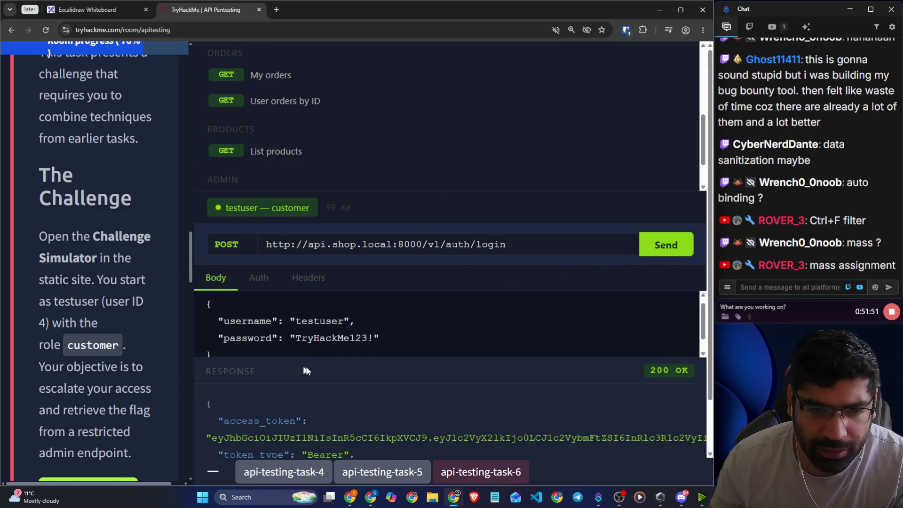
{"action": "scroll", "coordinate": [305, 371], "scroll_direction": "down", "scroll_amount": 1}
{"action": "scroll", "coordinate": [416, 247], "scroll_direction": "up", "scroll_amount": 1}
{"action": "scroll", "coordinate": [369, 147], "scroll_direction": "up", "scroll_amount": 2}
{"action": "scroll", "coordinate": [331, 130], "scroll_direction": "up", "scroll_amount": 1}
{"action": "left_click", "coordinate": [300, 120]}
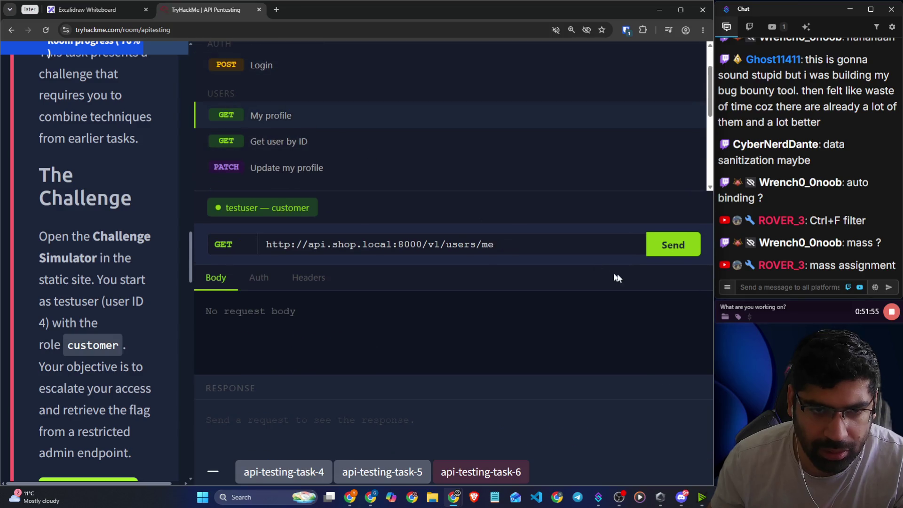
{"action": "left_click", "coordinate": [665, 244]}
{"action": "scroll", "coordinate": [424, 254], "scroll_direction": "down", "scroll_amount": 2}
{"action": "scroll", "coordinate": [323, 226], "scroll_direction": "up", "scroll_amount": 1}
{"action": "scroll", "coordinate": [310, 184], "scroll_direction": "up", "scroll_amount": 1}
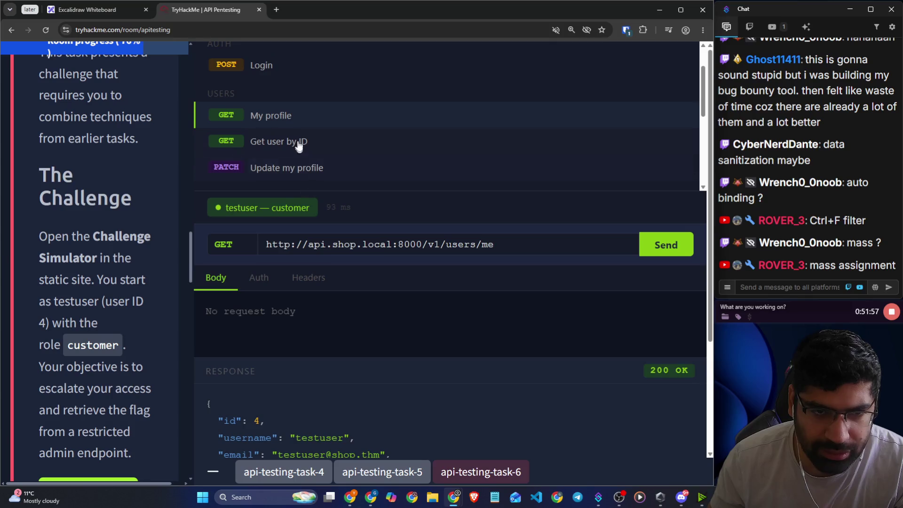
{"action": "left_click", "coordinate": [299, 145]}
{"action": "left_click", "coordinate": [536, 246]}
{"action": "key", "text": "shift+Left"}
{"action": "type", "text": "2"}
{"action": "left_click", "coordinate": [670, 244]}
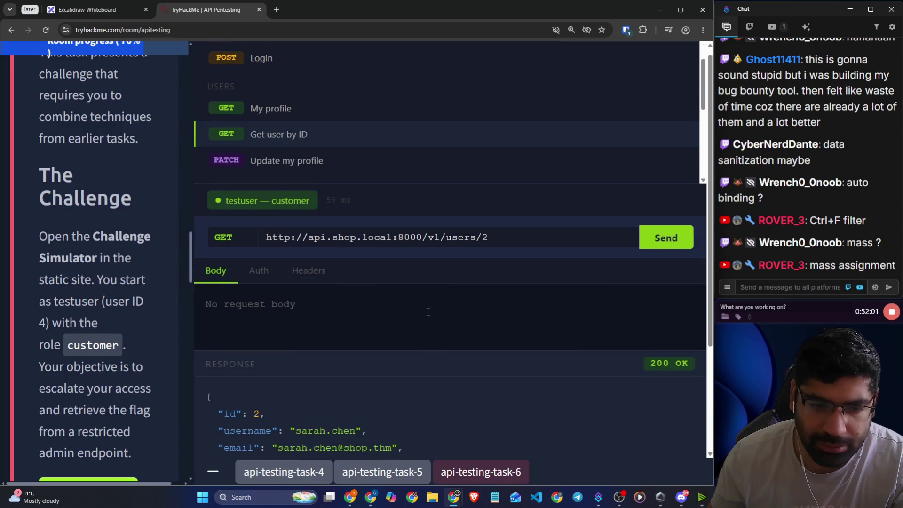
{"action": "scroll", "coordinate": [426, 310], "scroll_direction": "down", "scroll_amount": 2}
{"action": "scroll", "coordinate": [121, 306], "scroll_direction": "down", "scroll_amount": 1}
{"action": "scroll", "coordinate": [120, 303], "scroll_direction": "down", "scroll_amount": 3}
{"action": "scroll", "coordinate": [141, 282], "scroll_direction": "down", "scroll_amount": 2}
{"action": "left_click", "coordinate": [483, 91]}
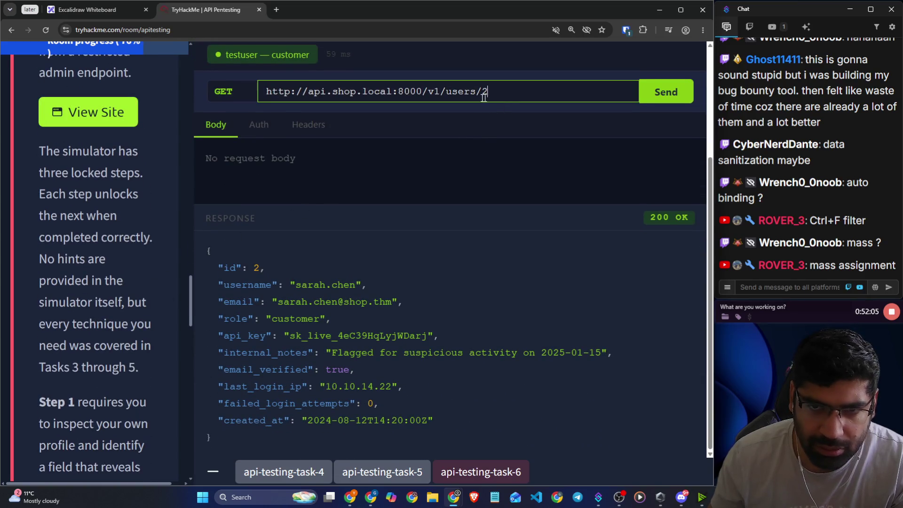
{"action": "key", "text": "shift+Left"}
{"action": "type", "text": "3"}
{"action": "key", "text": "Return"}
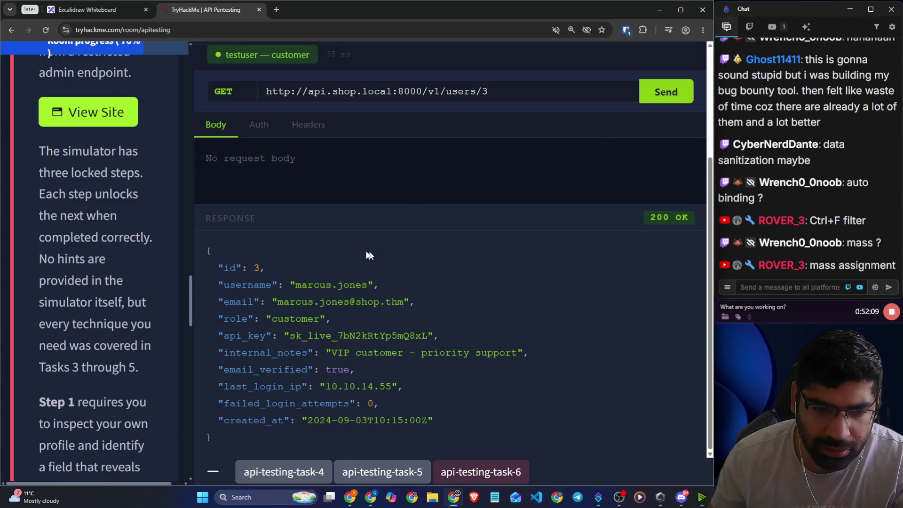
{"action": "scroll", "coordinate": [153, 285], "scroll_direction": "down", "scroll_amount": 2}
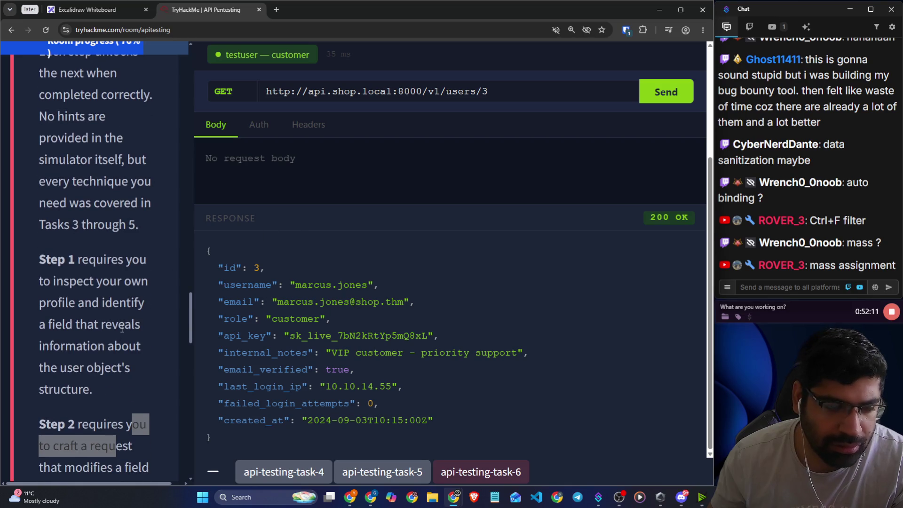
{"action": "scroll", "coordinate": [117, 323], "scroll_direction": "down", "scroll_amount": 1}
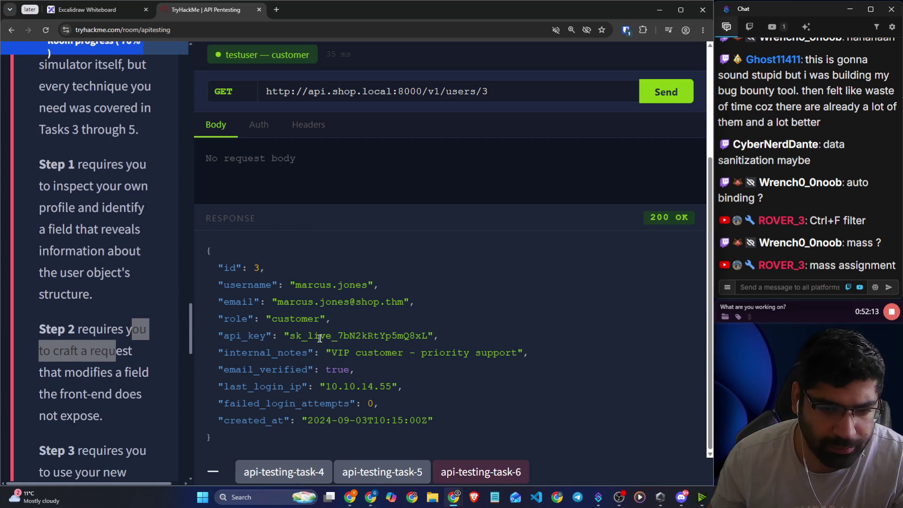
{"action": "left_click_drag", "start_coordinate": [315, 348], "coordinate": [481, 353]}
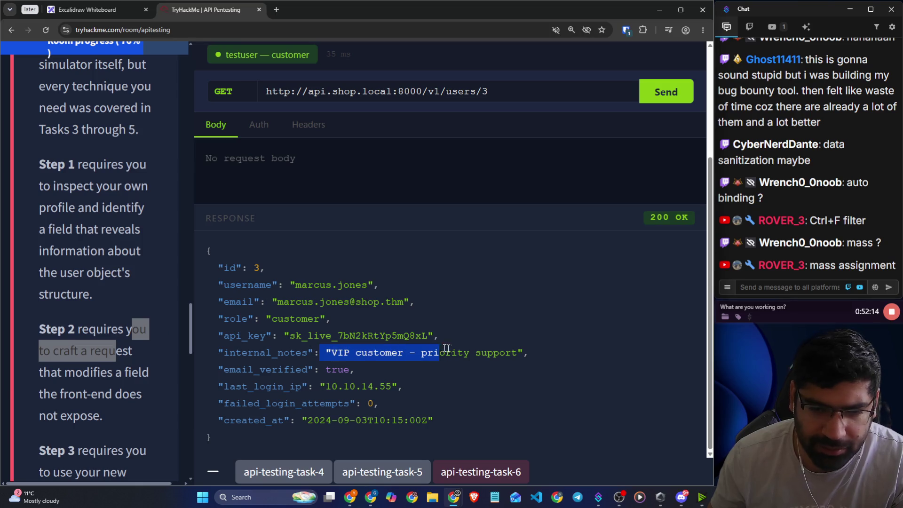
Step: Cycle the URL ID through users 2, 4, 5, 6 and 7, hit a not-found lookup, then fetch user 3
{"action": "double_click", "coordinate": [490, 93]}
{"action": "type", "text": "2"}
{"action": "key", "text": "Return"}
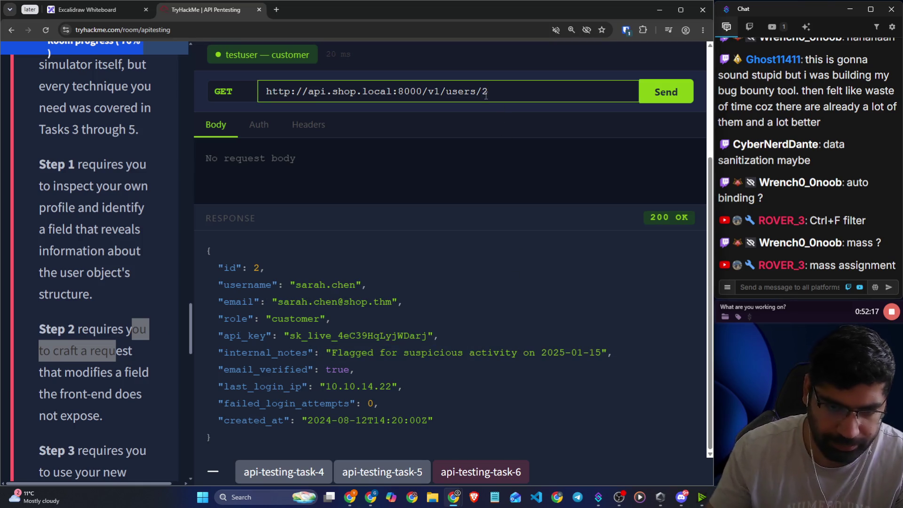
{"action": "key", "text": "BackSpace"}
{"action": "type", "text": "4"}
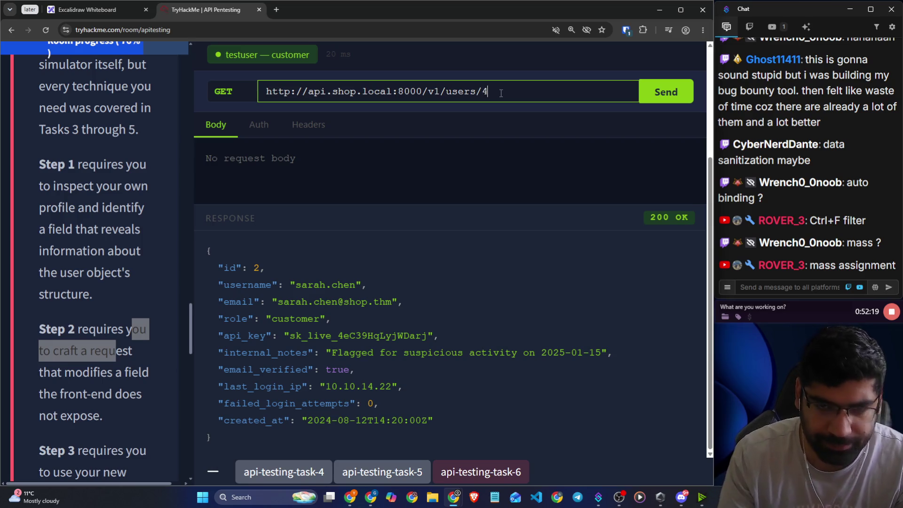
{"action": "key", "text": "Return"}
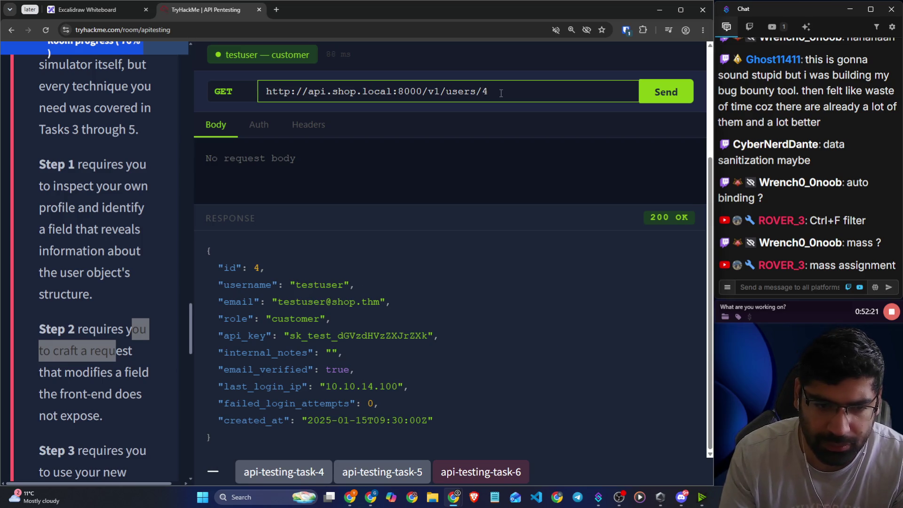
{"action": "key", "text": "Return"}
{"action": "key", "text": "BackSpace"}
{"action": "type", "text": "6"}
{"action": "key", "text": "Return"}
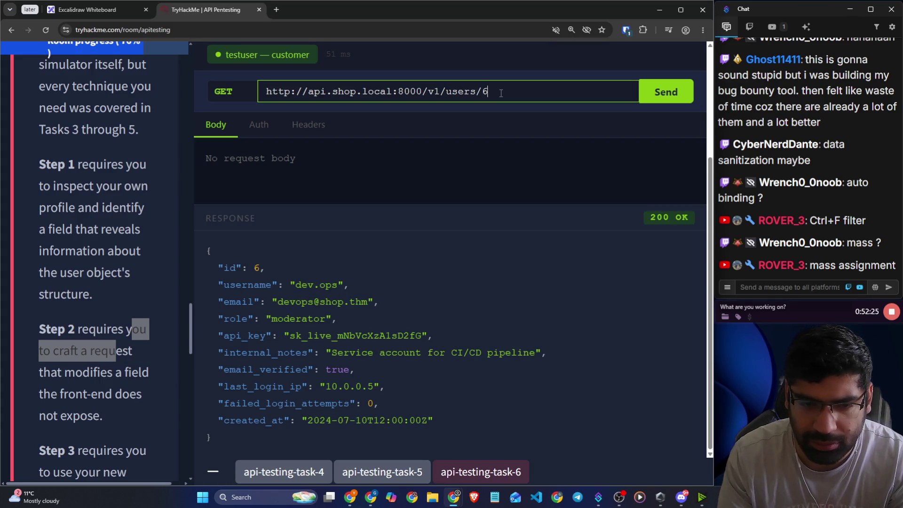
{"action": "key", "text": "BackSpace"}
{"action": "type", "text": "7"}
{"action": "key", "text": "Return"}
{"action": "key", "text": "BackSpace"}
{"action": "key", "text": "Return"}
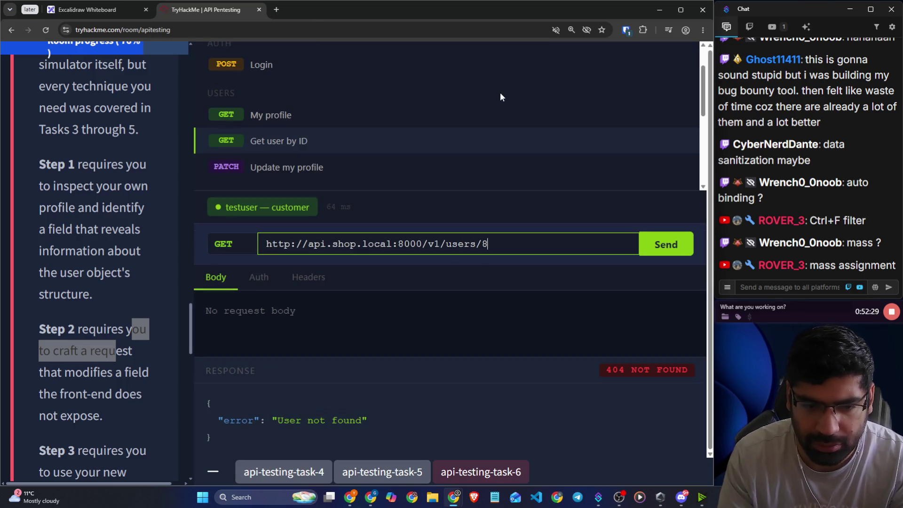
{"action": "type", "text": "3"}
{"action": "key", "text": "Return"}
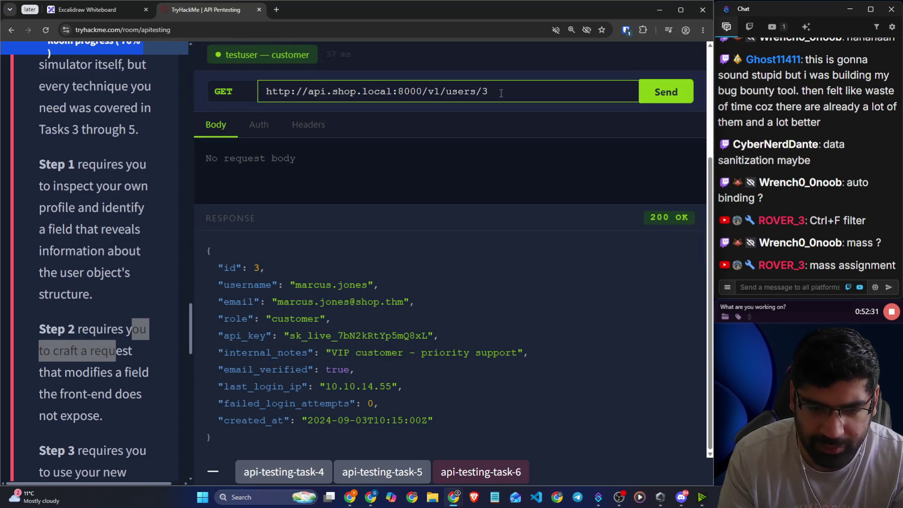
{"action": "scroll", "coordinate": [364, 174], "scroll_direction": "up", "scroll_amount": 2}
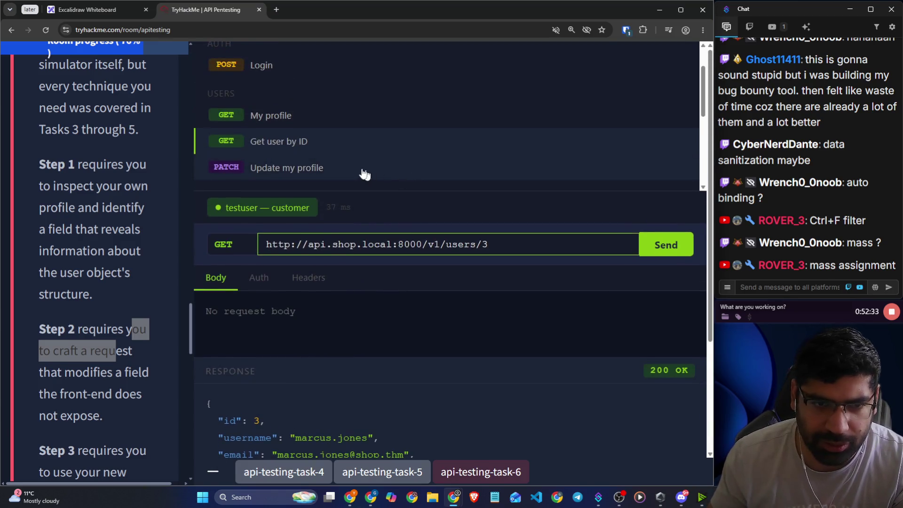
Step: Fetch user 1, exposing the admin account's record, then load the My profile request
{"action": "left_click", "coordinate": [331, 167]}
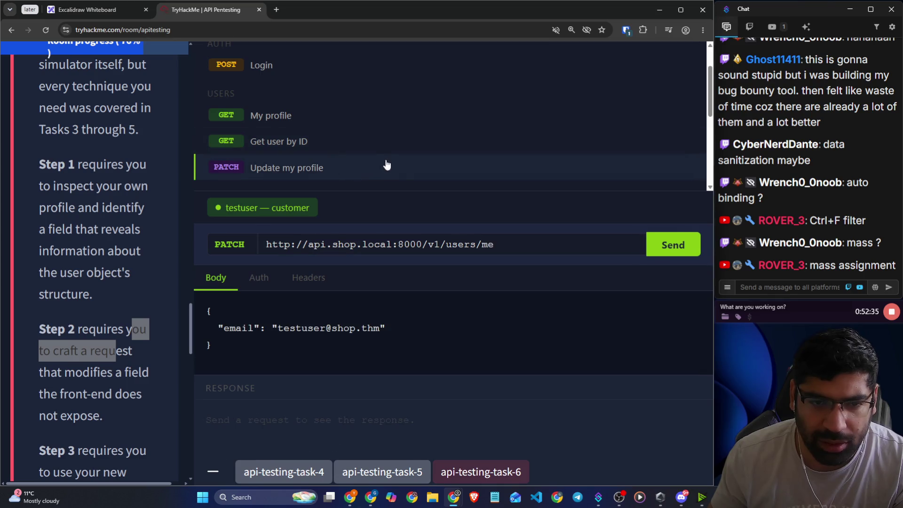
{"action": "left_click", "coordinate": [323, 143]}
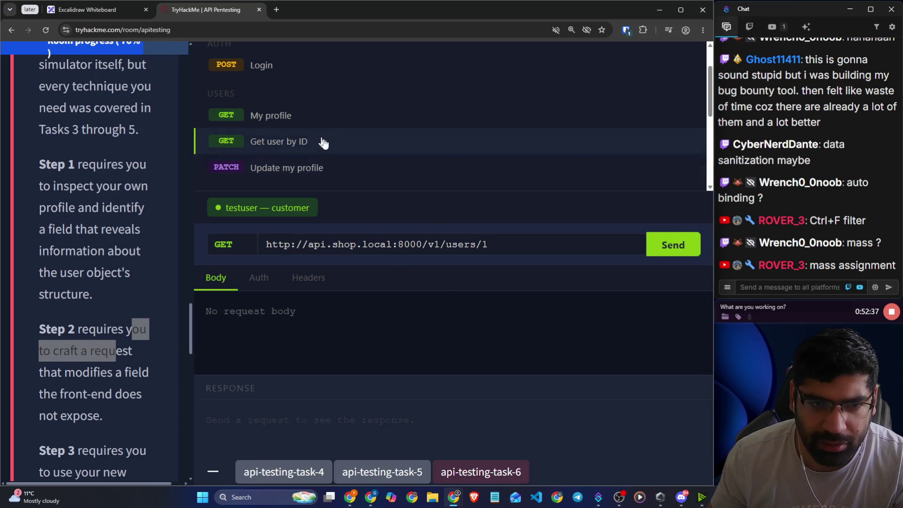
{"action": "left_click", "coordinate": [665, 245]}
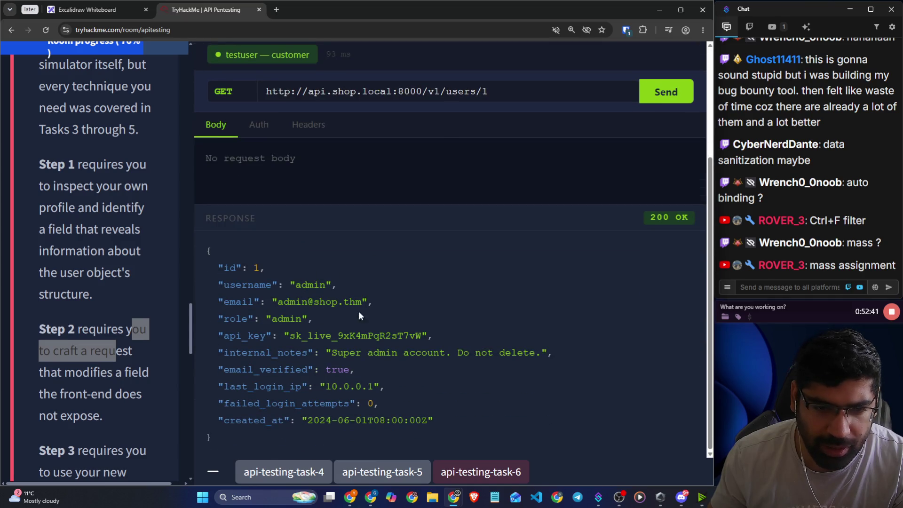
{"action": "scroll", "coordinate": [414, 221], "scroll_direction": "up", "scroll_amount": 2}
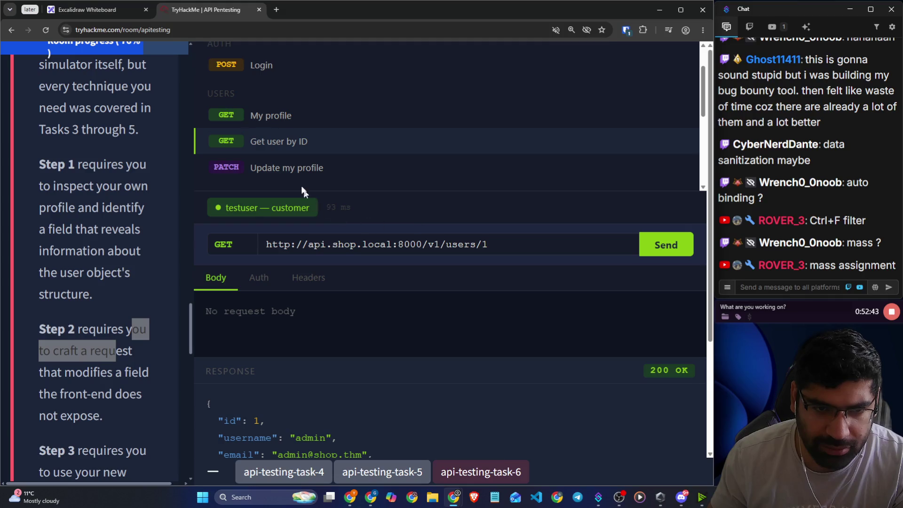
{"action": "left_click", "coordinate": [316, 126]}
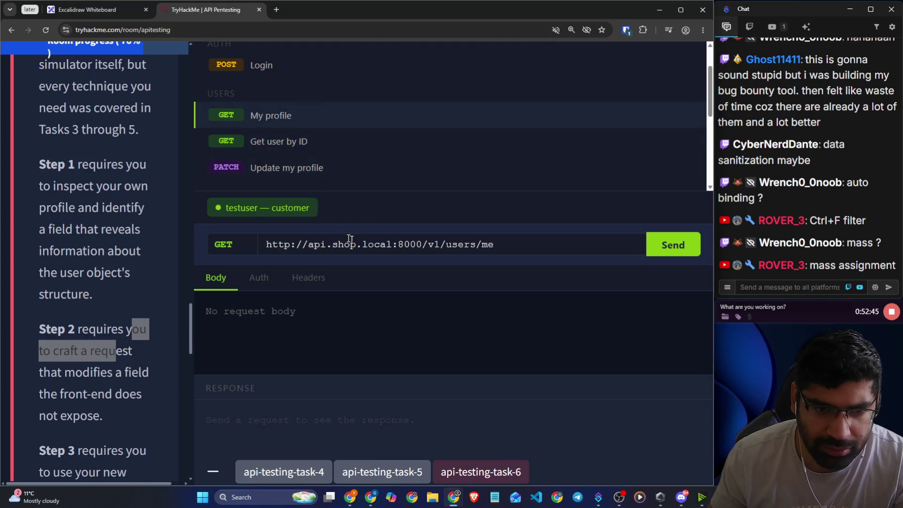
Step: Fetch testuser's own profile twice, marking the role value customer, and reread the locked-steps passage about Tasks 3 to 5
{"action": "left_click", "coordinate": [665, 245]}
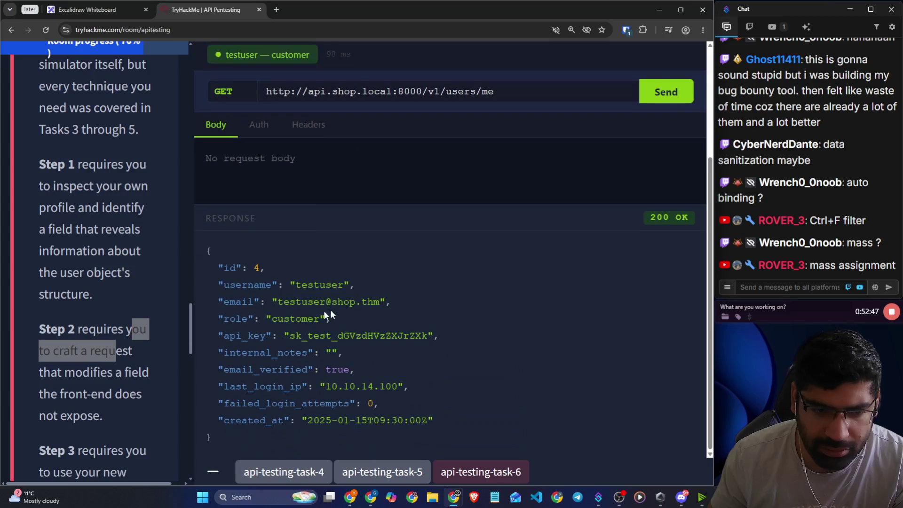
{"action": "left_click_drag", "start_coordinate": [268, 318], "coordinate": [321, 319]}
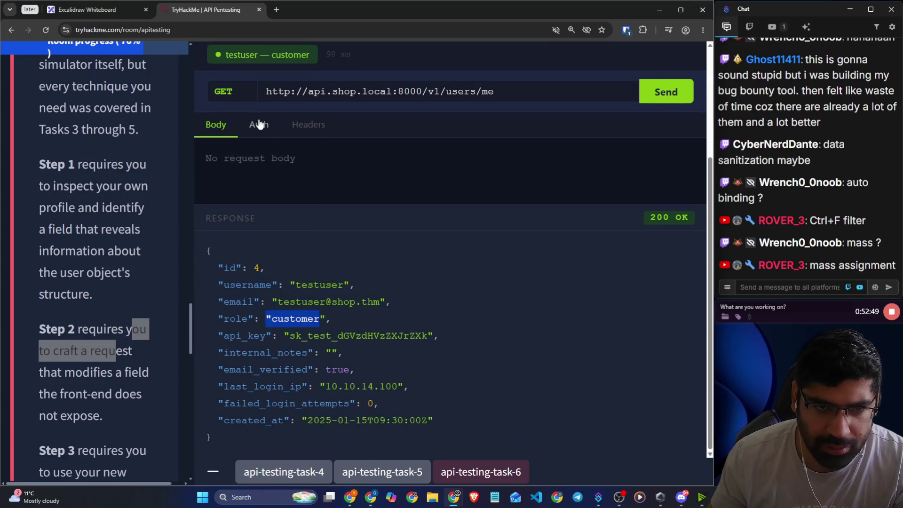
{"action": "scroll", "coordinate": [259, 125], "scroll_direction": "up", "scroll_amount": 2}
{"action": "scroll", "coordinate": [306, 162], "scroll_direction": "up", "scroll_amount": 1}
{"action": "scroll", "coordinate": [292, 148], "scroll_direction": "down", "scroll_amount": 1}
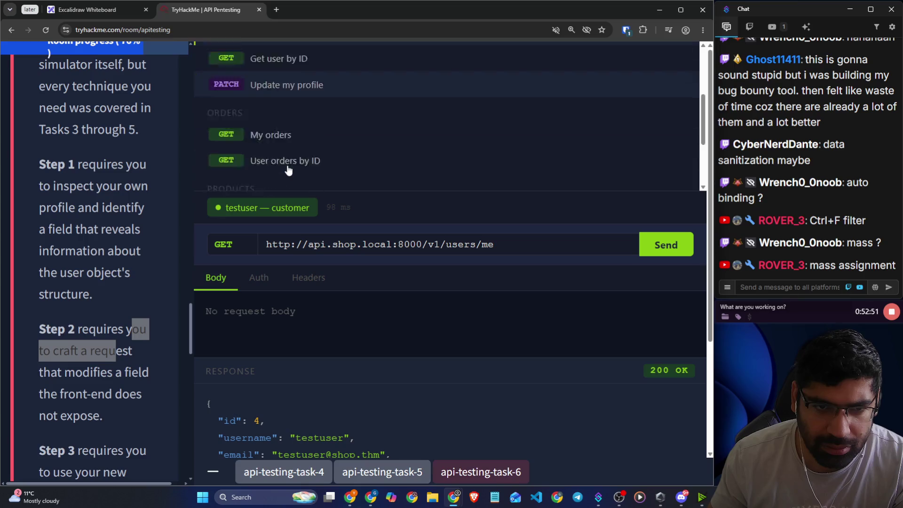
{"action": "scroll", "coordinate": [288, 169], "scroll_direction": "down", "scroll_amount": 1}
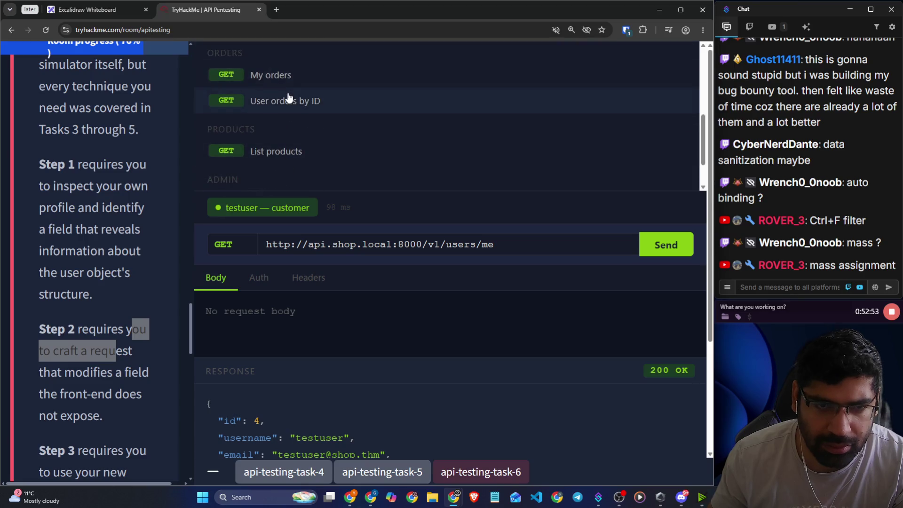
{"action": "scroll", "coordinate": [285, 97], "scroll_direction": "down", "scroll_amount": 1}
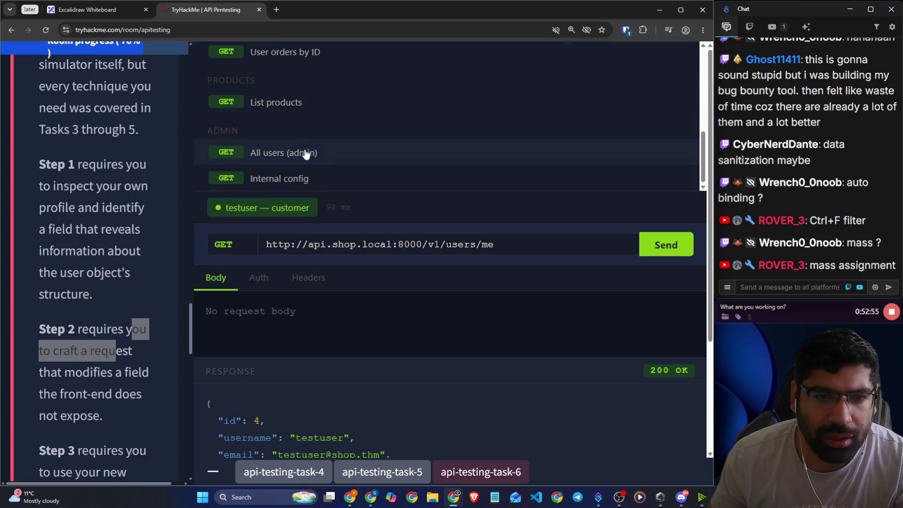
{"action": "scroll", "coordinate": [171, 221], "scroll_direction": "down", "scroll_amount": 2}
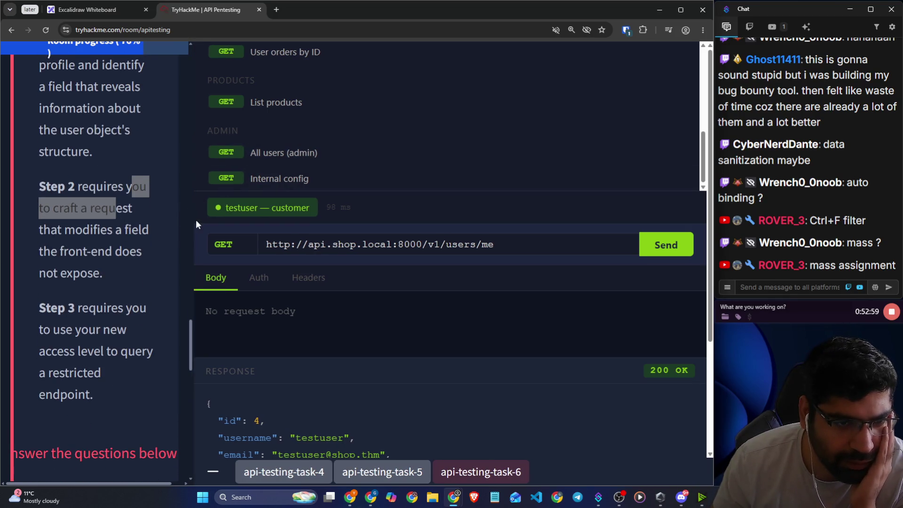
{"action": "scroll", "coordinate": [193, 219], "scroll_direction": "up", "scroll_amount": 4}
{"action": "scroll", "coordinate": [116, 275], "scroll_direction": "down", "scroll_amount": 3}
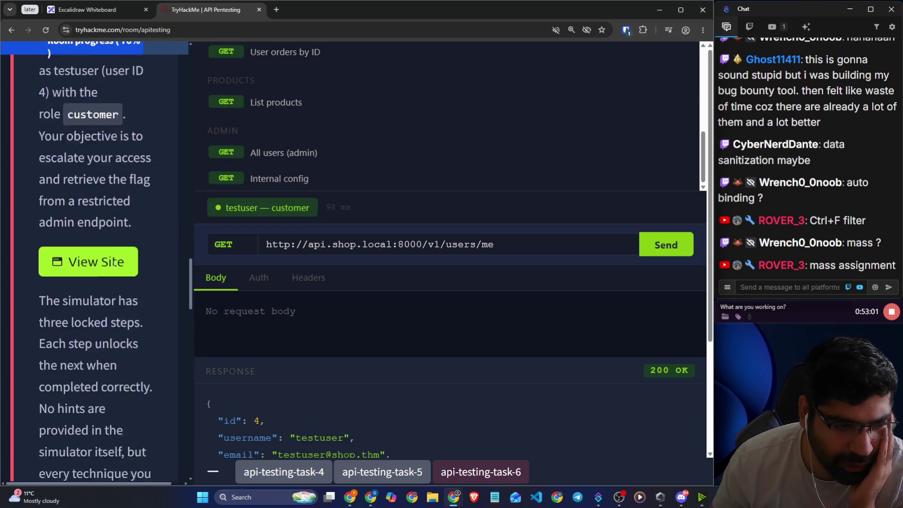
{"action": "left_click_drag", "start_coordinate": [63, 277], "coordinate": [119, 277]}
{"action": "left_click_drag", "start_coordinate": [40, 298], "coordinate": [132, 297]}
{"action": "mouse_move", "coordinate": [49, 319]}
{"action": "left_mouse_down"}
{"action": "mouse_move", "coordinate": [99, 319]}
{"action": "mouse_move", "coordinate": [123, 341]}
{"action": "left_mouse_up"}
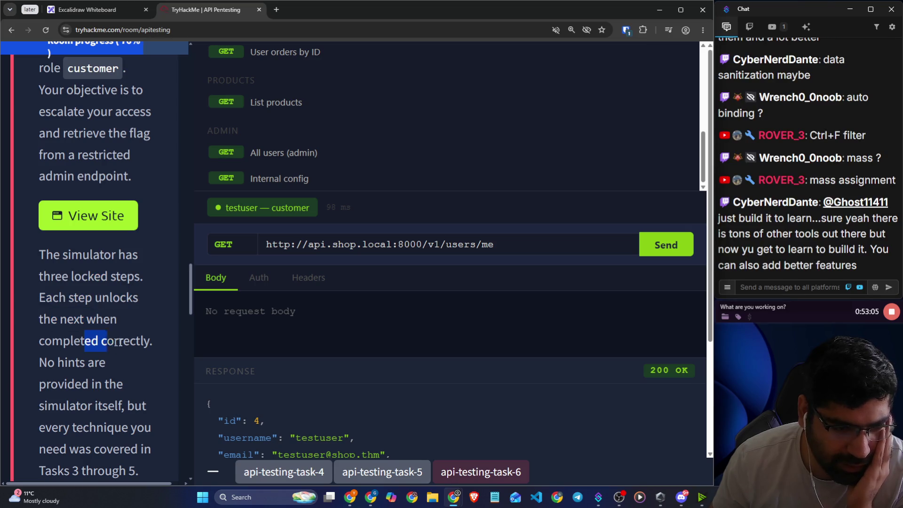
{"action": "scroll", "coordinate": [83, 353], "scroll_direction": "down", "scroll_amount": 1}
{"action": "scroll", "coordinate": [64, 336], "scroll_direction": "down", "scroll_amount": 1}
{"action": "scroll", "coordinate": [63, 337], "scroll_direction": "down", "scroll_amount": 1}
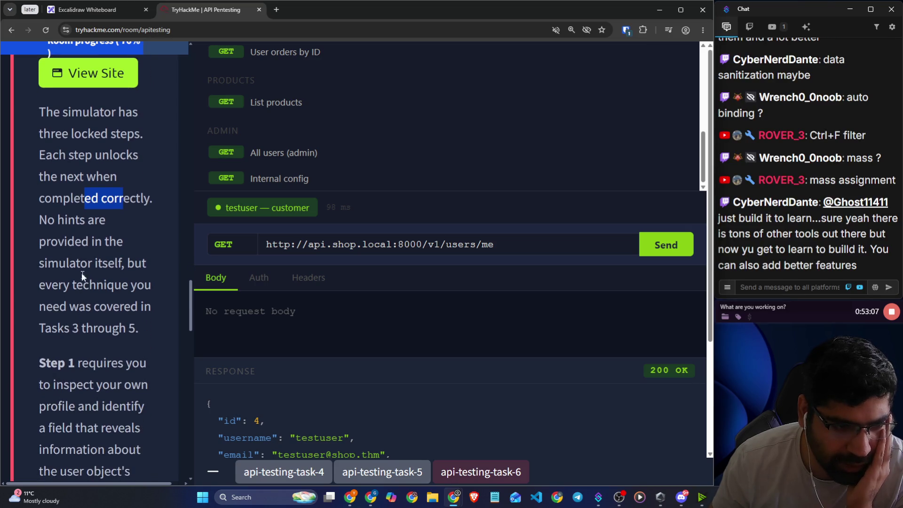
{"action": "mouse_move", "coordinate": [72, 284]}
{"action": "left_mouse_down"}
{"action": "mouse_move", "coordinate": [105, 285]}
{"action": "mouse_move", "coordinate": [129, 329]}
{"action": "left_mouse_up"}
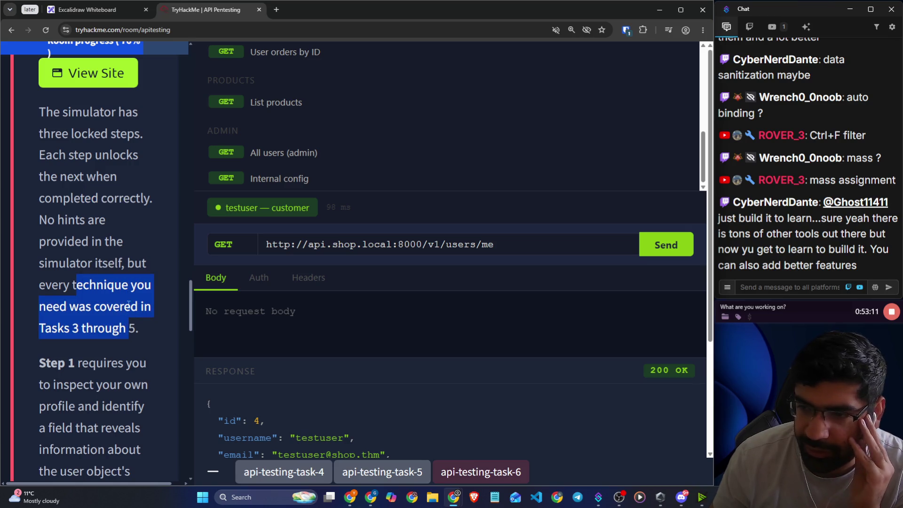
{"action": "scroll", "coordinate": [111, 277], "scroll_direction": "down", "scroll_amount": 1}
{"action": "scroll", "coordinate": [111, 277], "scroll_direction": "down", "scroll_amount": 1}
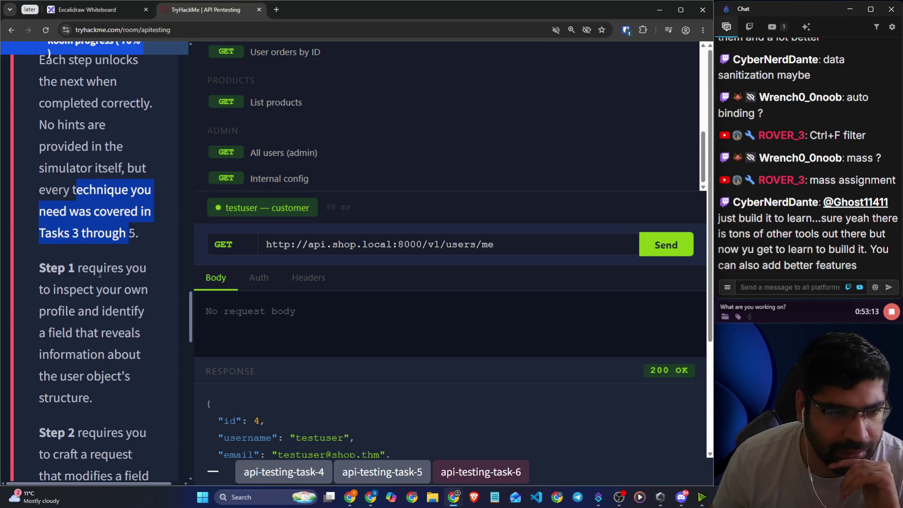
{"action": "left_click", "coordinate": [87, 289]}
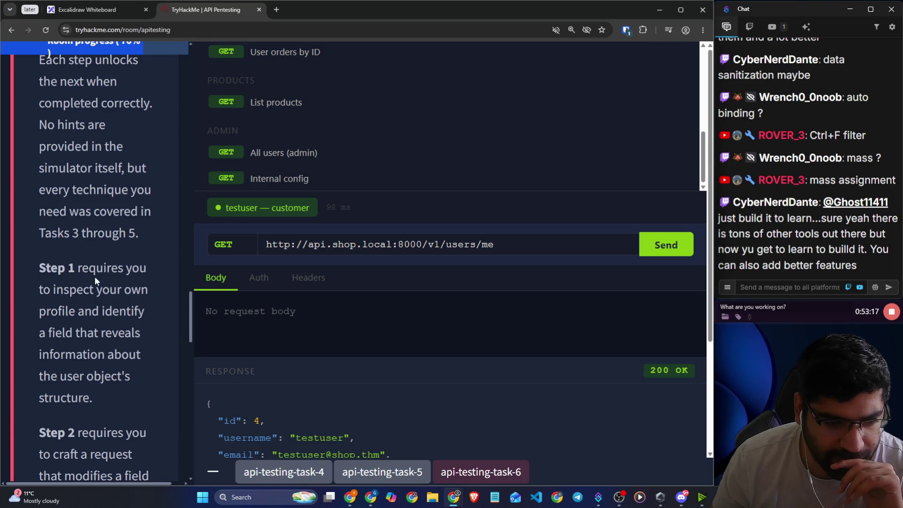
{"action": "scroll", "coordinate": [416, 275], "scroll_direction": "down", "scroll_amount": 2}
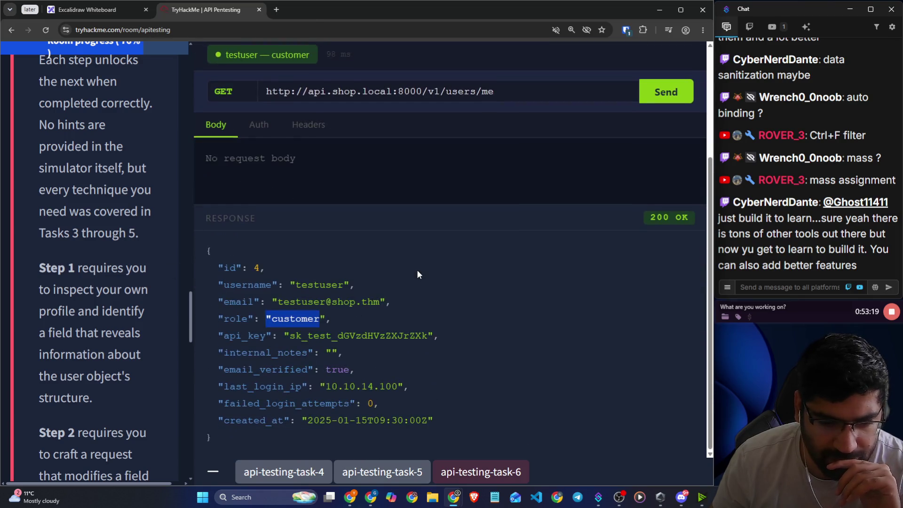
{"action": "scroll", "coordinate": [395, 269], "scroll_direction": "up", "scroll_amount": 2}
{"action": "scroll", "coordinate": [354, 189], "scroll_direction": "up", "scroll_amount": 1}
{"action": "scroll", "coordinate": [325, 162], "scroll_direction": "up", "scroll_amount": 1}
{"action": "scroll", "coordinate": [295, 134], "scroll_direction": "up", "scroll_amount": 1}
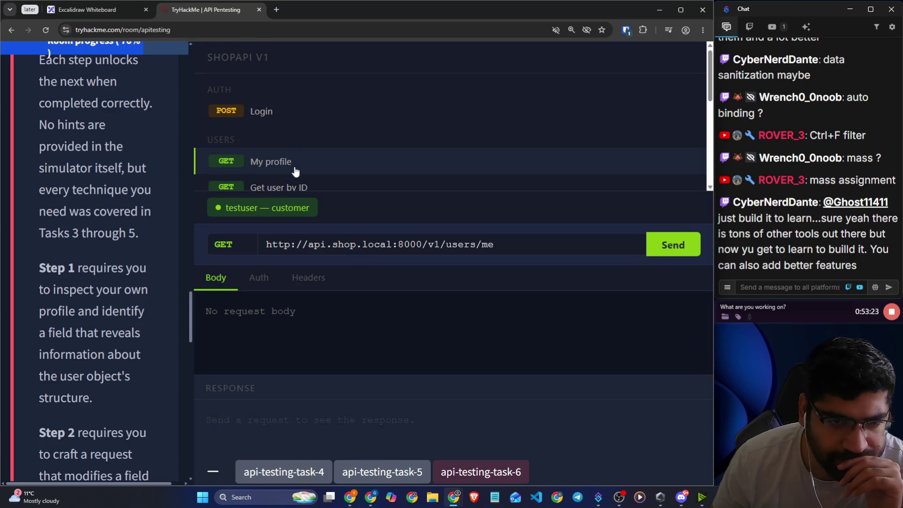
{"action": "scroll", "coordinate": [339, 170], "scroll_direction": "down", "scroll_amount": 2}
{"action": "left_click", "coordinate": [670, 250]}
{"action": "scroll", "coordinate": [444, 291], "scroll_direction": "down", "scroll_amount": 2}
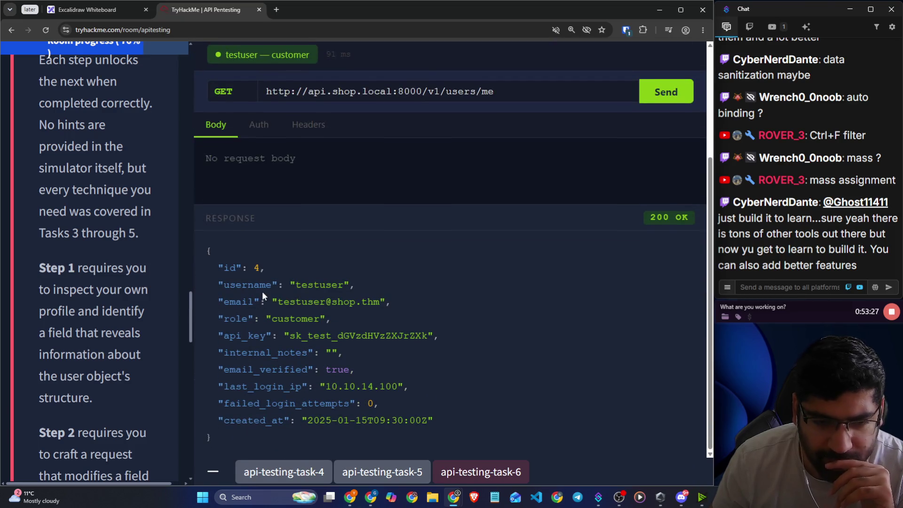
{"action": "left_click_drag", "start_coordinate": [229, 318], "coordinate": [331, 319]}
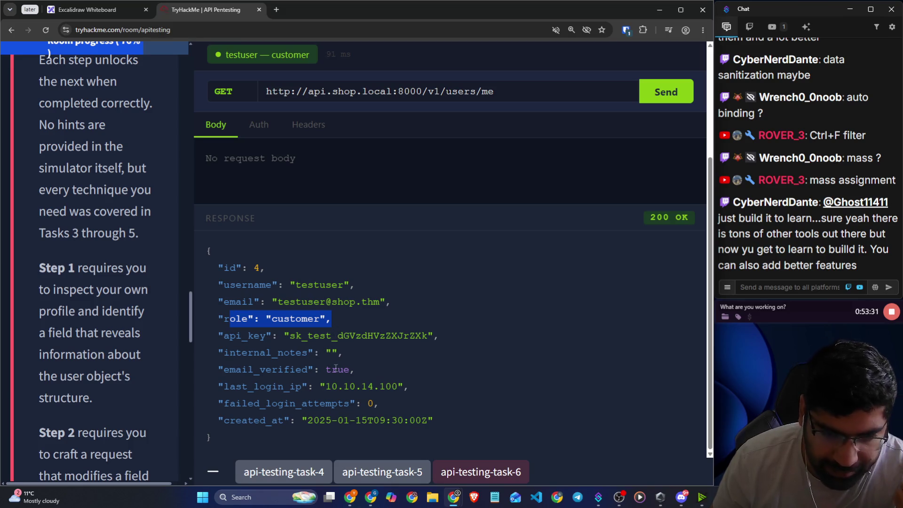
{"action": "left_click_drag", "start_coordinate": [260, 268], "coordinate": [219, 269]}
{"action": "scroll", "coordinate": [356, 247], "scroll_direction": "up", "scroll_amount": 2}
Step: Look up user 4 and then admin user 1 via Get user by ID
{"action": "left_click", "coordinate": [296, 140]}
{"action": "double_click", "coordinate": [484, 245]}
{"action": "type", "text": "4"}
{"action": "key", "text": "Return"}
{"action": "scroll", "coordinate": [477, 307], "scroll_direction": "down", "scroll_amount": 2}
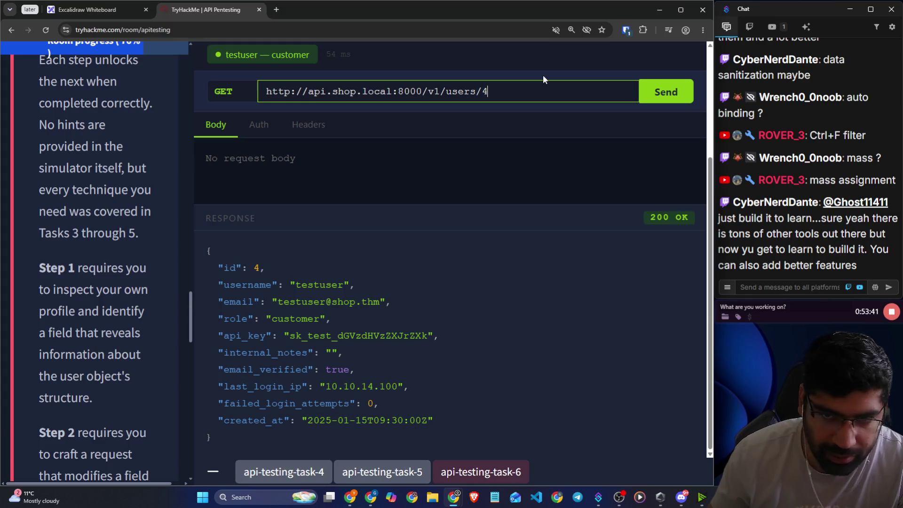
{"action": "key", "text": "BackSpace"}
{"action": "type", "text": "1"}
{"action": "key", "text": "Return"}
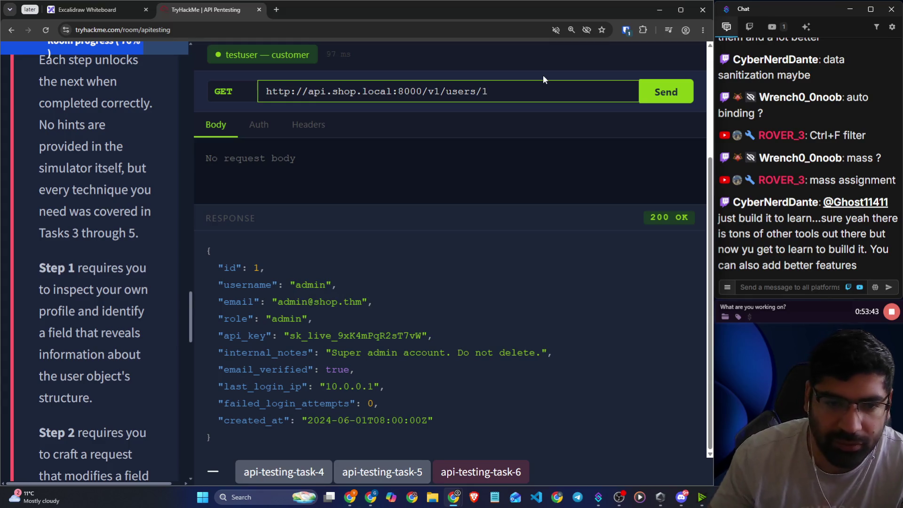
{"action": "scroll", "coordinate": [423, 233], "scroll_direction": "up", "scroll_amount": 2}
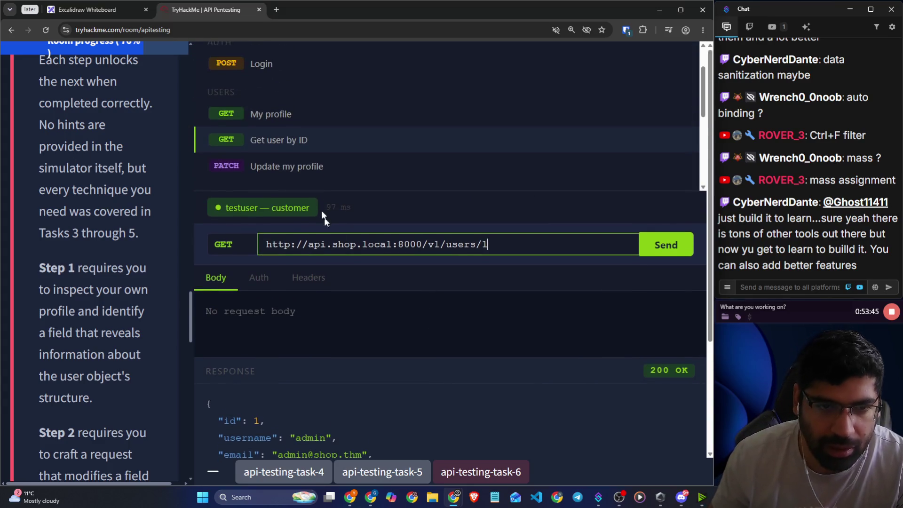
Step: Add ,"role": "admin" to the PATCH profile body and send it, making testuser admin, then select User orders by ID
{"action": "left_click", "coordinate": [308, 163]}
{"action": "left_click", "coordinate": [402, 324]}
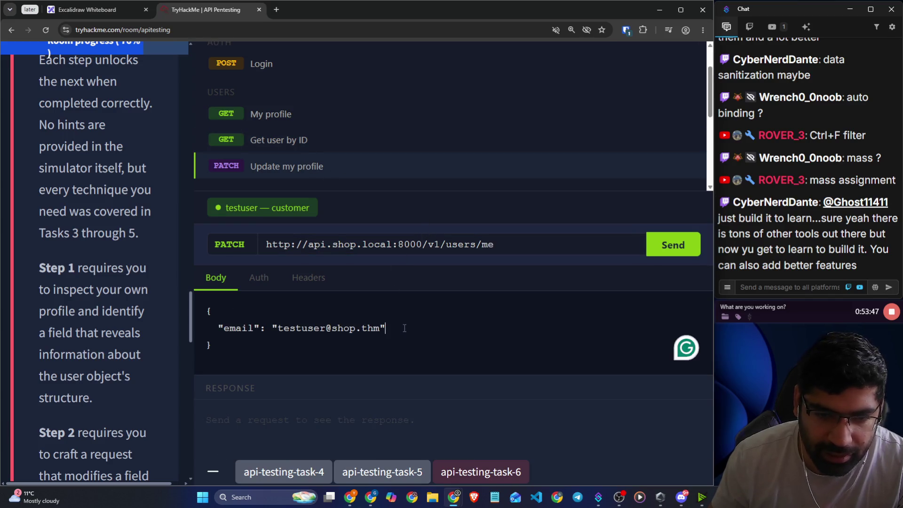
{"action": "key", "text": "Return"}
{"action": "key", "text": "BackSpace"}
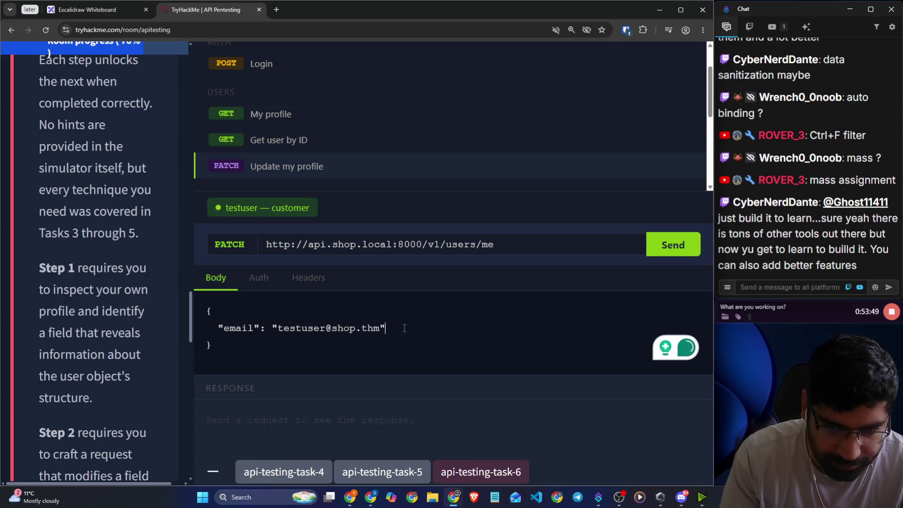
{"action": "type", "text": ","}
{"action": "key", "text": "Return"}
{"action": "type", "text": "\"ro"}
{"action": "key", "text": "BackSpace"}
{"action": "type", "text": ": \"admin"}
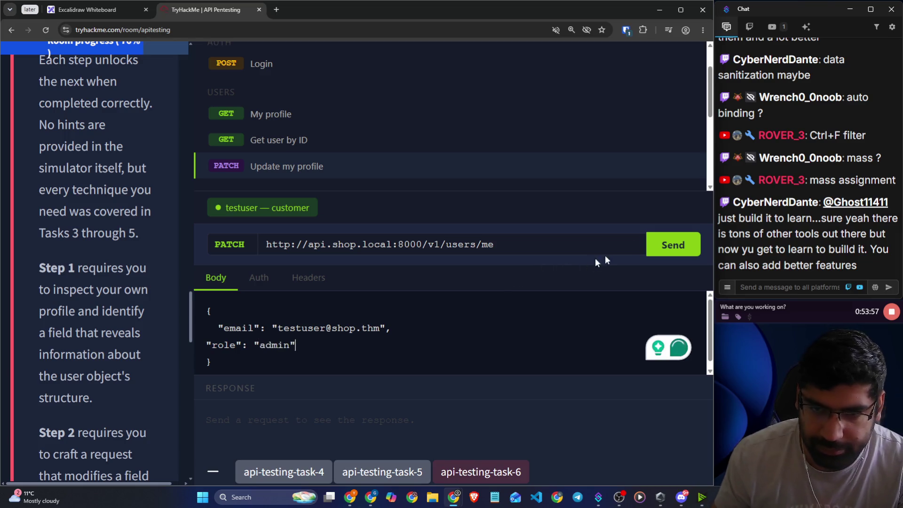
{"action": "left_click", "coordinate": [667, 245]}
{"action": "scroll", "coordinate": [392, 285], "scroll_direction": "down", "scroll_amount": 2}
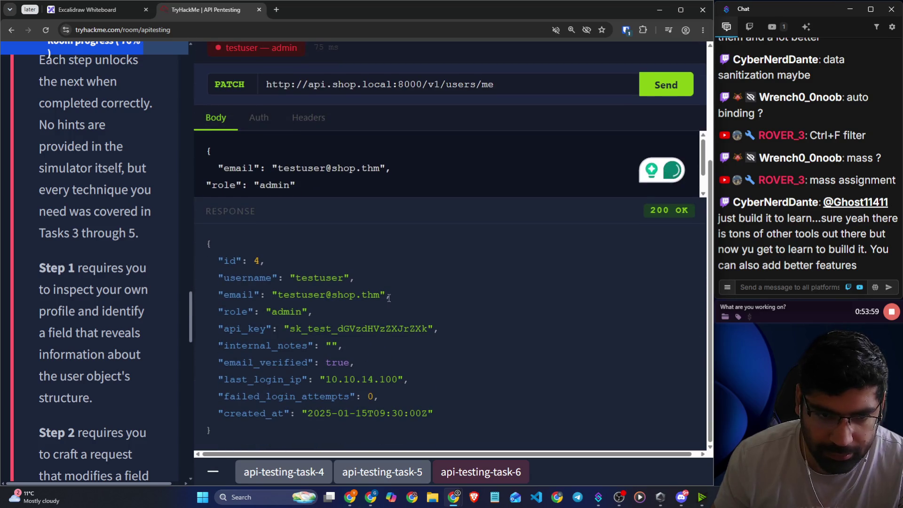
{"action": "scroll", "coordinate": [384, 179], "scroll_direction": "up", "scroll_amount": 1}
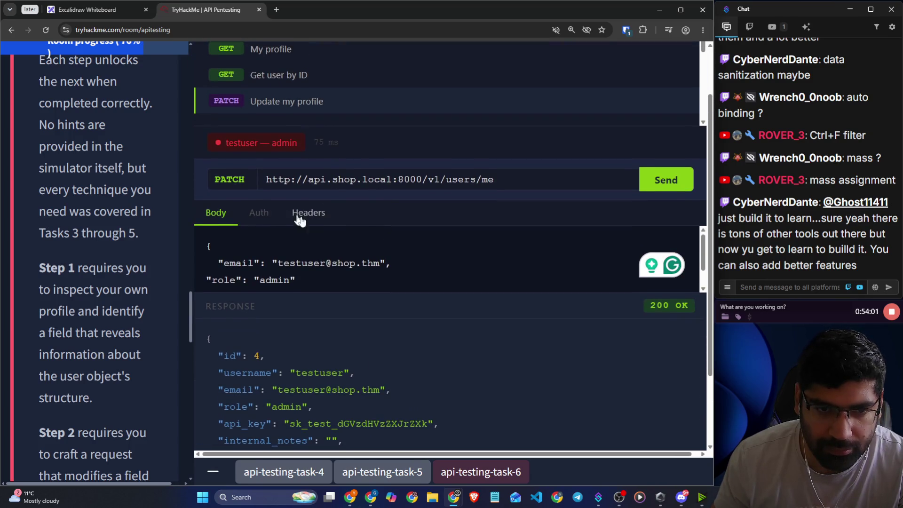
{"action": "scroll", "coordinate": [304, 268], "scroll_direction": "down", "scroll_amount": 1}
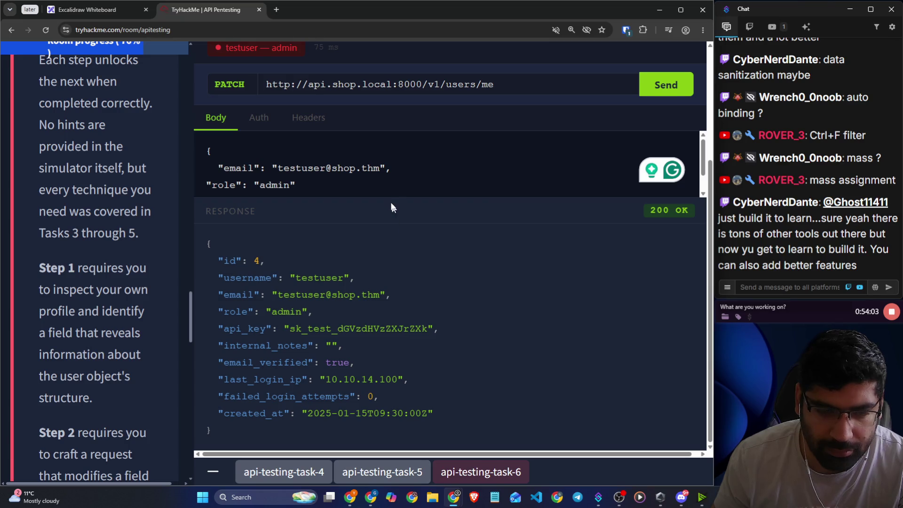
{"action": "scroll", "coordinate": [391, 205], "scroll_direction": "up", "scroll_amount": 2}
{"action": "scroll", "coordinate": [343, 161], "scroll_direction": "down", "scroll_amount": 1}
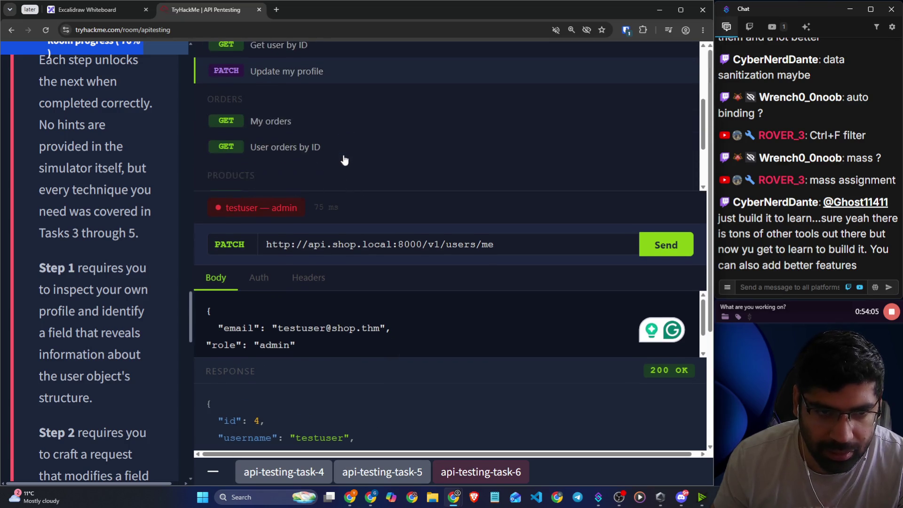
{"action": "left_click", "coordinate": [339, 131]}
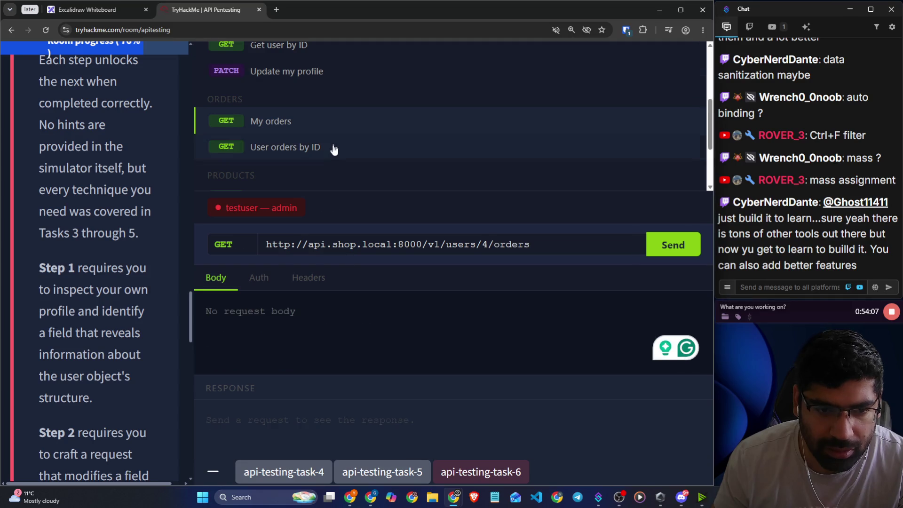
{"action": "scroll", "coordinate": [333, 145], "scroll_direction": "down", "scroll_amount": 1}
Step: Send GET All users (admin), copy the flag at the end of the response, and widen the task panel
{"action": "left_click", "coordinate": [313, 162]}
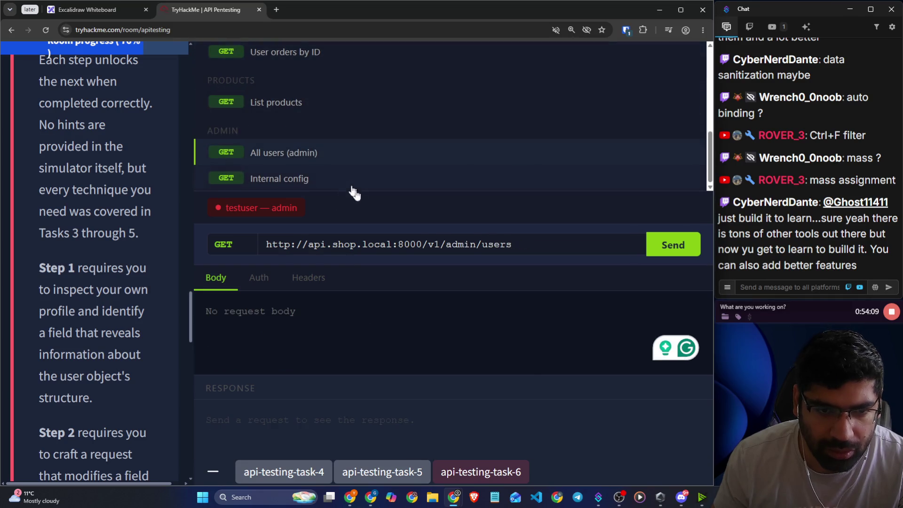
{"action": "left_click", "coordinate": [684, 249]}
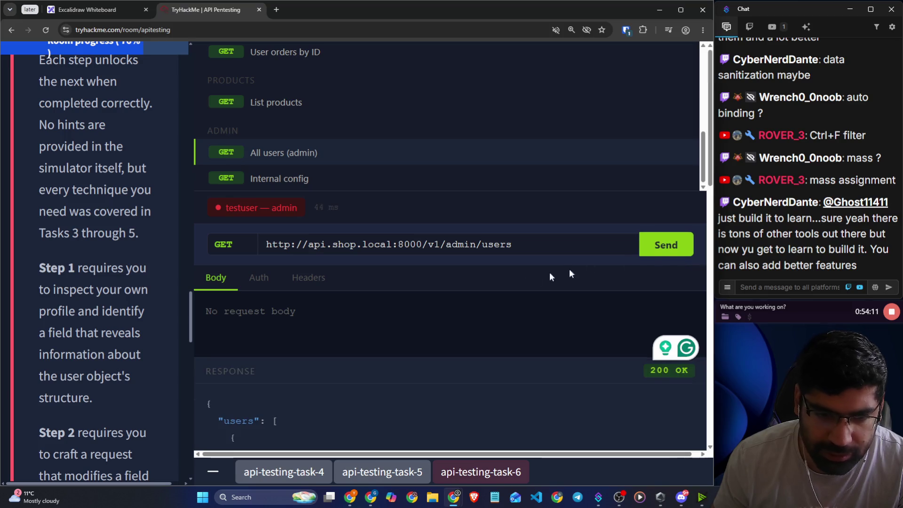
{"action": "scroll", "coordinate": [494, 289], "scroll_direction": "down", "scroll_amount": 3}
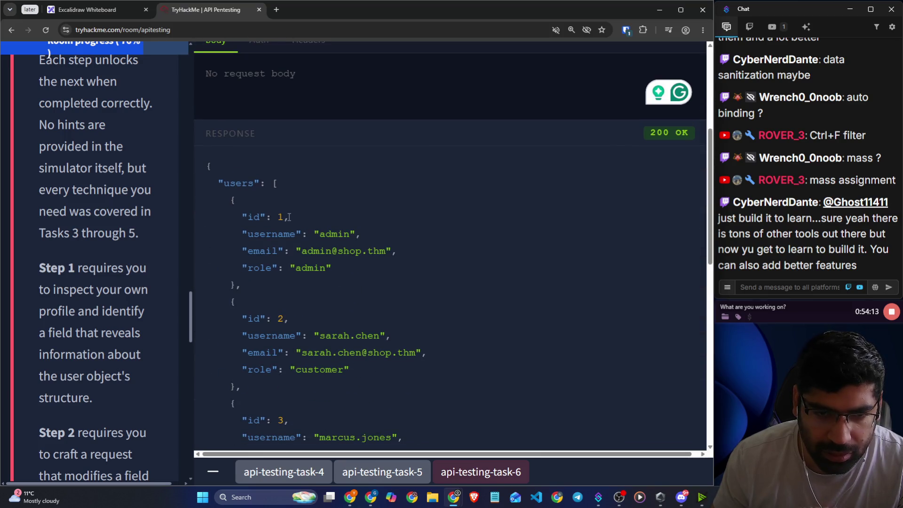
{"action": "scroll", "coordinate": [321, 246], "scroll_direction": "down", "scroll_amount": 1}
{"action": "scroll", "coordinate": [290, 246], "scroll_direction": "down", "scroll_amount": 2}
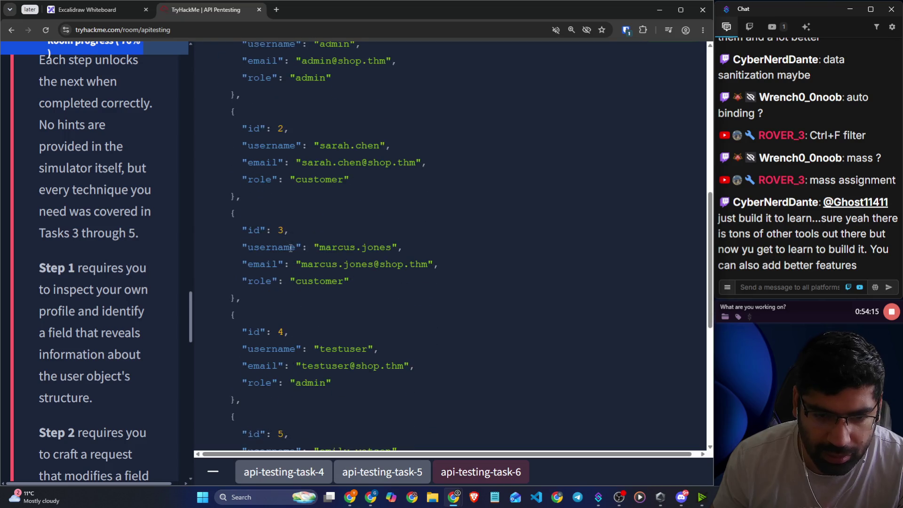
{"action": "scroll", "coordinate": [290, 248], "scroll_direction": "down", "scroll_amount": 1}
{"action": "scroll", "coordinate": [296, 248], "scroll_direction": "up", "scroll_amount": 1}
{"action": "scroll", "coordinate": [303, 249], "scroll_direction": "up", "scroll_amount": 2}
{"action": "scroll", "coordinate": [305, 251], "scroll_direction": "down", "scroll_amount": 1}
{"action": "scroll", "coordinate": [304, 252], "scroll_direction": "down", "scroll_amount": 4}
{"action": "left_click_drag", "start_coordinate": [273, 251], "coordinate": [343, 289]}
{"action": "scroll", "coordinate": [351, 290], "scroll_direction": "down", "scroll_amount": 1}
{"action": "scroll", "coordinate": [360, 282], "scroll_direction": "up", "scroll_amount": 5}
{"action": "scroll", "coordinate": [362, 280], "scroll_direction": "down", "scroll_amount": 5}
{"action": "left_click_drag", "start_coordinate": [271, 413], "coordinate": [477, 415]}
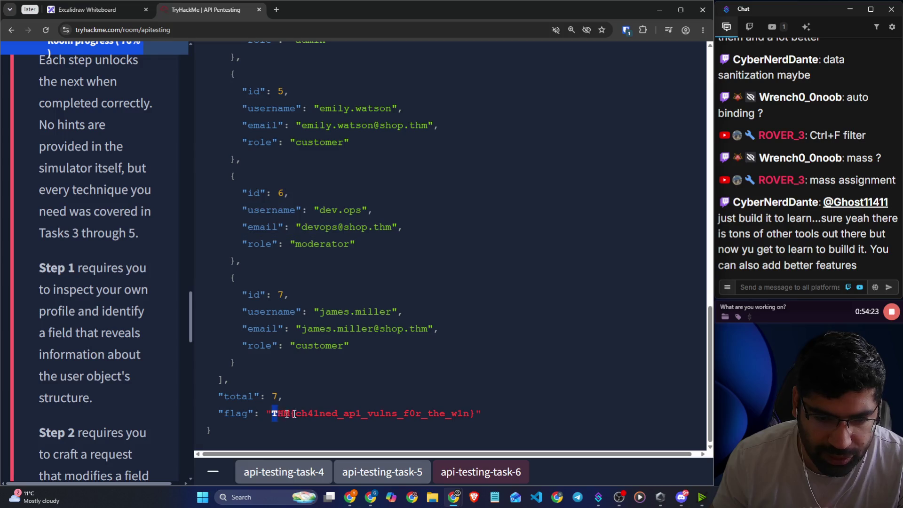
{"action": "right_click", "coordinate": [443, 416]}
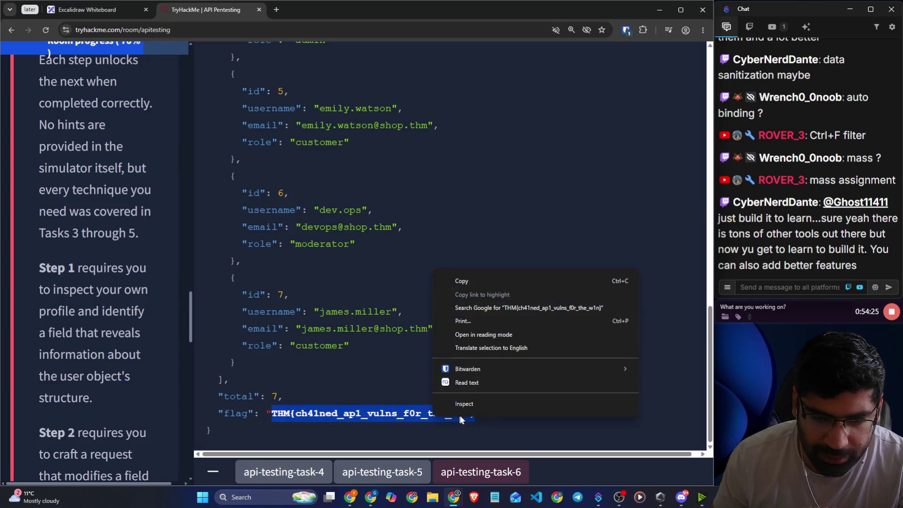
{"action": "left_click", "coordinate": [444, 280]}
{"action": "scroll", "coordinate": [111, 332], "scroll_direction": "down", "scroll_amount": 4}
{"action": "scroll", "coordinate": [113, 331], "scroll_direction": "down", "scroll_amount": 1}
{"action": "scroll", "coordinate": [115, 331], "scroll_direction": "down", "scroll_amount": 2}
{"action": "scroll", "coordinate": [115, 330], "scroll_direction": "down", "scroll_amount": 2}
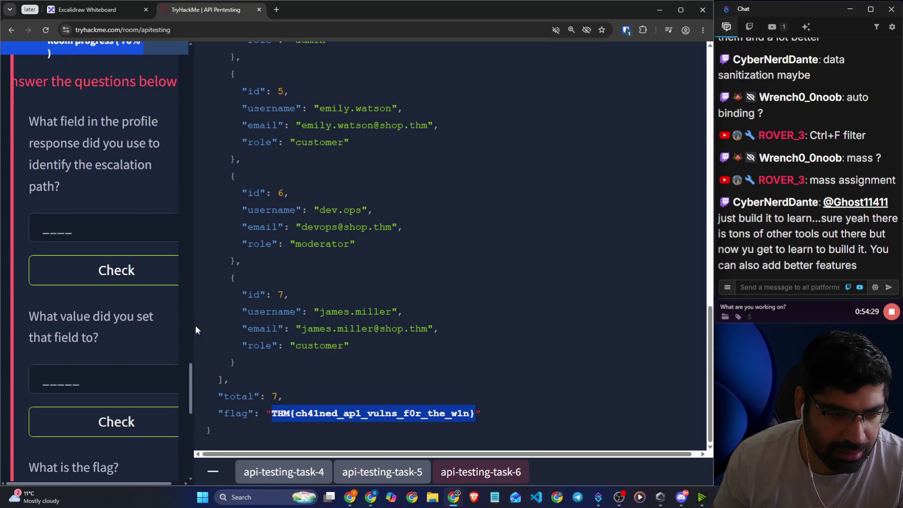
{"action": "left_click_drag", "start_coordinate": [195, 325], "coordinate": [487, 317]}
{"action": "scroll", "coordinate": [236, 294], "scroll_direction": "up", "scroll_amount": 5}
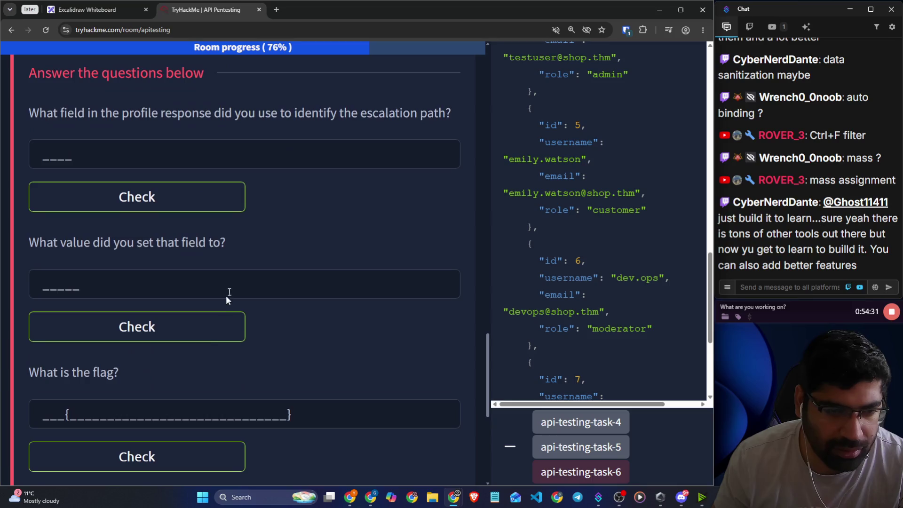
Step: Paste the copied flag into its answer field and check it
{"action": "left_click", "coordinate": [169, 415]}
{"action": "key", "text": "ctrl+v"}
{"action": "left_click", "coordinate": [168, 456]}
{"action": "scroll", "coordinate": [298, 368], "scroll_direction": "up", "scroll_amount": 3}
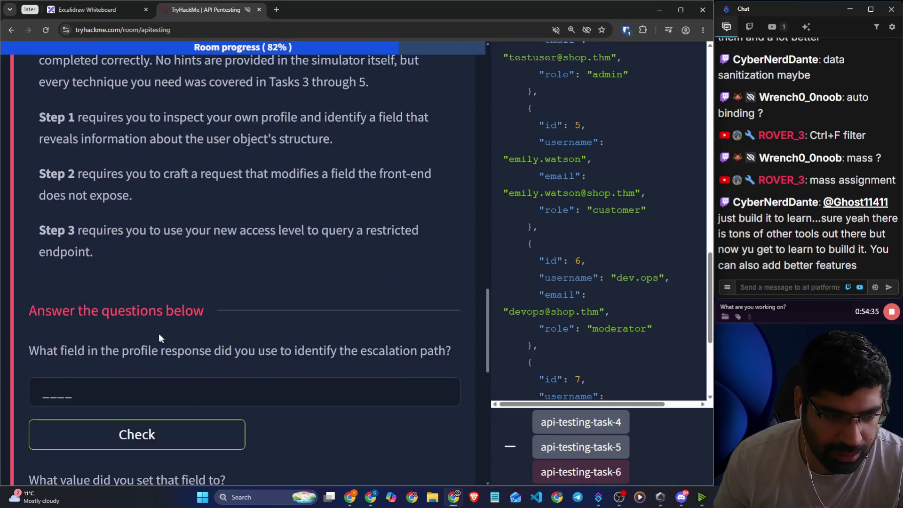
Step: Answer the remaining questions with role and admin, completing Task 6, then expand the Conclusion task
{"action": "left_click_drag", "start_coordinate": [39, 350], "coordinate": [225, 353]}
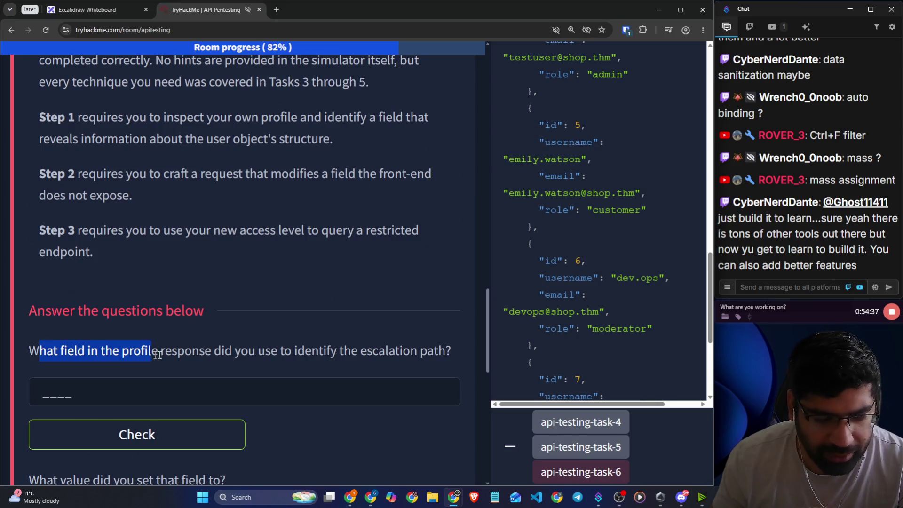
{"action": "left_click_drag", "start_coordinate": [224, 353], "coordinate": [395, 357]}
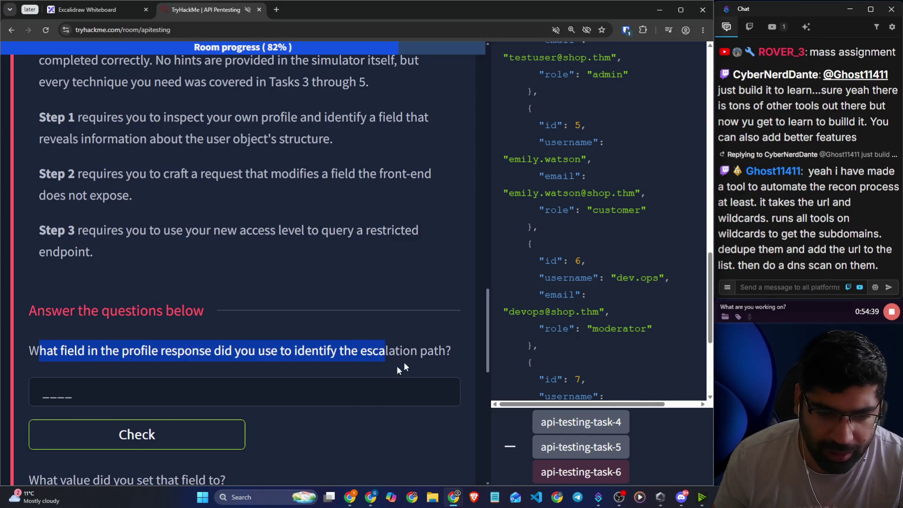
{"action": "left_click", "coordinate": [343, 384]}
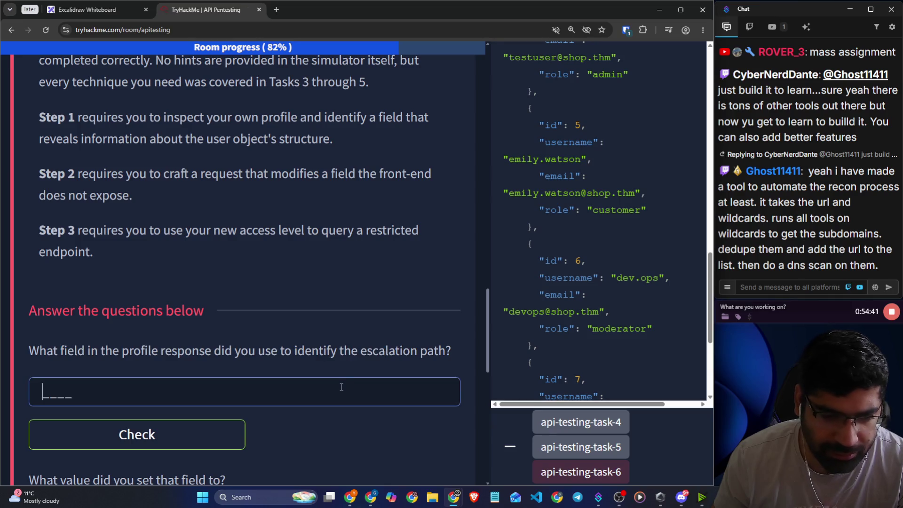
{"action": "type", "text": "role"}
{"action": "key", "text": "Return"}
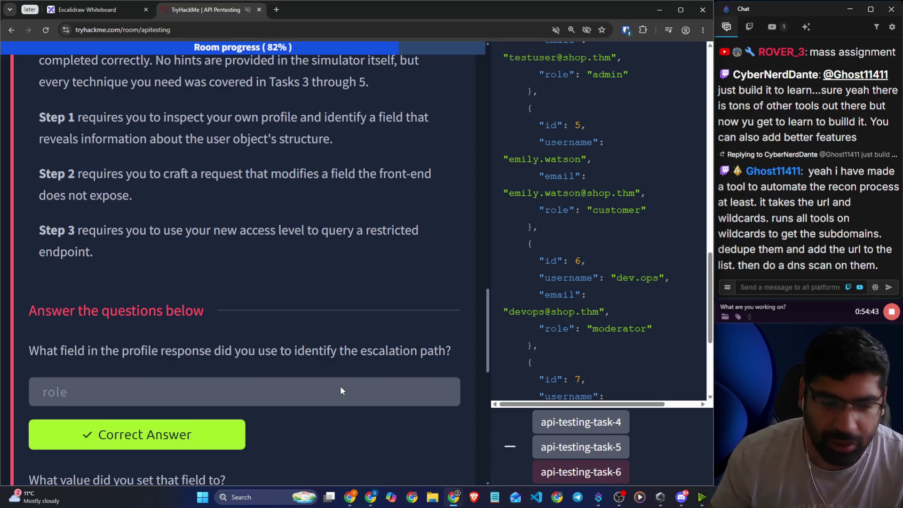
{"action": "scroll", "coordinate": [153, 324], "scroll_direction": "down", "scroll_amount": 3}
{"action": "left_click", "coordinate": [121, 284]}
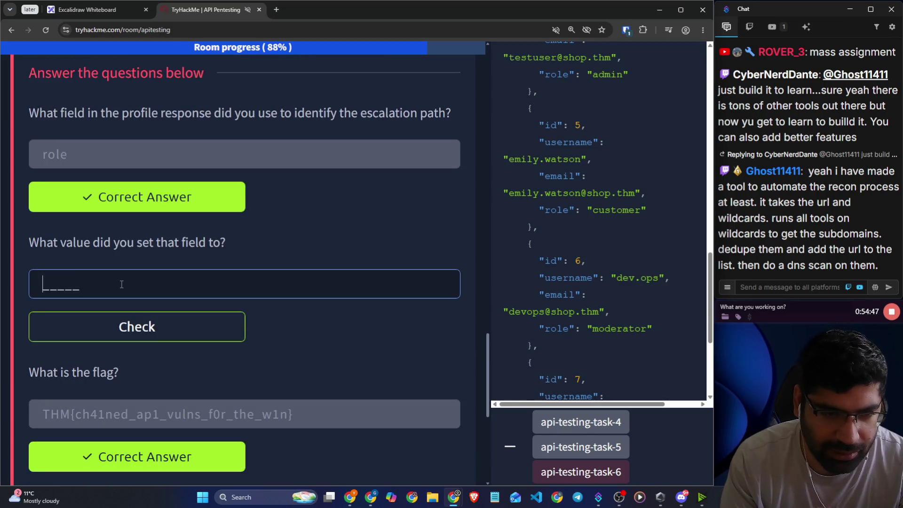
{"action": "type", "text": "min"}
{"action": "key", "text": "Return"}
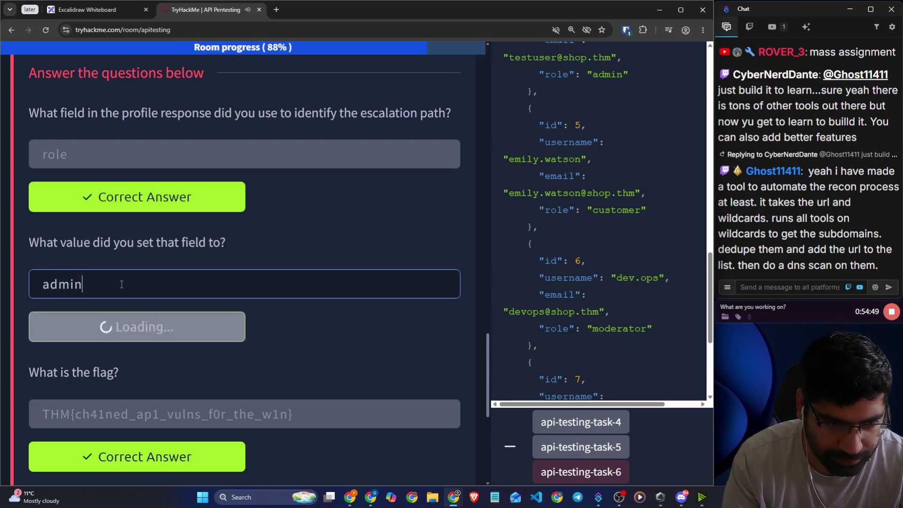
{"action": "scroll", "coordinate": [141, 285], "scroll_direction": "down", "scroll_amount": 5}
{"action": "left_click", "coordinate": [150, 206]}
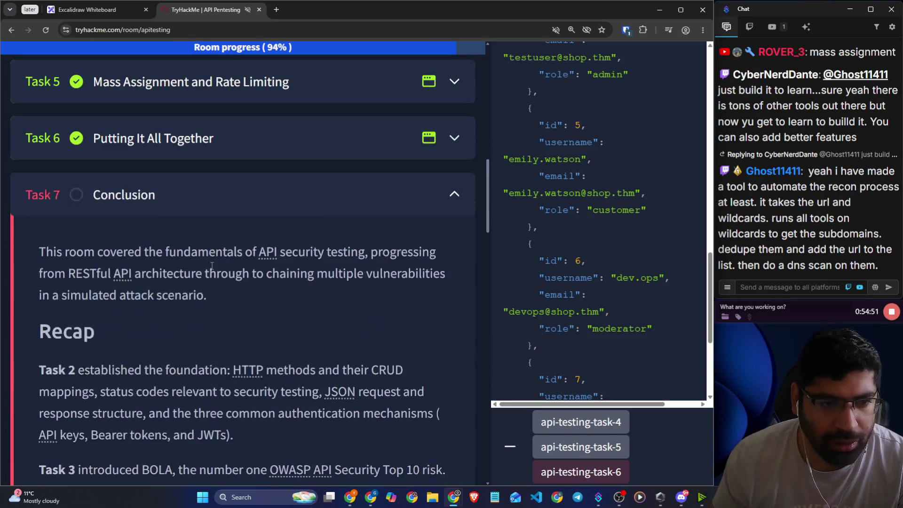
{"action": "left_click_drag", "start_coordinate": [47, 193], "coordinate": [223, 196]}
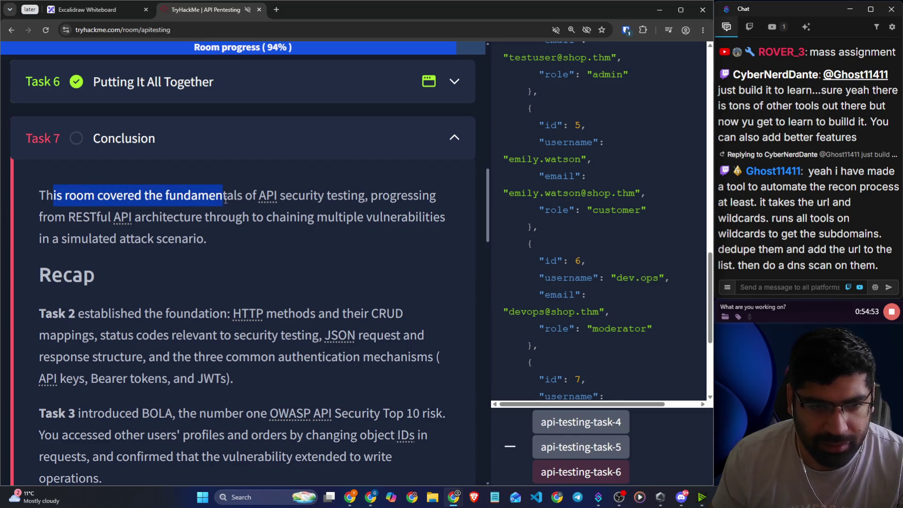
{"action": "left_click", "coordinate": [509, 219]}
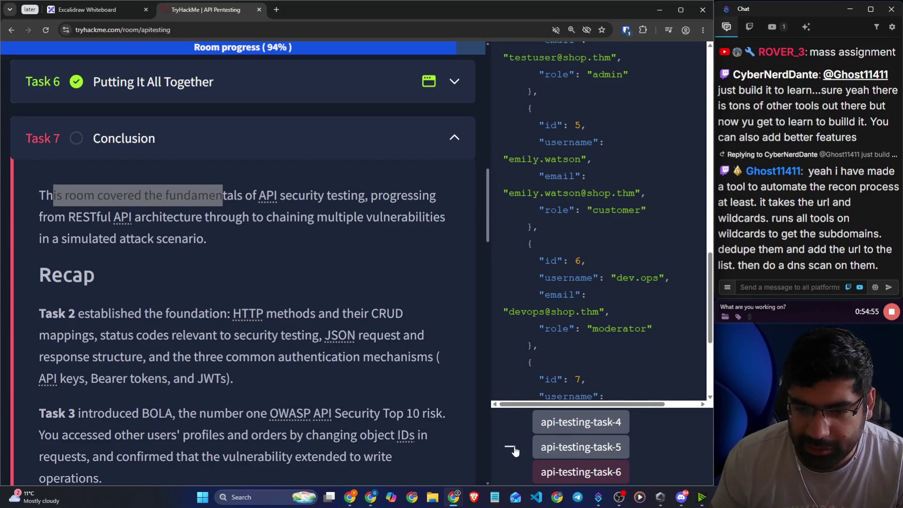
{"action": "left_click", "coordinate": [513, 450]}
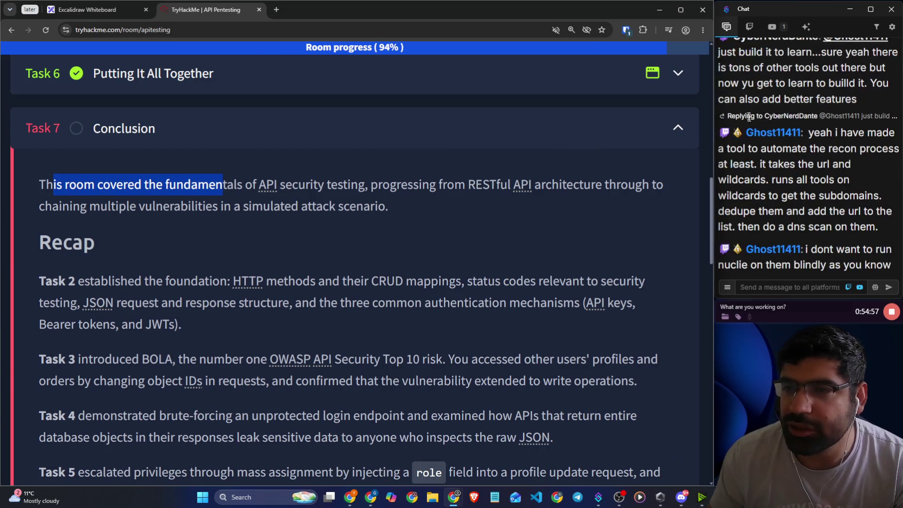
{"action": "scroll", "coordinate": [777, 113], "scroll_direction": "up", "scroll_amount": 1}
{"action": "left_click_drag", "start_coordinate": [767, 100], "coordinate": [896, 99]}
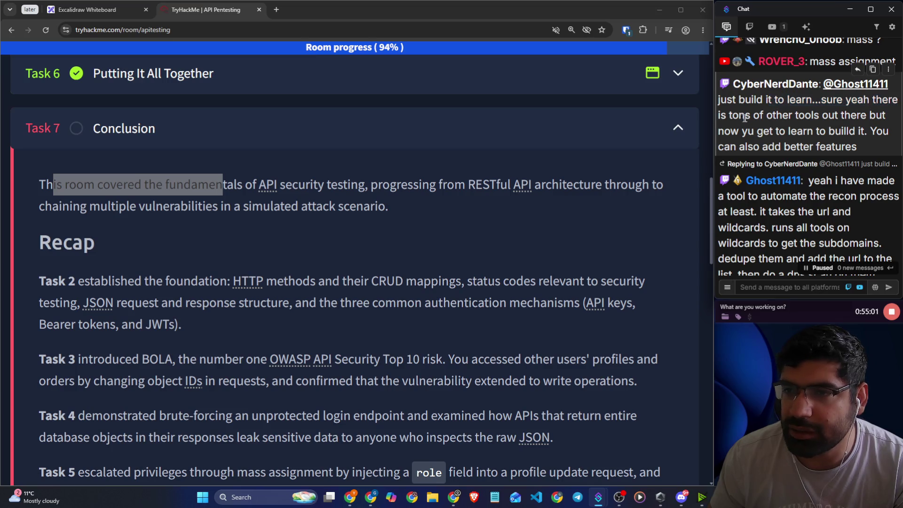
{"action": "left_click_drag", "start_coordinate": [738, 115], "coordinate": [858, 115]}
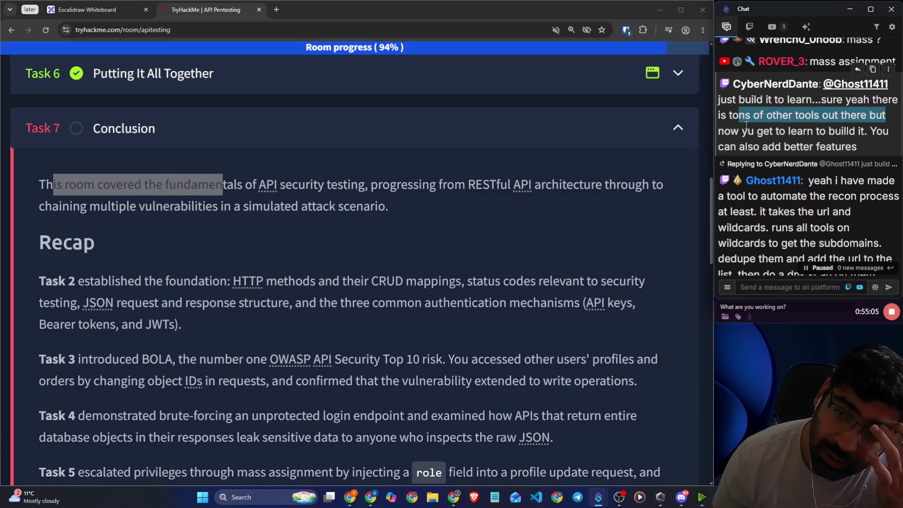
{"action": "left_click_drag", "start_coordinate": [757, 131], "coordinate": [868, 131]}
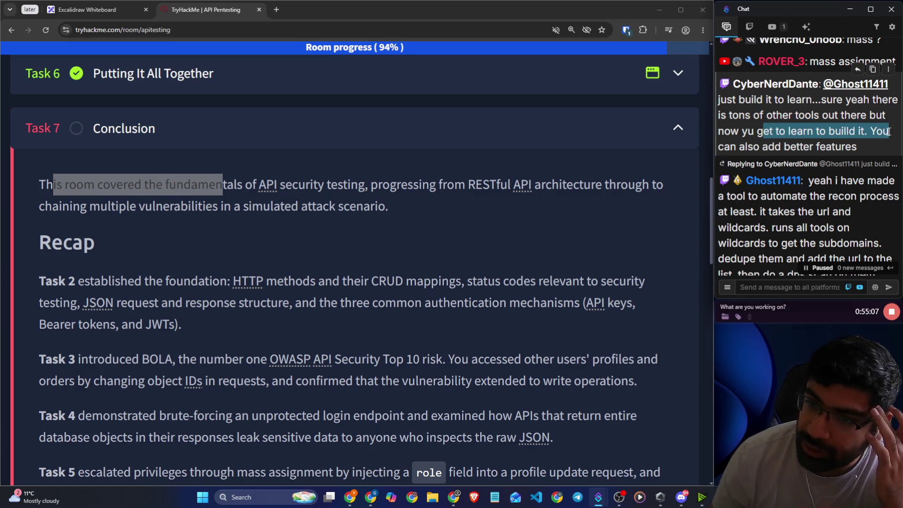
{"action": "scroll", "coordinate": [860, 132], "scroll_direction": "down", "scroll_amount": 1}
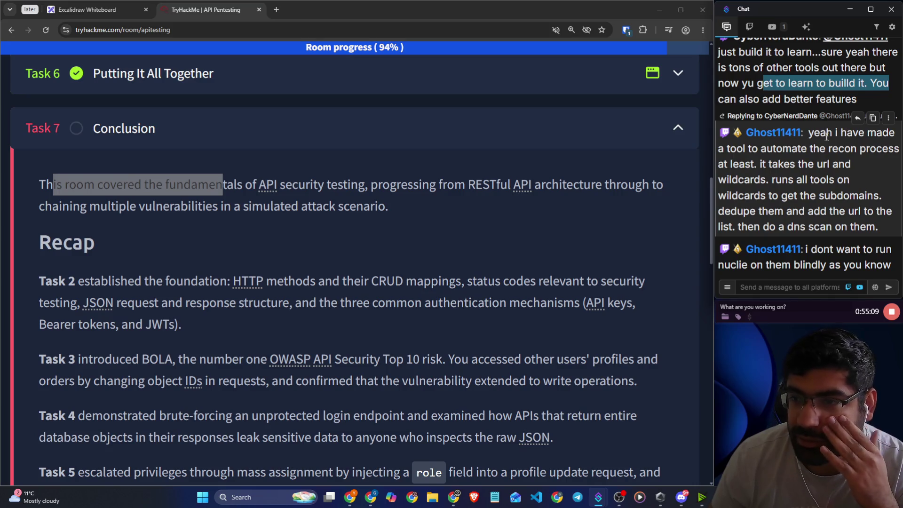
{"action": "left_click_drag", "start_coordinate": [827, 134], "coordinate": [879, 149]}
{"action": "left_click_drag", "start_coordinate": [782, 149], "coordinate": [890, 149]}
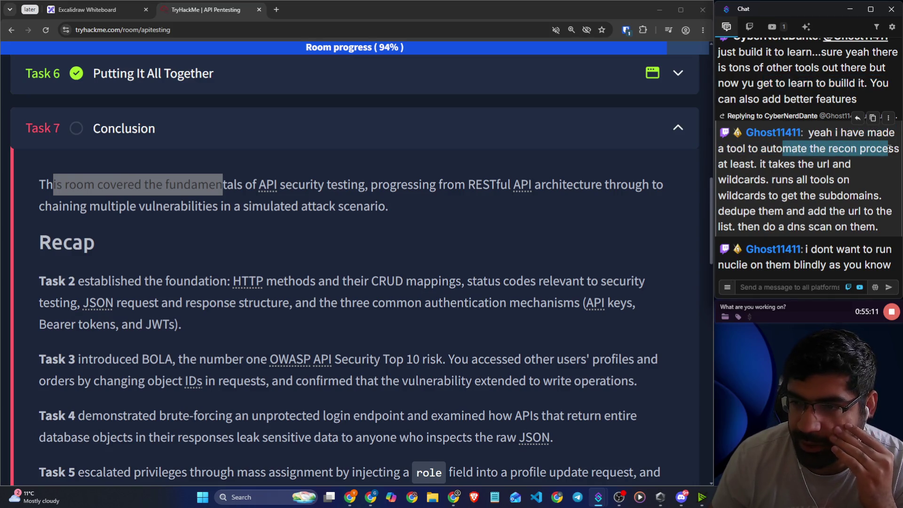
{"action": "mouse_move", "coordinate": [760, 164]}
{"action": "left_mouse_down"}
{"action": "mouse_move", "coordinate": [823, 164]}
{"action": "mouse_move", "coordinate": [849, 181]}
{"action": "left_mouse_up"}
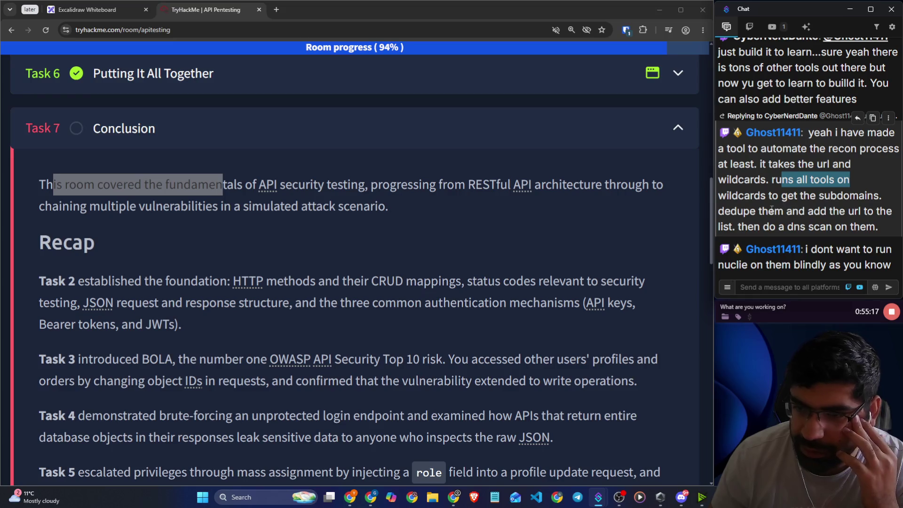
{"action": "left_click_drag", "start_coordinate": [759, 211], "coordinate": [885, 212]}
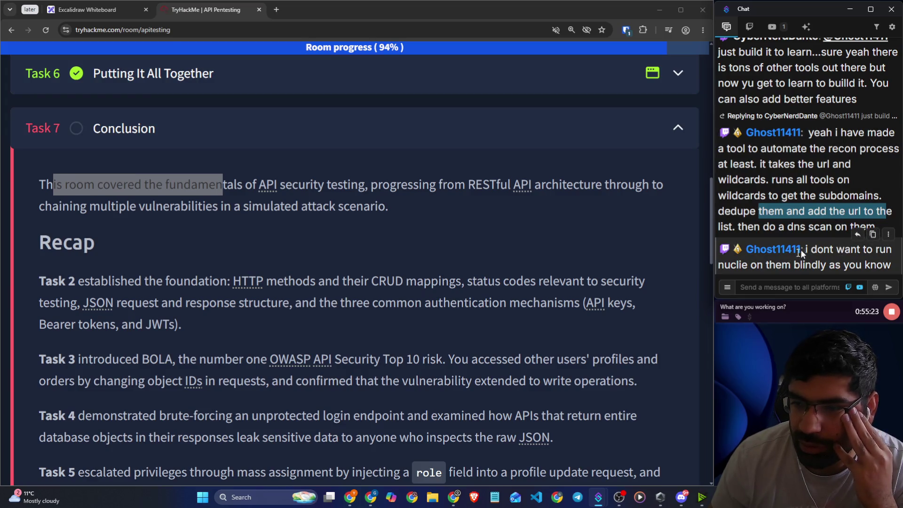
{"action": "left_click", "coordinate": [771, 286]}
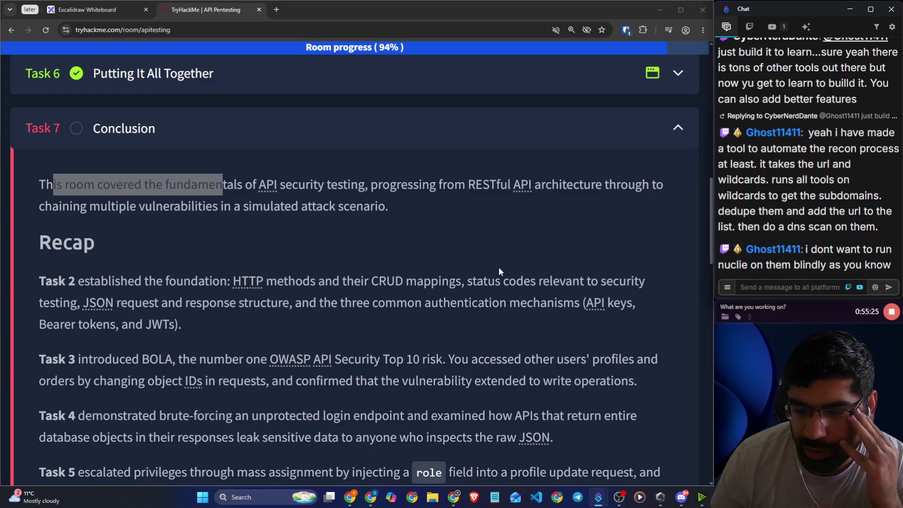
Step: Read and highlight the Conclusion's opening summary and the Task 2 recap on JSON, authentication and JWTs
{"action": "left_click", "coordinate": [83, 219]}
{"action": "left_click_drag", "start_coordinate": [227, 184], "coordinate": [663, 185]}
{"action": "left_click_drag", "start_coordinate": [114, 206], "coordinate": [379, 209]}
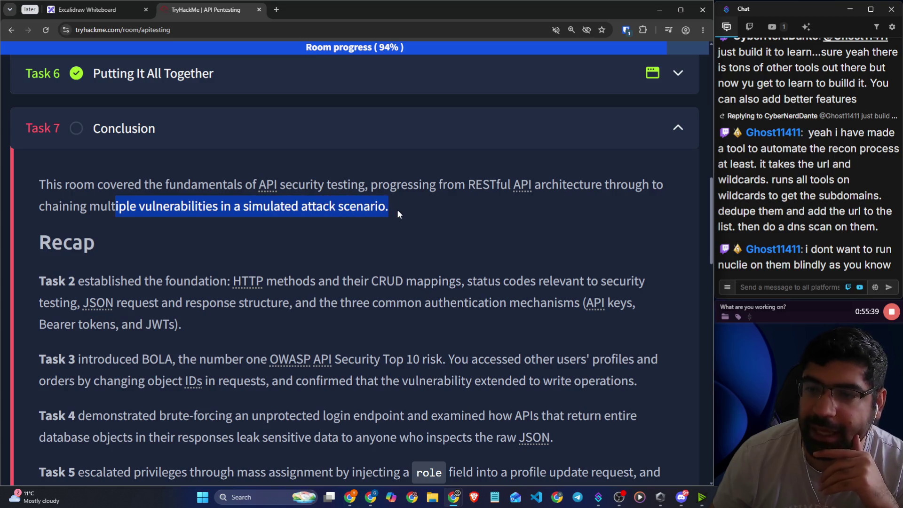
{"action": "scroll", "coordinate": [123, 230], "scroll_direction": "down", "scroll_amount": 2}
{"action": "mouse_move", "coordinate": [46, 164]}
{"action": "left_mouse_down"}
{"action": "mouse_move", "coordinate": [113, 182]}
{"action": "mouse_move", "coordinate": [549, 181]}
{"action": "mouse_move", "coordinate": [651, 195]}
{"action": "left_mouse_up"}
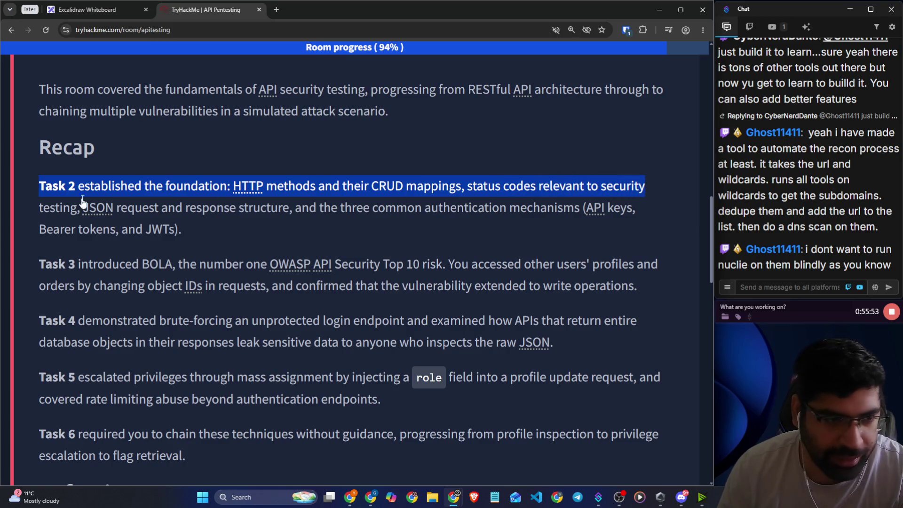
{"action": "left_click_drag", "start_coordinate": [82, 207], "coordinate": [638, 211]}
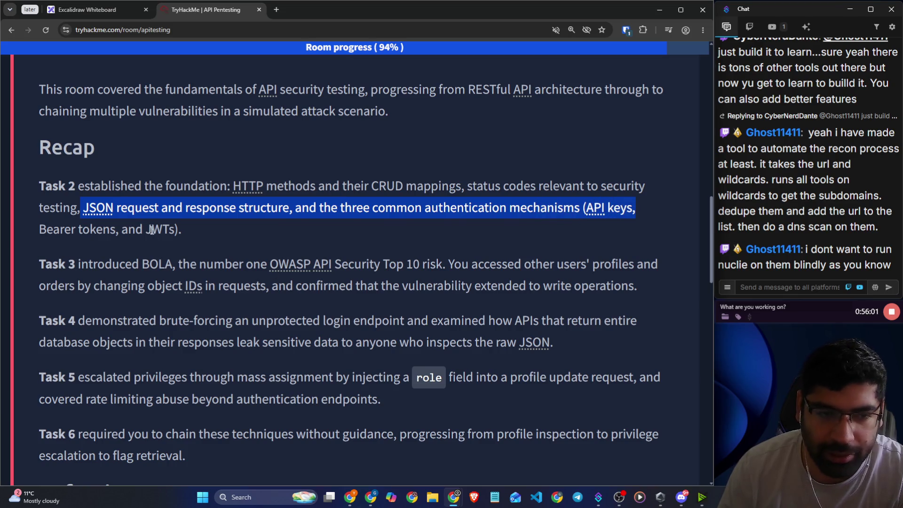
{"action": "double_click", "coordinate": [193, 228]}
{"action": "left_click", "coordinate": [33, 263]}
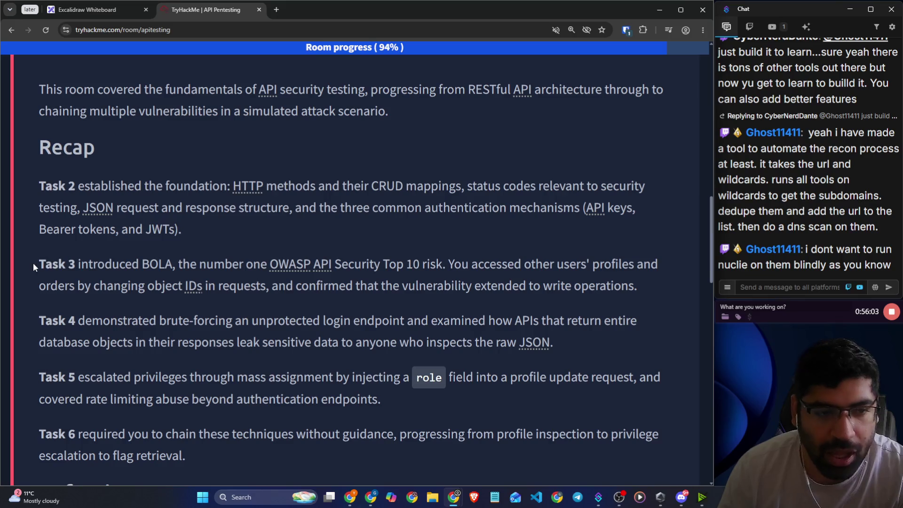
Step: Highlight the recaps of Task 3 BOLA, Task 4 brute-forcing, Task 5 role injection and the start of Task 6
{"action": "left_click_drag", "start_coordinate": [33, 263], "coordinate": [647, 268]}
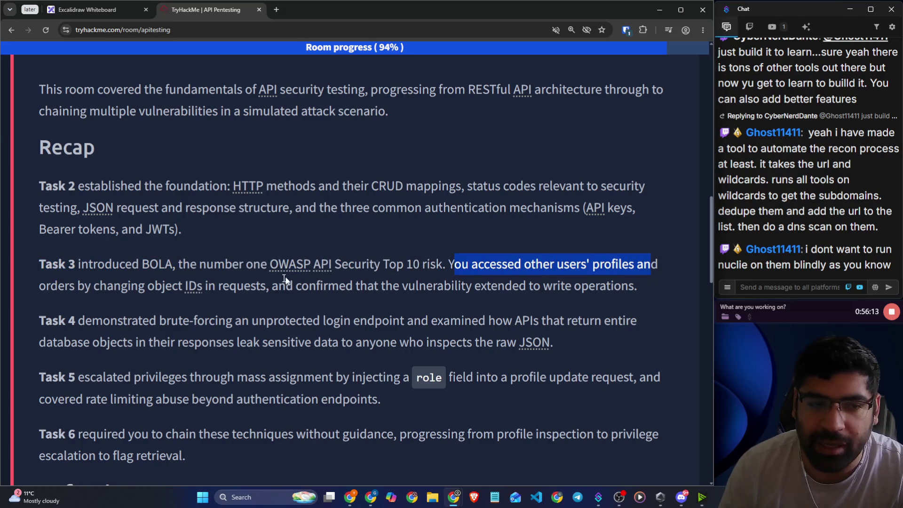
{"action": "left_click_drag", "start_coordinate": [85, 286], "coordinate": [267, 285]}
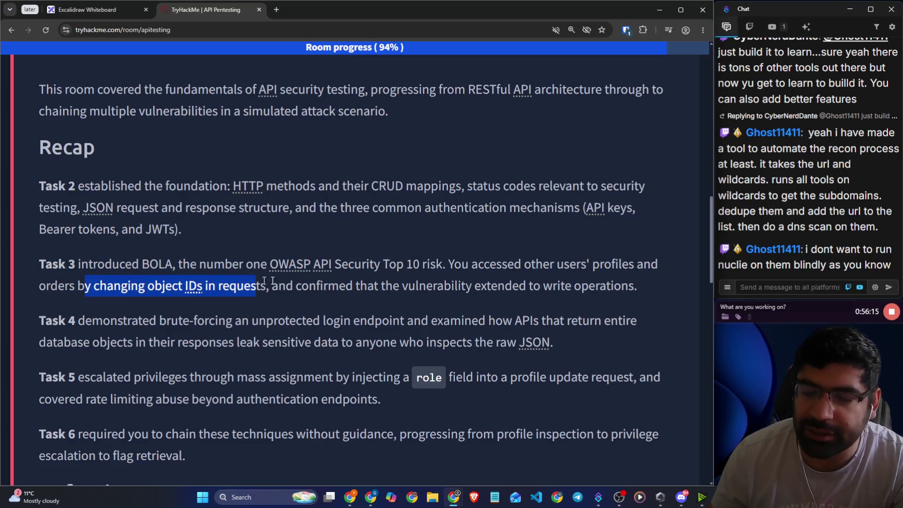
{"action": "scroll", "coordinate": [305, 291], "scroll_direction": "down", "scroll_amount": 2}
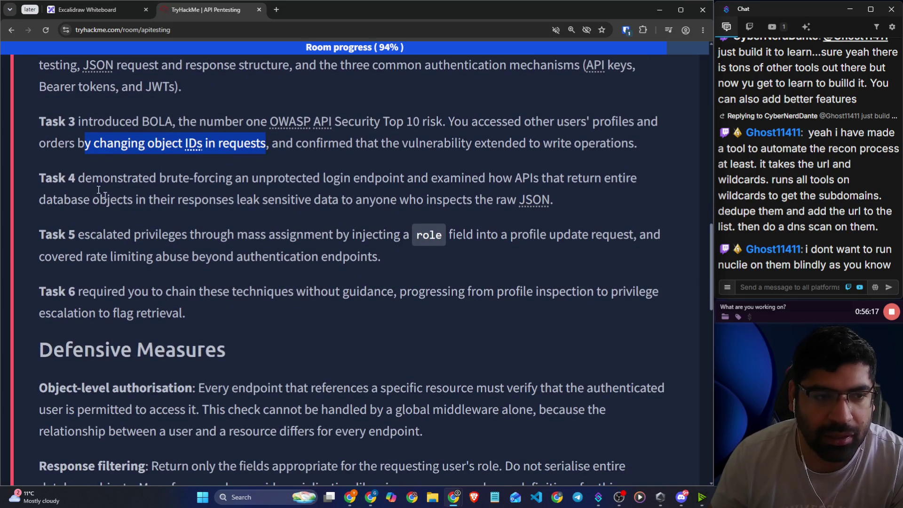
{"action": "left_click_drag", "start_coordinate": [43, 179], "coordinate": [323, 179]}
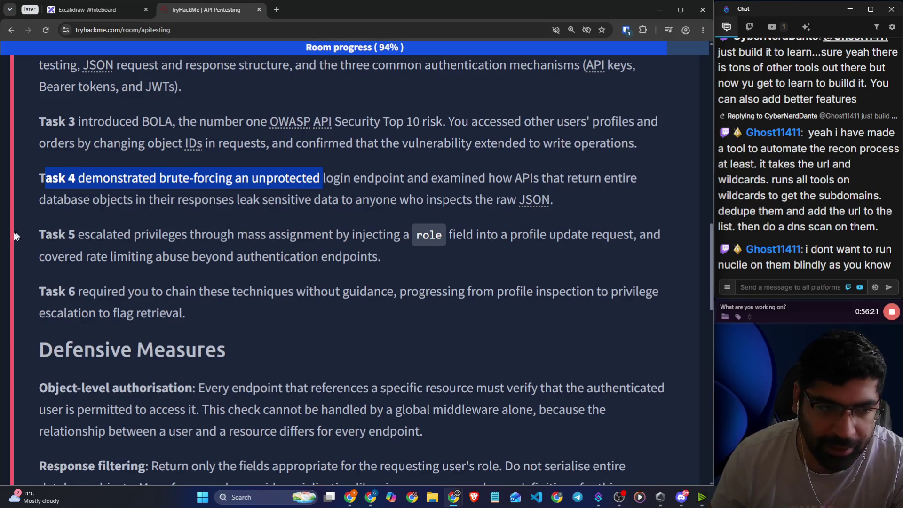
{"action": "left_click_drag", "start_coordinate": [21, 237], "coordinate": [196, 234]}
{"action": "left_click_drag", "start_coordinate": [365, 234], "coordinate": [564, 247]}
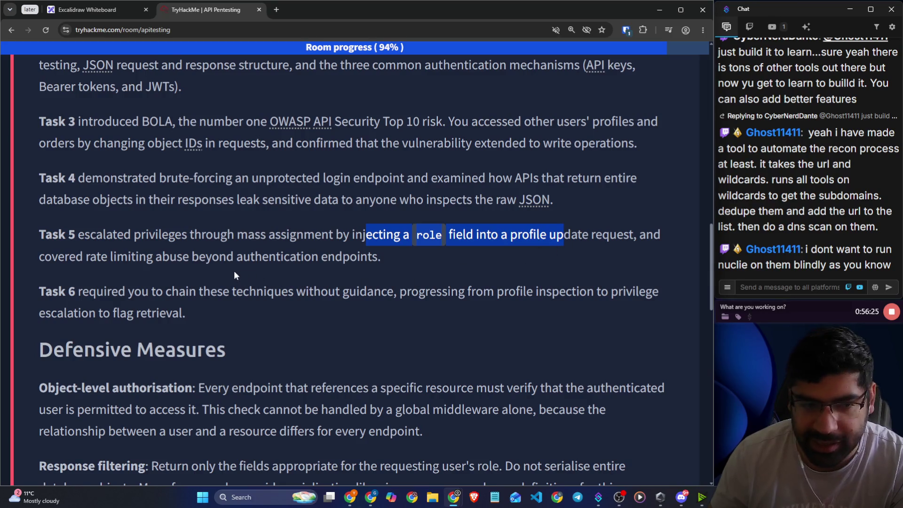
{"action": "left_click_drag", "start_coordinate": [46, 295], "coordinate": [143, 291]}
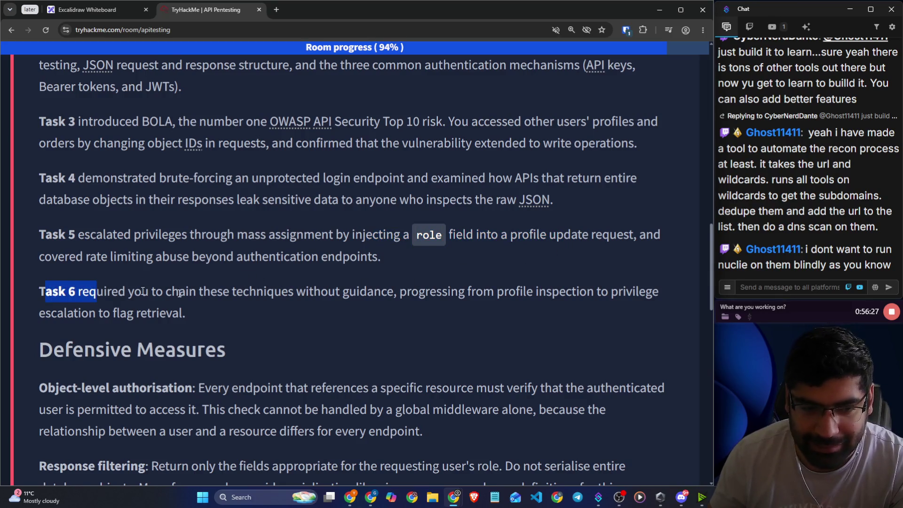
{"action": "scroll", "coordinate": [346, 293], "scroll_direction": "up", "scroll_amount": 1}
{"action": "scroll", "coordinate": [347, 293], "scroll_direction": "down", "scroll_amount": 3}
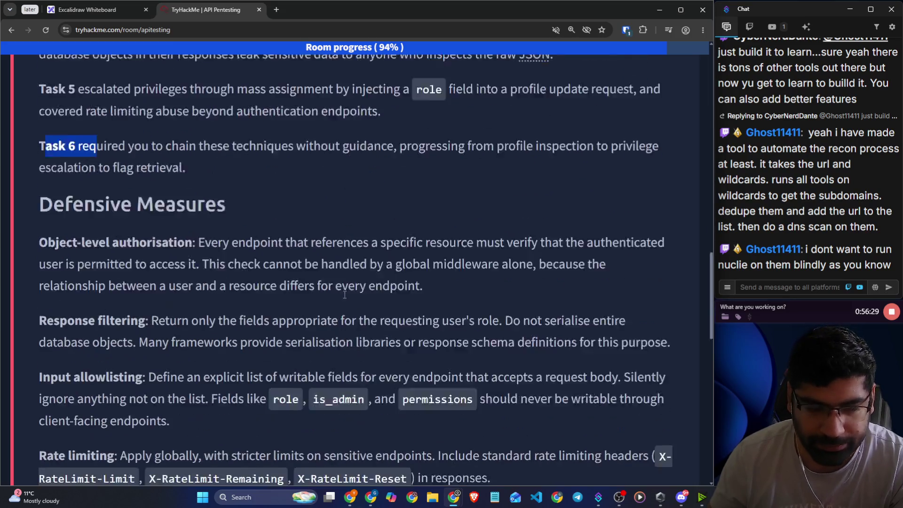
Step: Highlight the Defensive Measures items: object-level authorisation, response filtering, input allowlisting and rate limiting
{"action": "left_click_drag", "start_coordinate": [32, 165], "coordinate": [246, 168]}
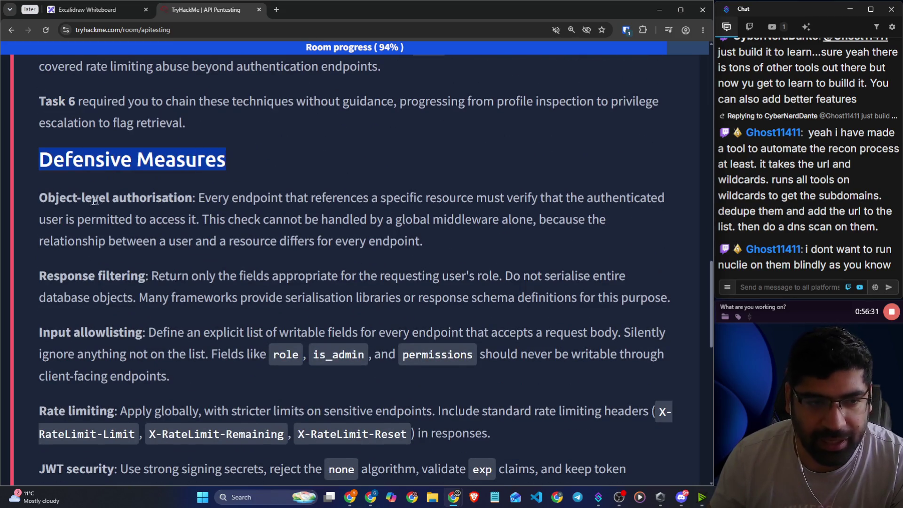
{"action": "left_click_drag", "start_coordinate": [49, 201], "coordinate": [289, 199]}
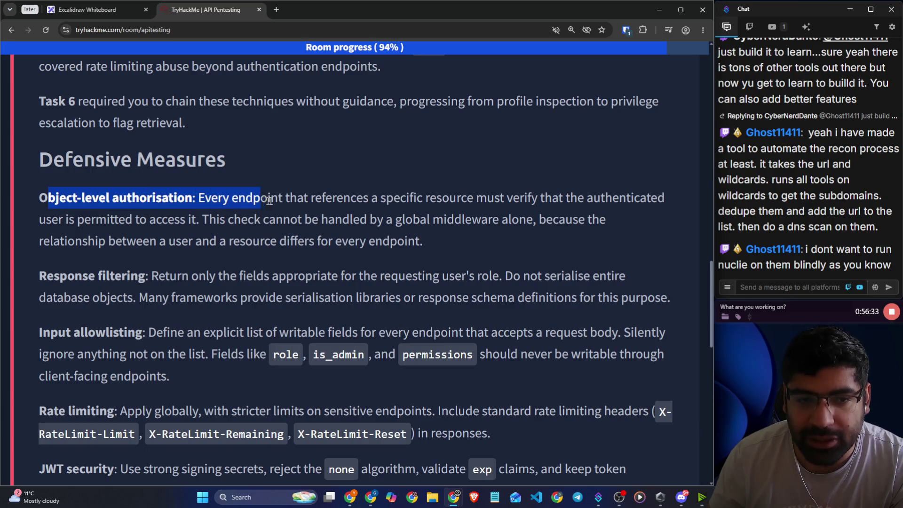
{"action": "left_click_drag", "start_coordinate": [290, 199], "coordinate": [636, 199]}
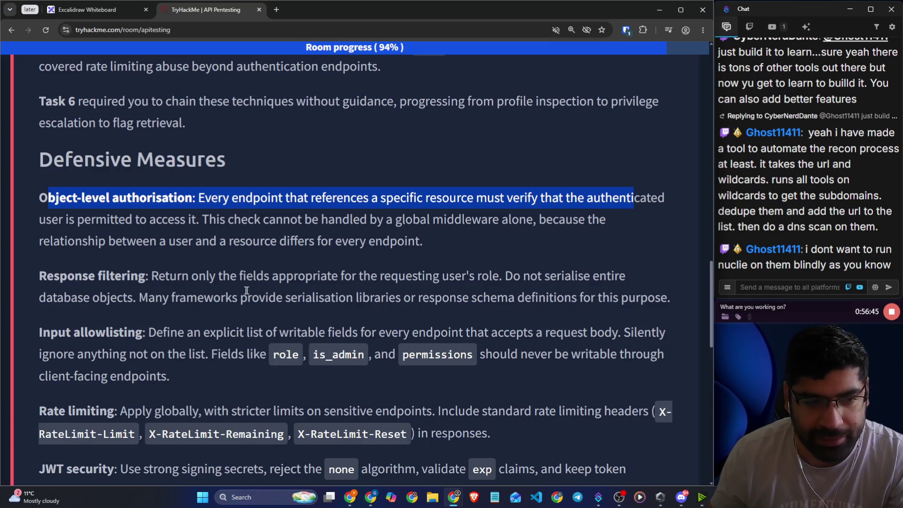
{"action": "left_click_drag", "start_coordinate": [38, 276], "coordinate": [139, 278]}
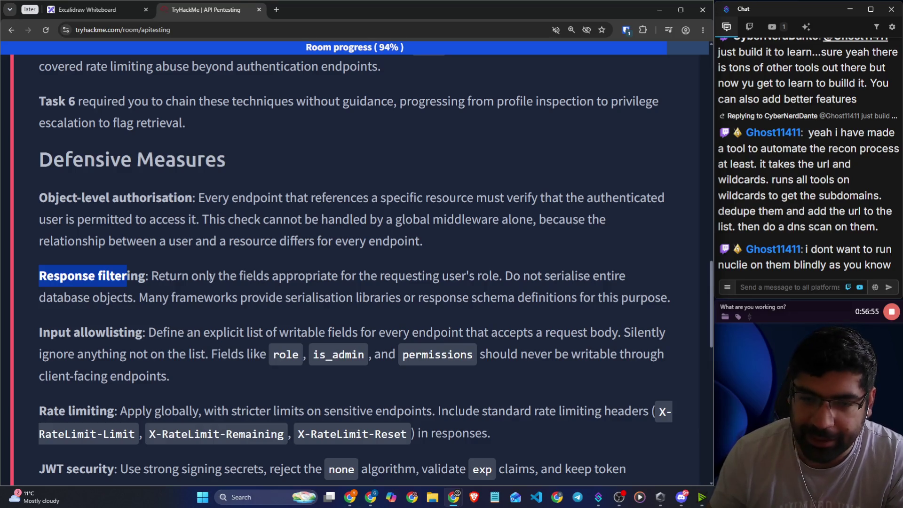
{"action": "scroll", "coordinate": [195, 282], "scroll_direction": "down", "scroll_amount": 1}
{"action": "left_click_drag", "start_coordinate": [148, 285], "coordinate": [203, 284]}
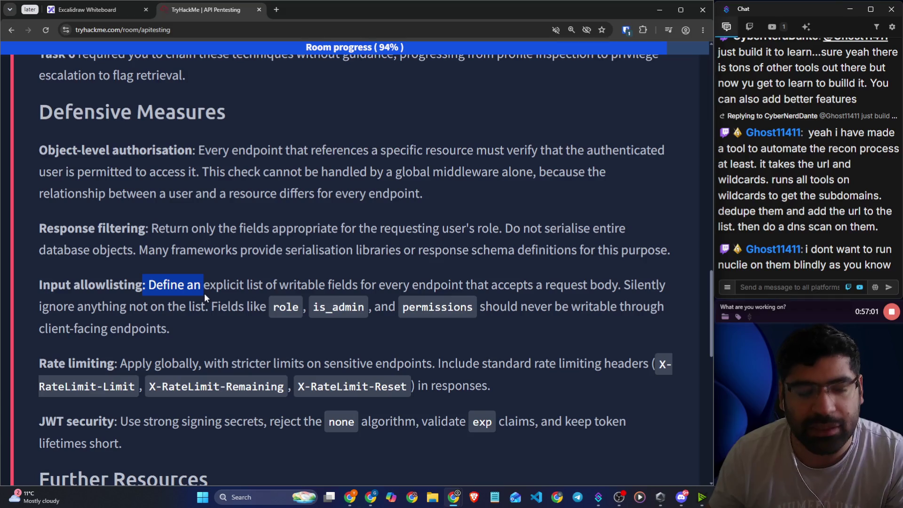
{"action": "scroll", "coordinate": [204, 293], "scroll_direction": "down", "scroll_amount": 1}
{"action": "scroll", "coordinate": [141, 290], "scroll_direction": "down", "scroll_amount": 1}
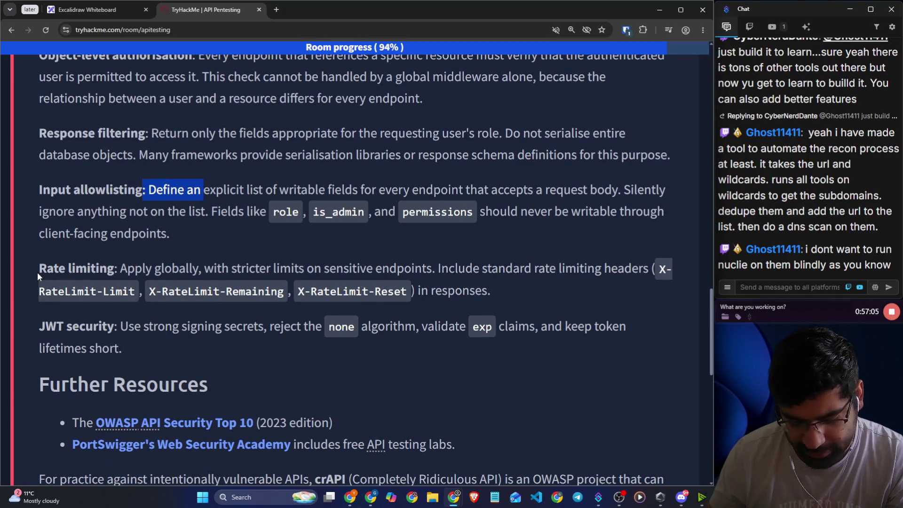
{"action": "left_click_drag", "start_coordinate": [37, 272], "coordinate": [343, 272]}
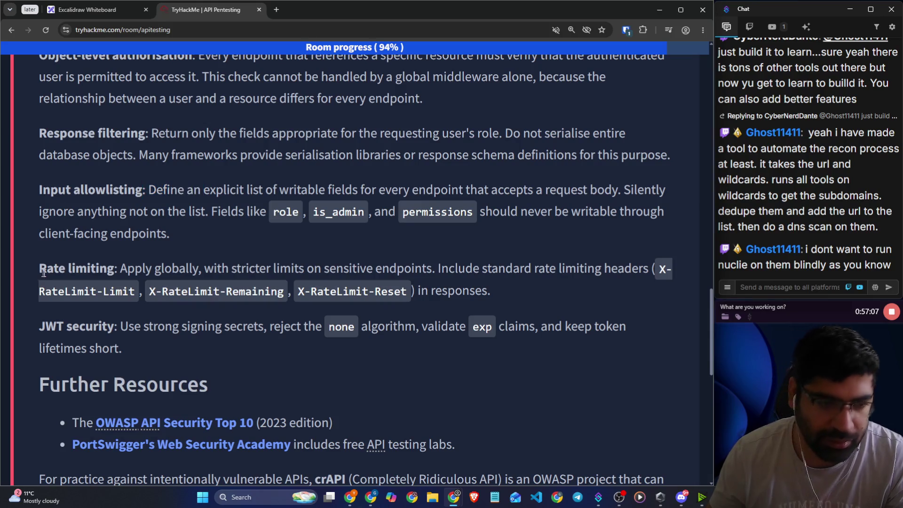
{"action": "scroll", "coordinate": [344, 273], "scroll_direction": "down", "scroll_amount": 3}
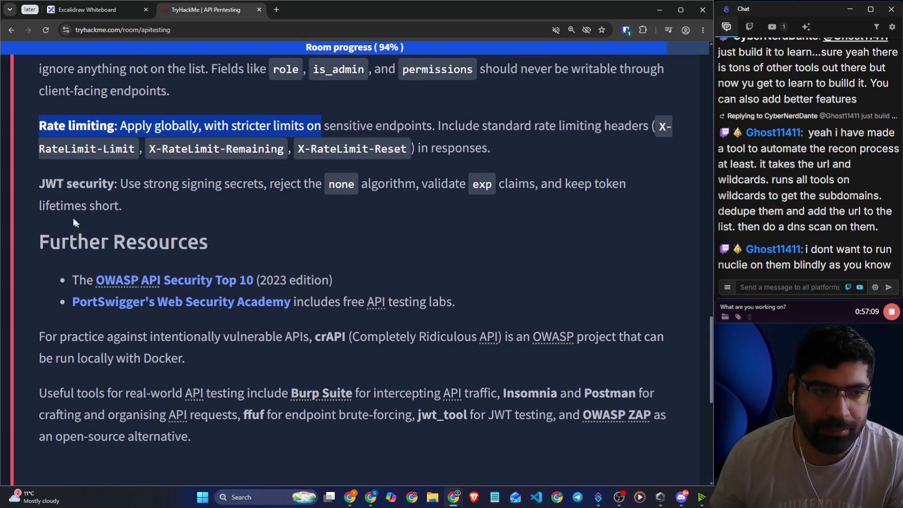
Step: After the JWT security advice, open the OWASP API Security Top 10 and Web Security Academy links in new tabs, closing a stray window
{"action": "left_click_drag", "start_coordinate": [233, 202], "coordinate": [406, 186]}
{"action": "left_click", "coordinate": [368, 196]}
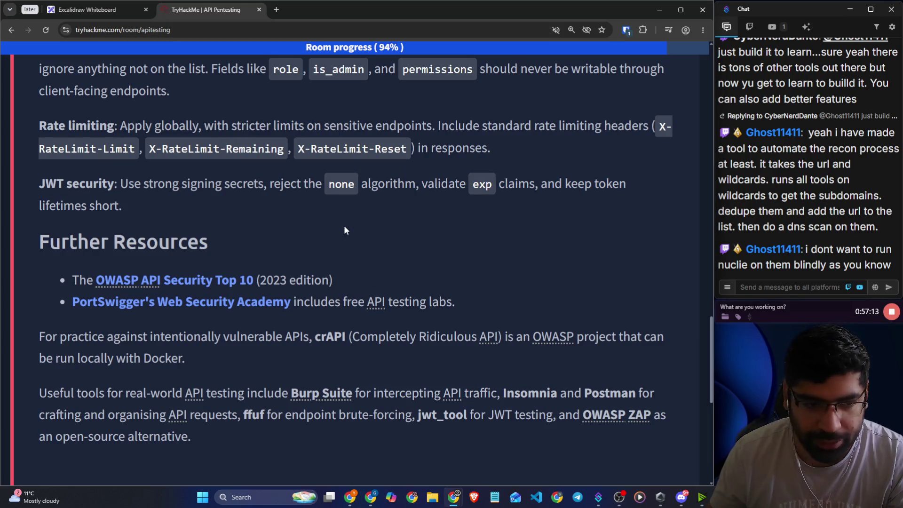
{"action": "scroll", "coordinate": [344, 229], "scroll_direction": "down", "scroll_amount": 2}
{"action": "left_click_drag", "start_coordinate": [64, 185], "coordinate": [266, 184]}
{"action": "right_click", "coordinate": [234, 196]}
{"action": "left_click", "coordinate": [263, 201]}
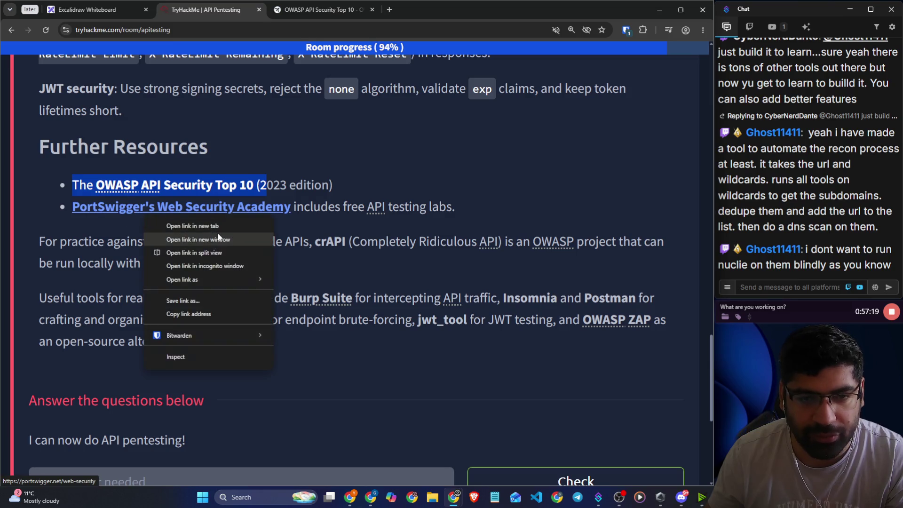
{"action": "left_click", "coordinate": [219, 240]}
{"action": "left_click", "coordinate": [127, 14]}
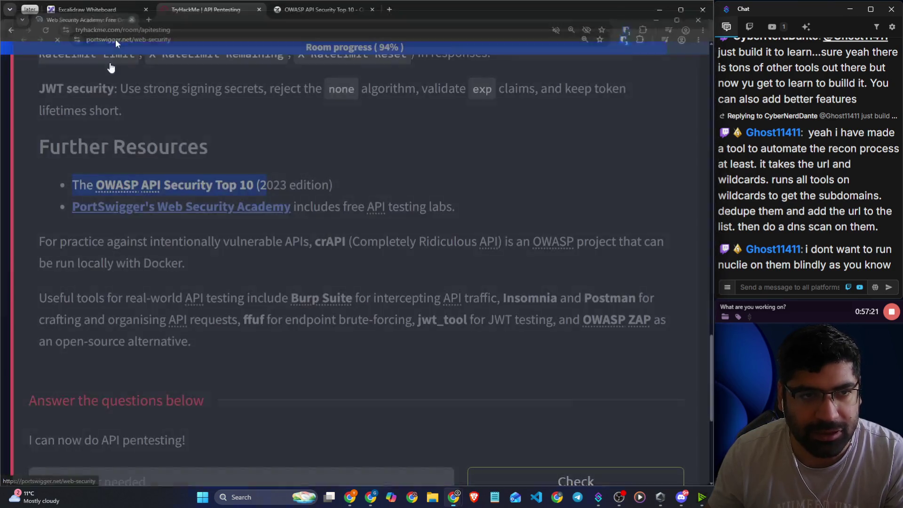
{"action": "right_click", "coordinate": [169, 215]}
{"action": "left_click", "coordinate": [214, 223]}
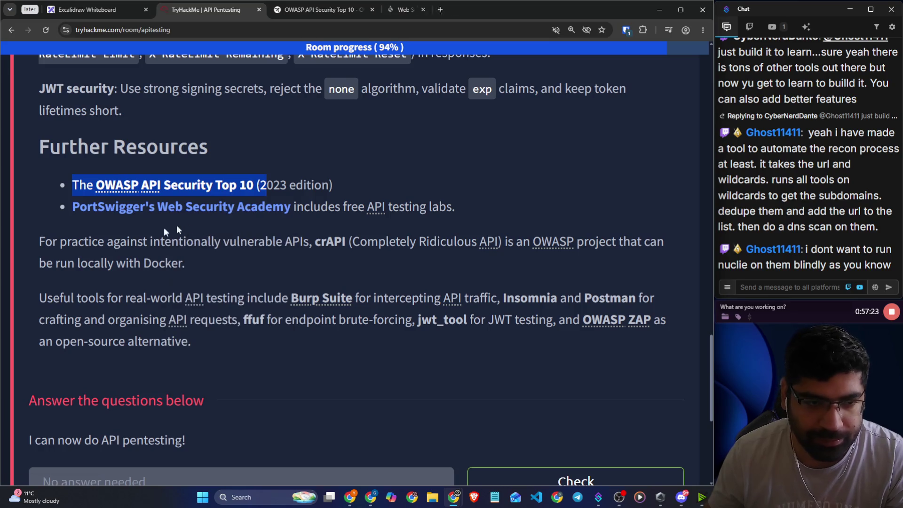
Step: Read the crAPI practice note, search Google for crAPI in a new tab, then switch to the Excalidraw whiteboard
{"action": "left_click_drag", "start_coordinate": [59, 241], "coordinate": [346, 255]}
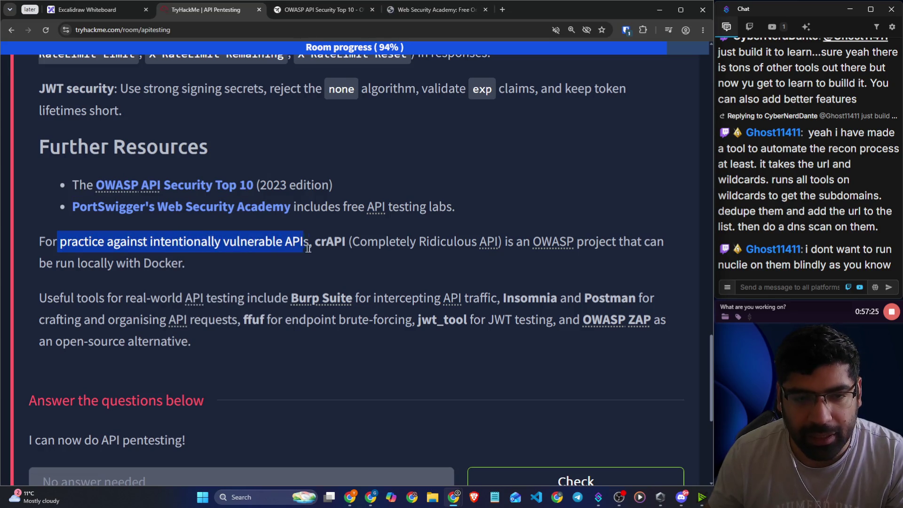
{"action": "left_click", "coordinate": [357, 248]}
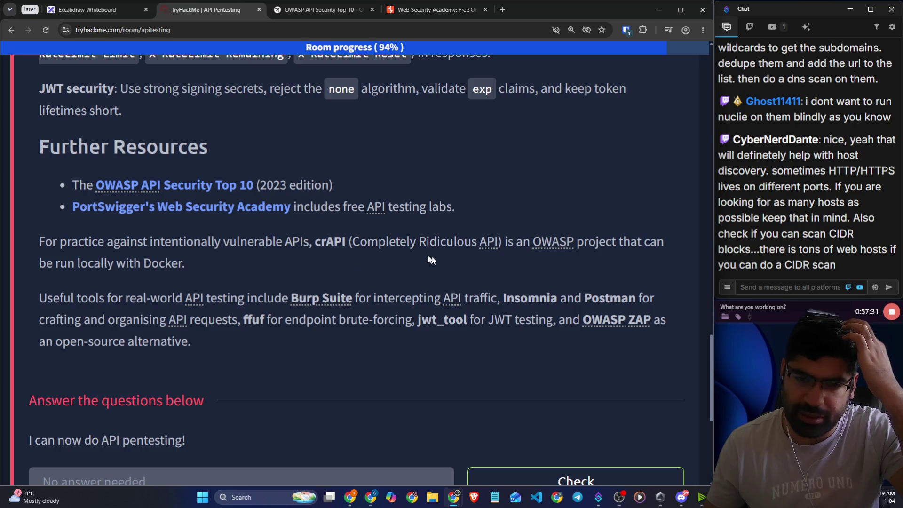
{"action": "left_click_drag", "start_coordinate": [516, 242], "coordinate": [640, 241]}
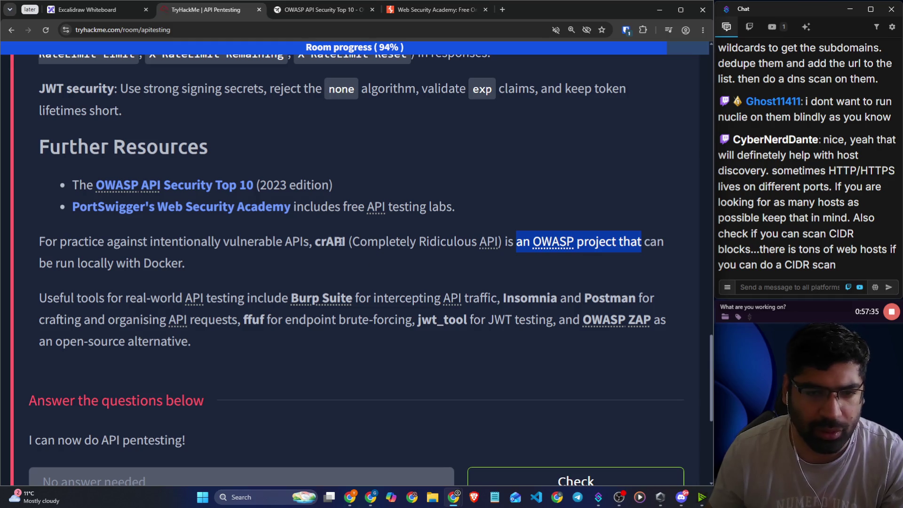
{"action": "left_click", "coordinate": [319, 244]}
{"action": "double_click", "coordinate": [329, 241]}
{"action": "right_click", "coordinate": [342, 245]}
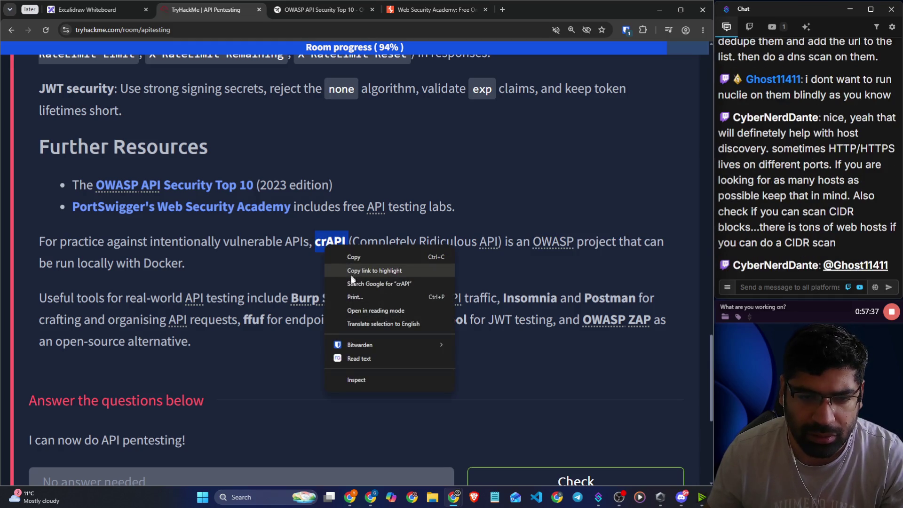
{"action": "left_click", "coordinate": [360, 259]}
{"action": "left_click", "coordinate": [91, 9]}
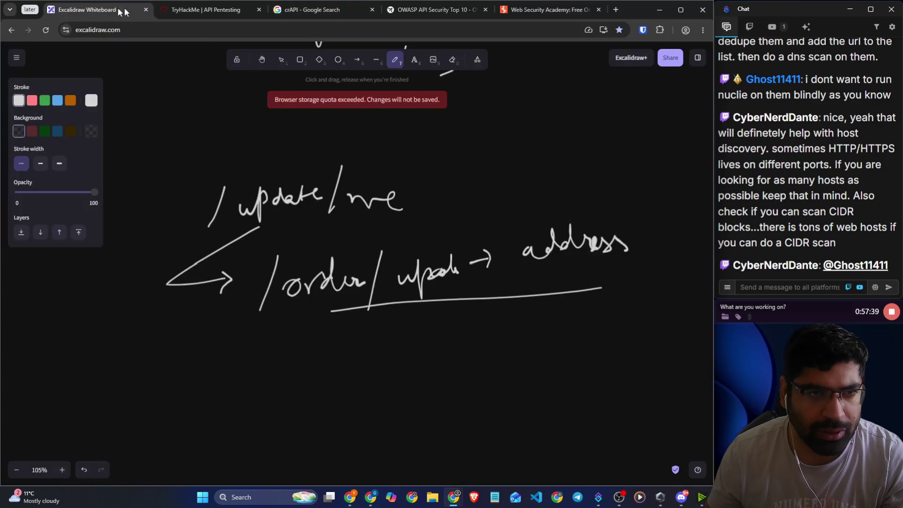
Step: Return to the API Pentesting room, highlight the API testing tools mentioned, then start a new browser tab
{"action": "left_click", "coordinate": [191, 10]}
{"action": "scroll", "coordinate": [212, 212], "scroll_direction": "down", "scroll_amount": 2}
{"action": "mouse_move", "coordinate": [106, 203]}
{"action": "left_mouse_down"}
{"action": "mouse_move", "coordinate": [300, 213]}
{"action": "mouse_move", "coordinate": [649, 204]}
{"action": "left_mouse_up"}
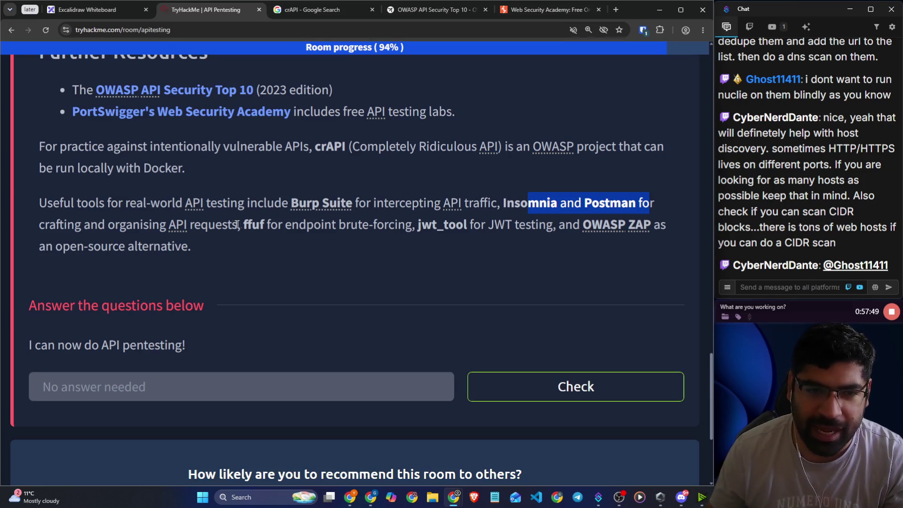
{"action": "left_click_drag", "start_coordinate": [242, 225], "coordinate": [333, 224]}
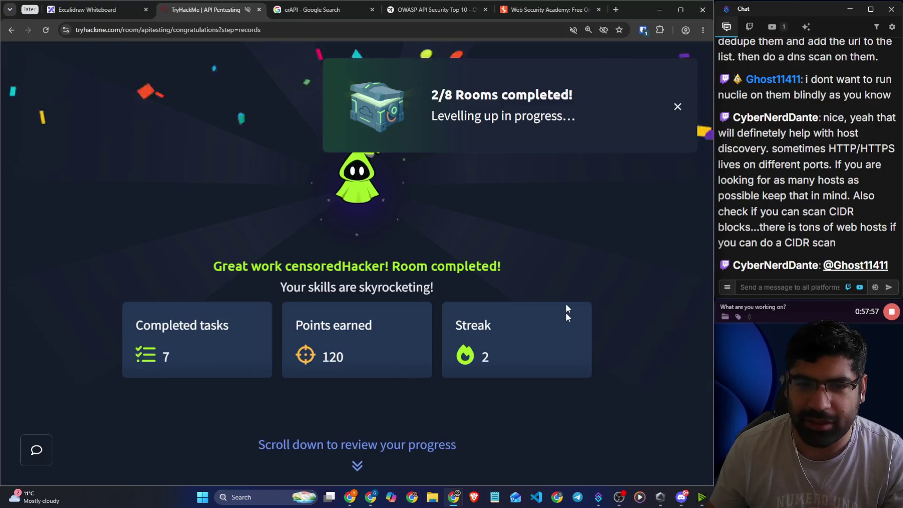
{"action": "left_click", "coordinate": [616, 9]}
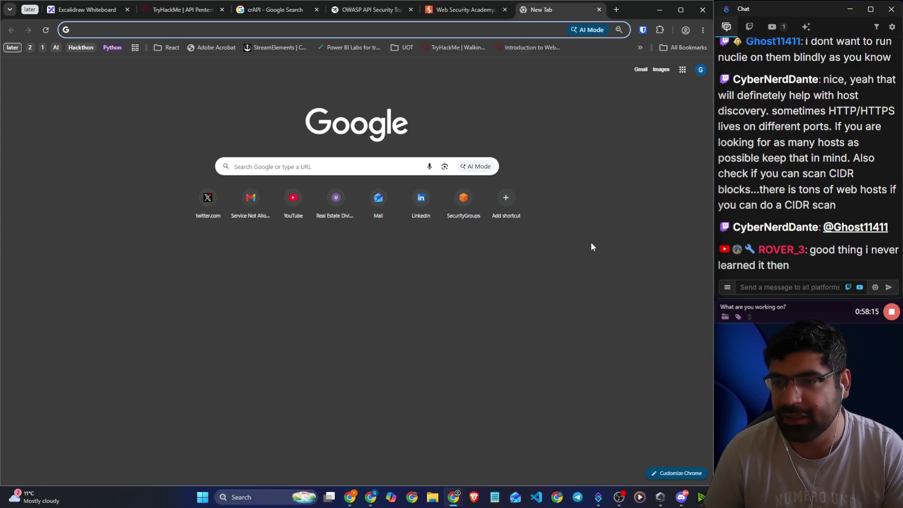
{"action": "scroll", "coordinate": [601, 247], "scroll_direction": "up", "scroll_amount": 1, "text": "ctrl"}
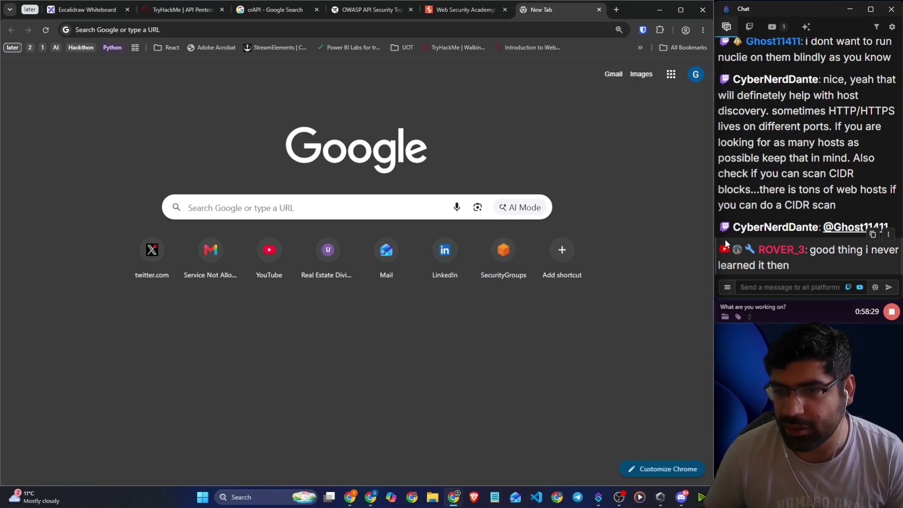
{"action": "scroll", "coordinate": [816, 140], "scroll_direction": "up", "scroll_amount": 2}
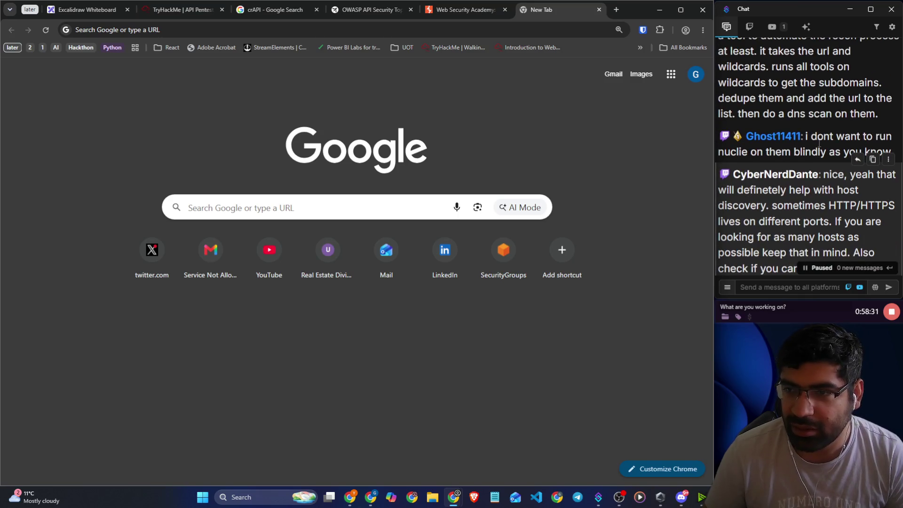
{"action": "left_click", "coordinate": [818, 146]}
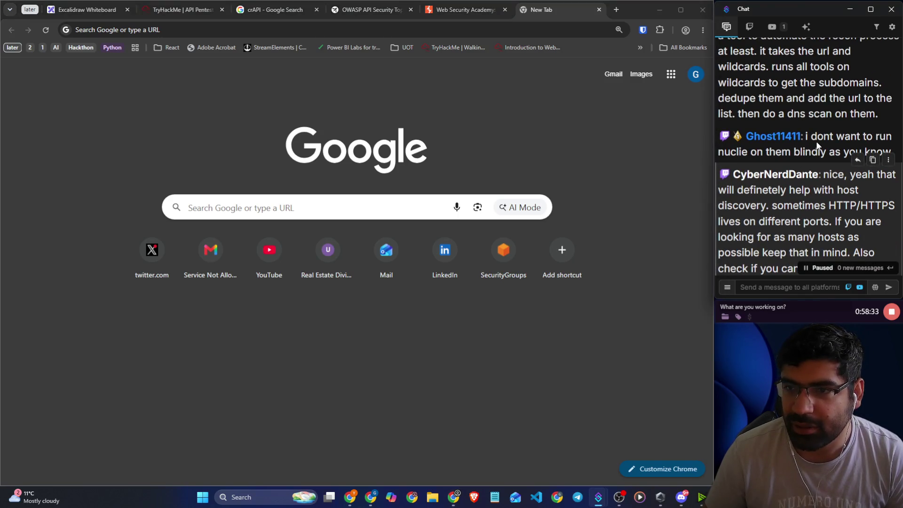
{"action": "scroll", "coordinate": [793, 182], "scroll_direction": "down", "scroll_amount": 1}
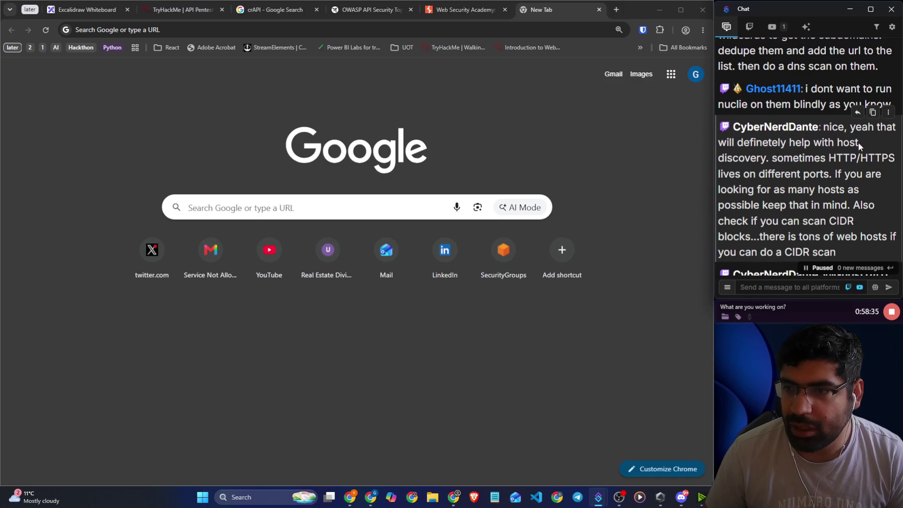
{"action": "left_click_drag", "start_coordinate": [745, 145], "coordinate": [891, 159]}
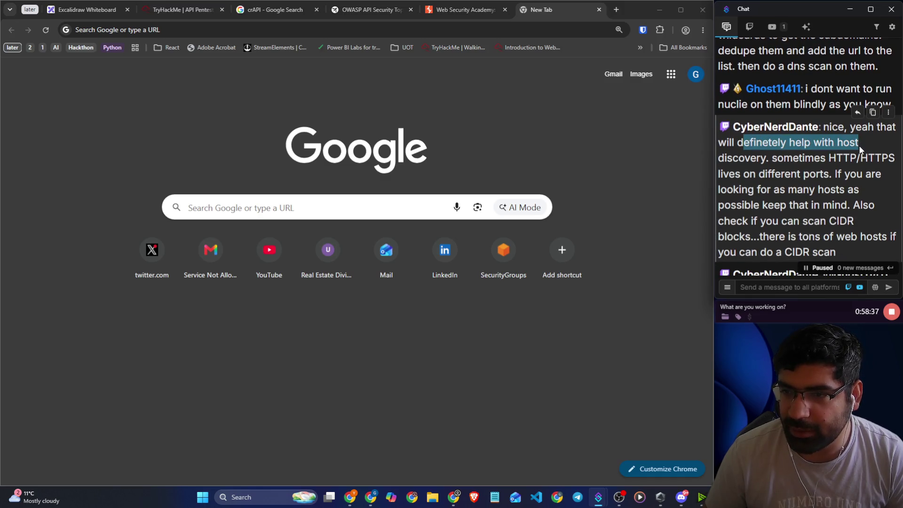
{"action": "left_click_drag", "start_coordinate": [749, 174], "coordinate": [880, 174]}
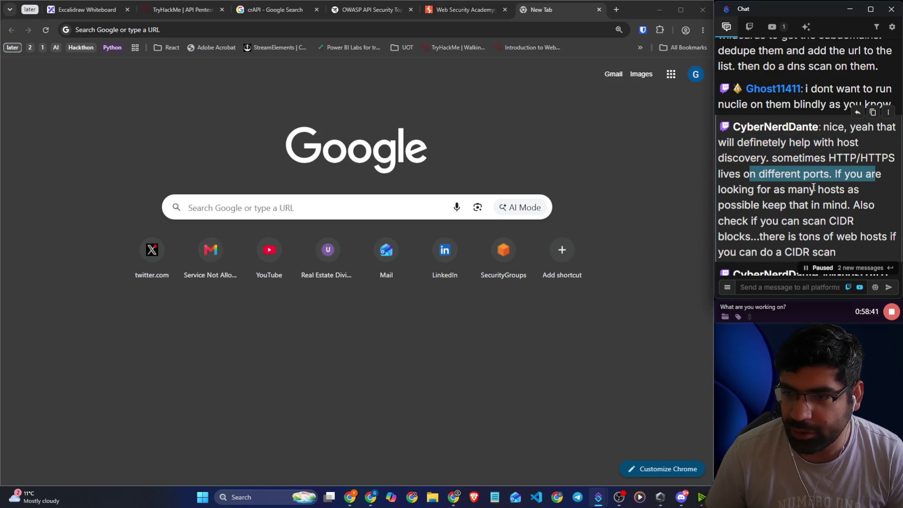
{"action": "left_click_drag", "start_coordinate": [764, 204], "coordinate": [877, 206]}
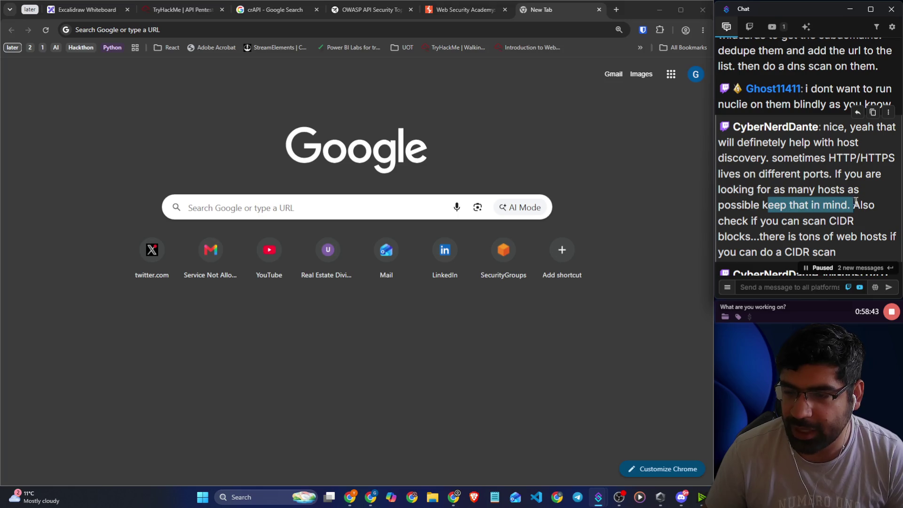
{"action": "scroll", "coordinate": [807, 205], "scroll_direction": "down", "scroll_amount": 5}
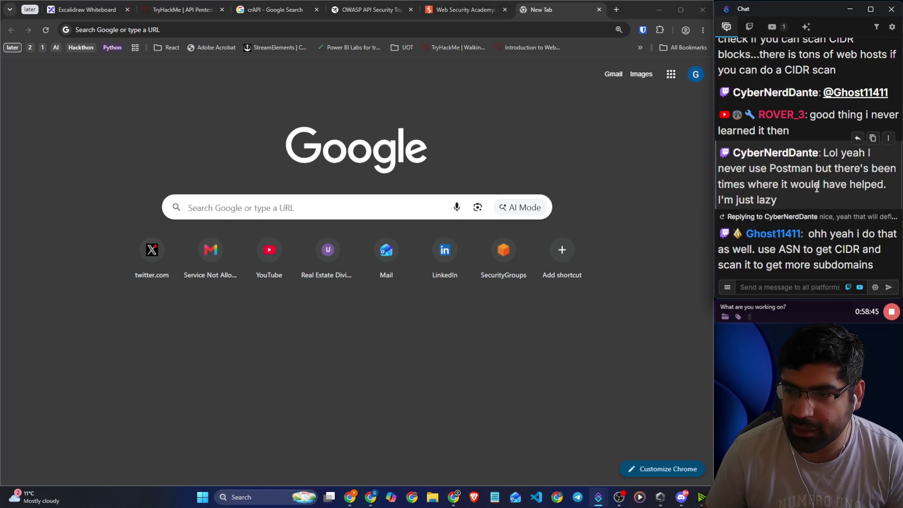
{"action": "scroll", "coordinate": [818, 187], "scroll_direction": "up", "scroll_amount": 2}
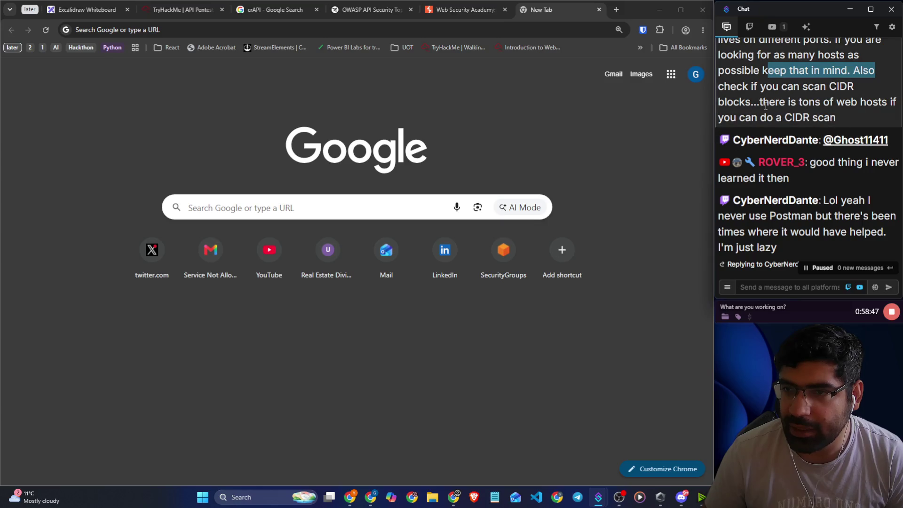
{"action": "left_click_drag", "start_coordinate": [765, 104], "coordinate": [888, 102]}
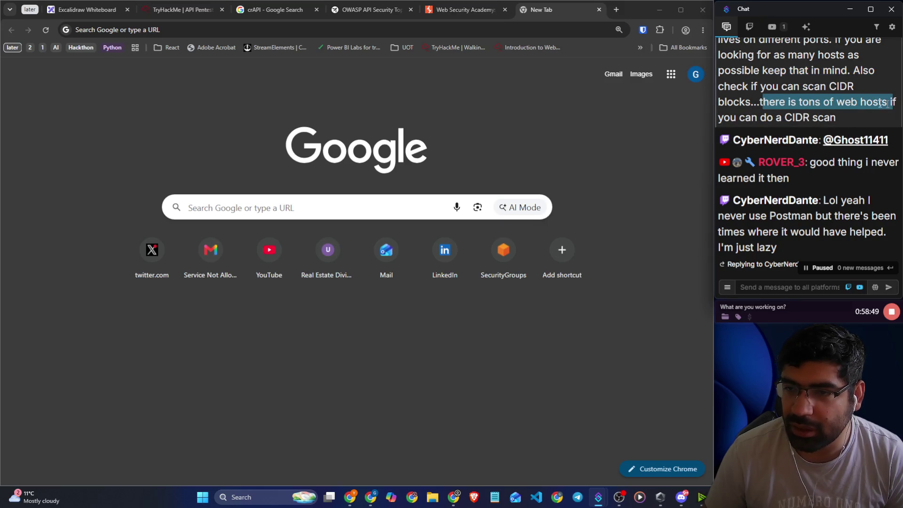
{"action": "mouse_move", "coordinate": [835, 155]}
{"action": "left_mouse_down"}
{"action": "mouse_move", "coordinate": [848, 157]}
{"action": "mouse_move", "coordinate": [769, 179]}
{"action": "left_mouse_up"}
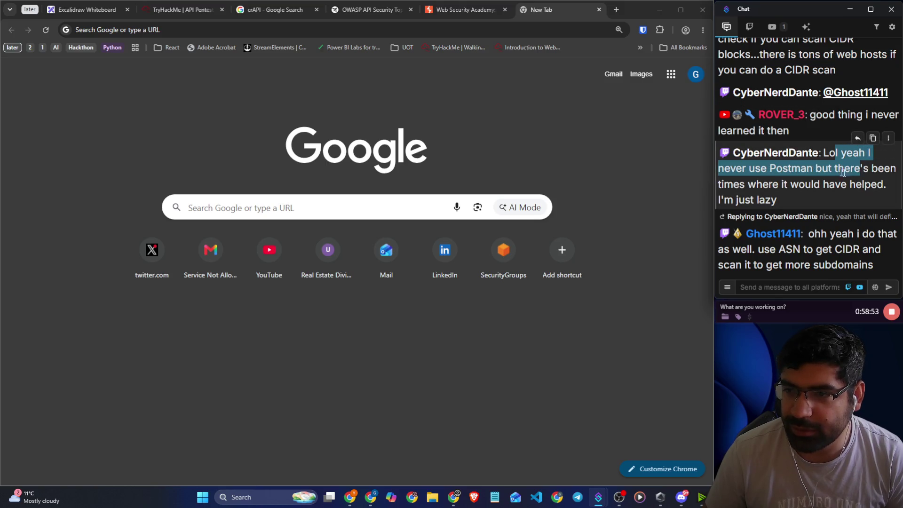
{"action": "left_click", "coordinate": [814, 182]}
{"action": "left_click_drag", "start_coordinate": [789, 184], "coordinate": [887, 184]}
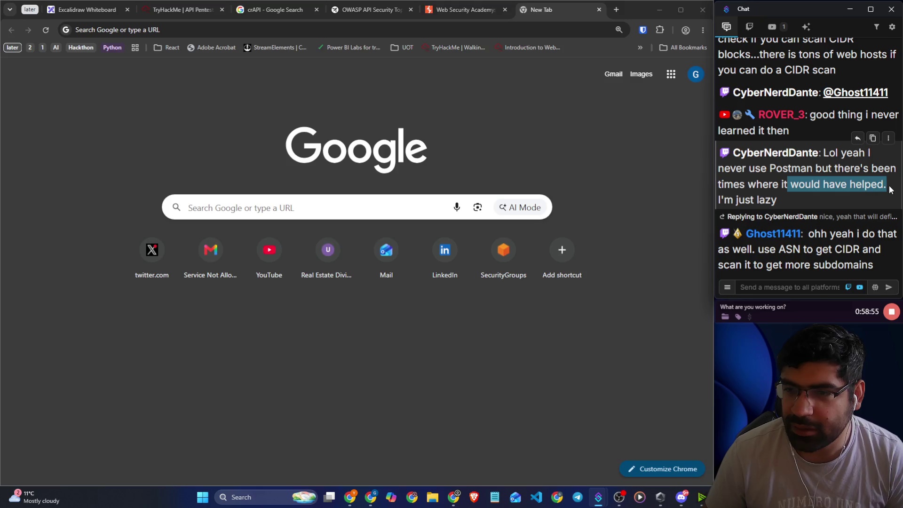
{"action": "left_click", "coordinate": [791, 203]}
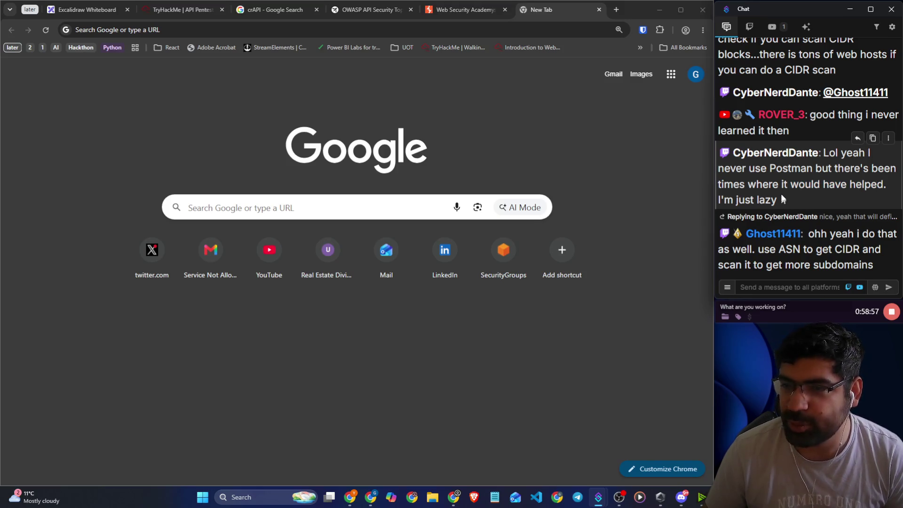
{"action": "left_click_drag", "start_coordinate": [782, 199], "coordinate": [781, 186]}
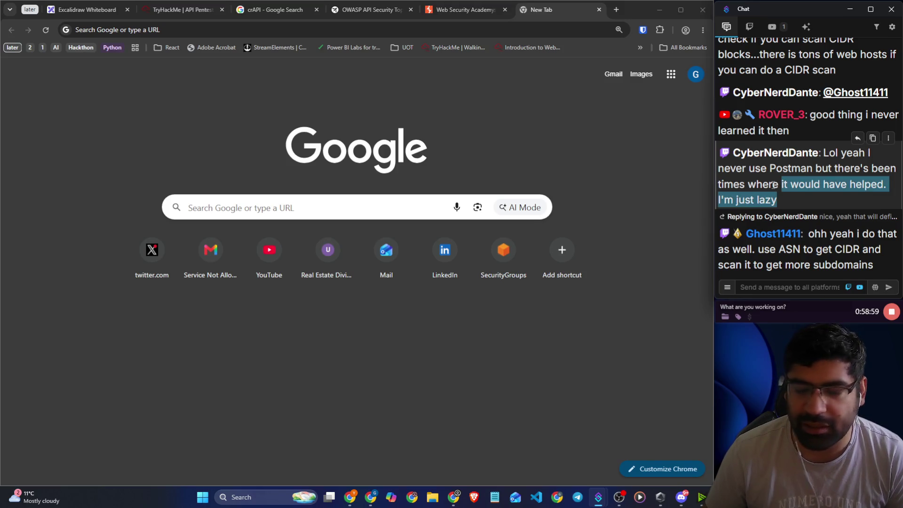
{"action": "mouse_move", "coordinate": [807, 249]}
{"action": "left_click_drag", "start_coordinate": [810, 236], "coordinate": [889, 262]}
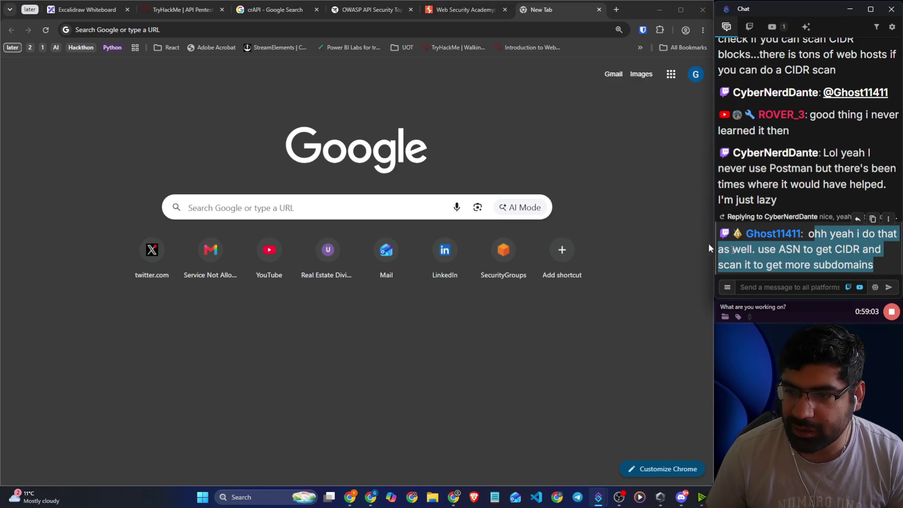
{"action": "left_click", "coordinate": [427, 34]}
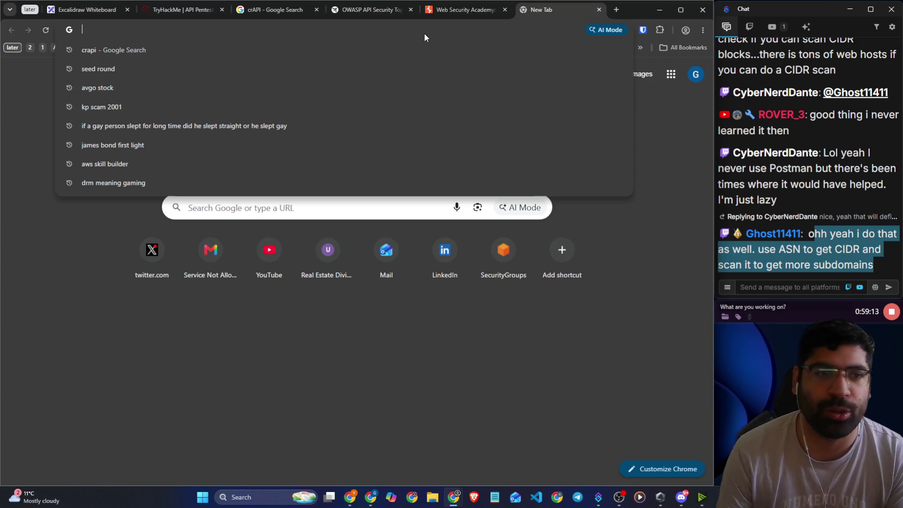
Step: Remove the unwanted long question from Chrome's search suggestions and return to the crAPI Google results
{"action": "left_click", "coordinate": [410, 360]}
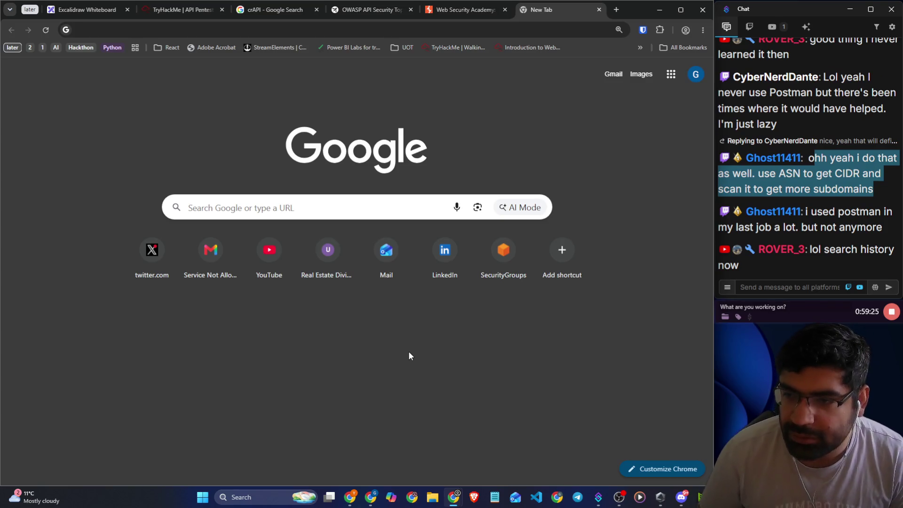
{"action": "left_click", "coordinate": [350, 30]}
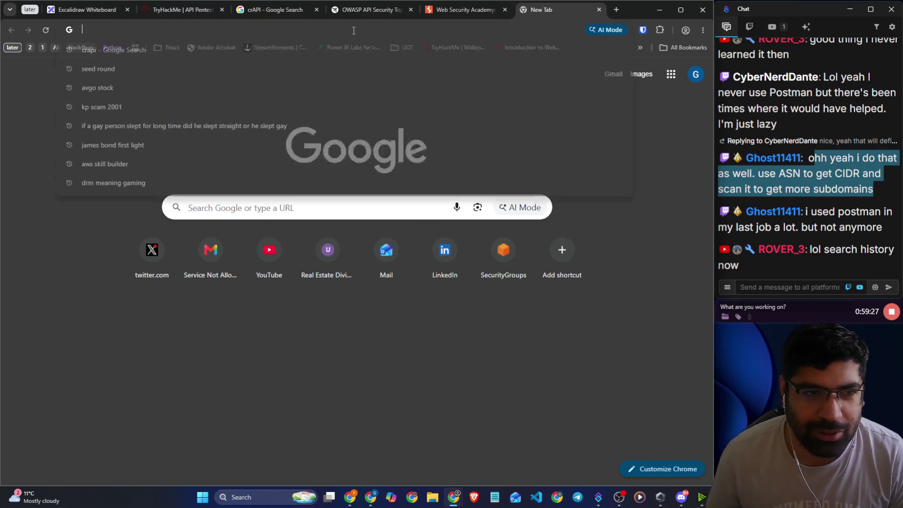
{"action": "mouse_move", "coordinate": [233, 126]}
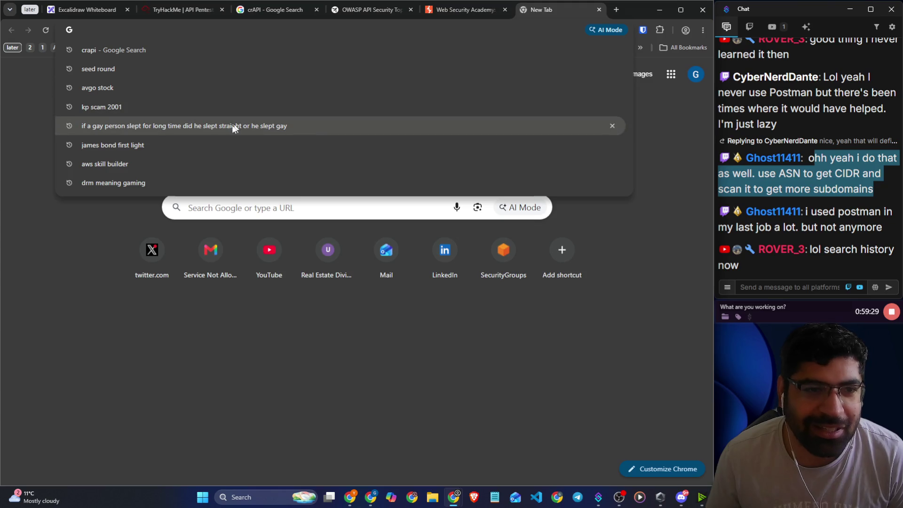
{"action": "left_click", "coordinate": [613, 125]}
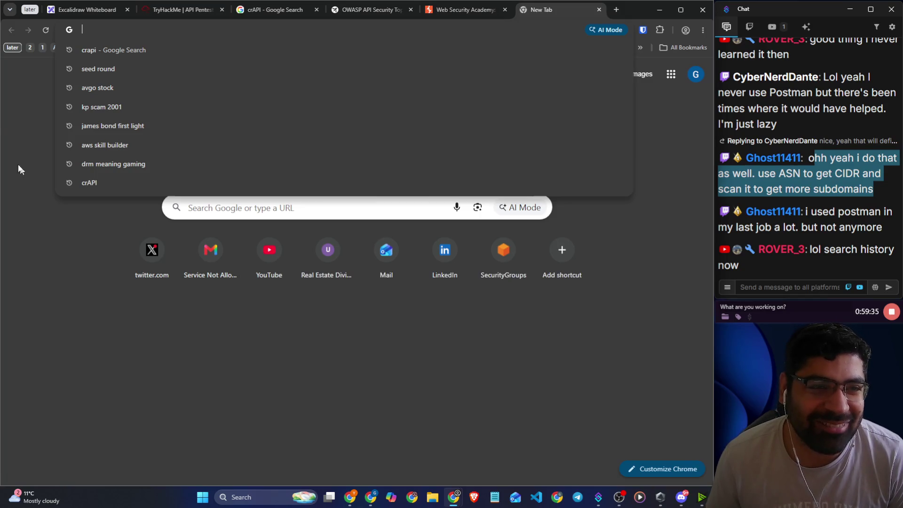
{"action": "left_click", "coordinate": [12, 119]}
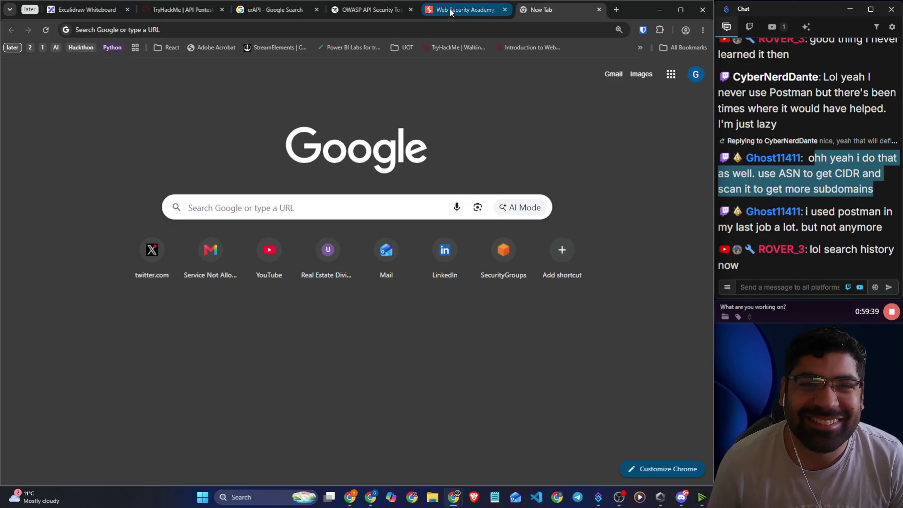
{"action": "left_click", "coordinate": [283, 9]}
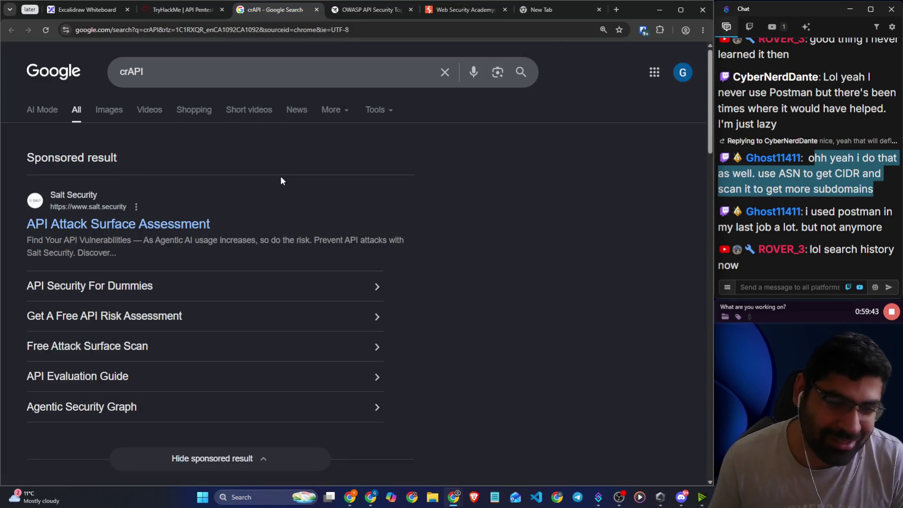
{"action": "scroll", "coordinate": [280, 180], "scroll_direction": "down", "scroll_amount": 2}
{"action": "scroll", "coordinate": [277, 201], "scroll_direction": "down", "scroll_amount": 2}
{"action": "scroll", "coordinate": [269, 213], "scroll_direction": "down", "scroll_amount": 2}
Step: Open the OWASP crAPI project page in a new tab and highlight what the crAPI name stands for
{"action": "right_click", "coordinate": [113, 232]}
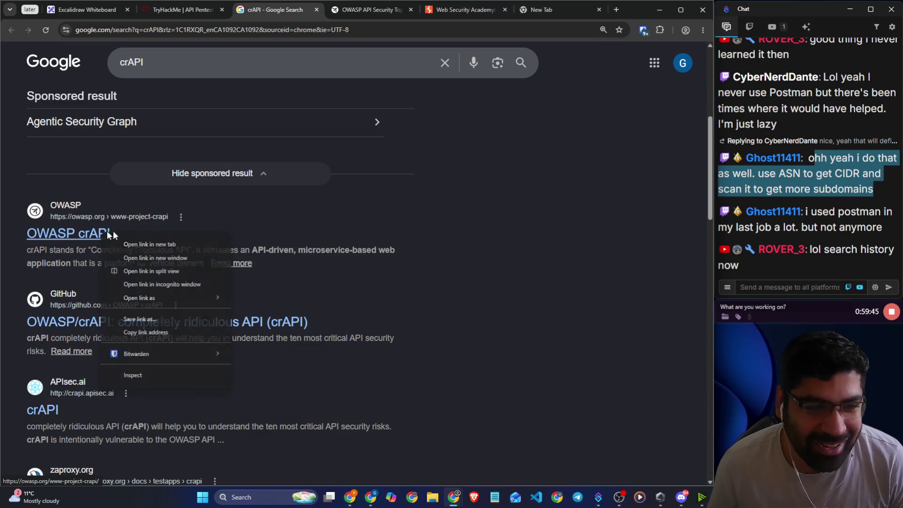
{"action": "left_click", "coordinate": [152, 240]}
{"action": "left_click", "coordinate": [318, 12]}
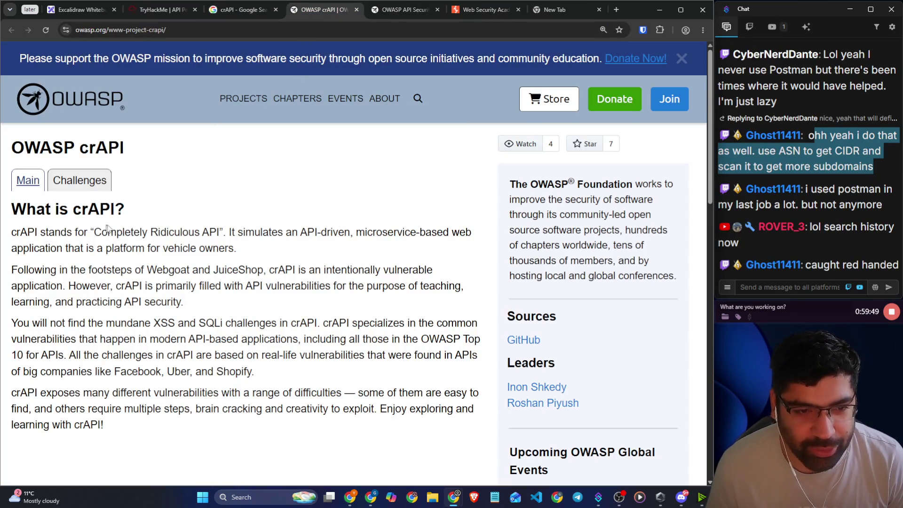
{"action": "left_click_drag", "start_coordinate": [108, 227], "coordinate": [213, 233]}
{"action": "left_click", "coordinate": [237, 236]}
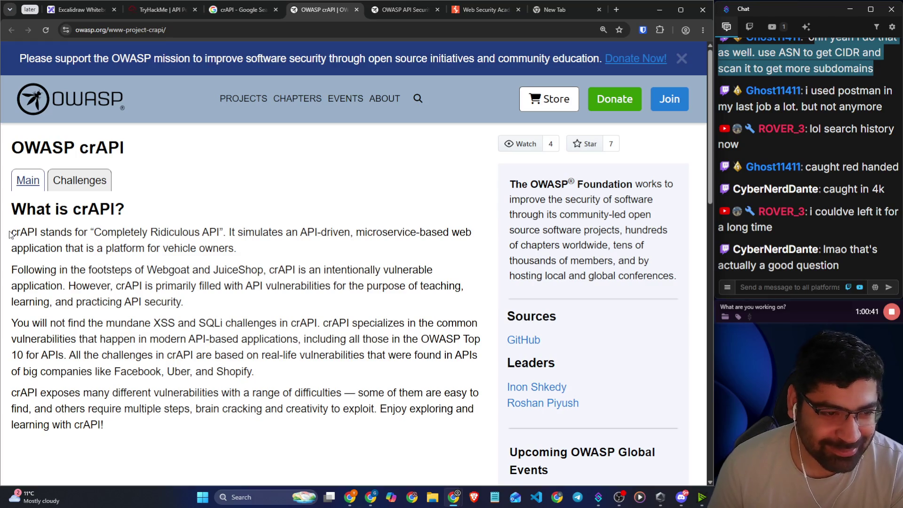
Step: Highlight the crAPI definition, the vehicle owners platform description, the Webgoat/JuiceShop comparison and the teaching sentence
{"action": "left_click_drag", "start_coordinate": [11, 234], "coordinate": [95, 232]}
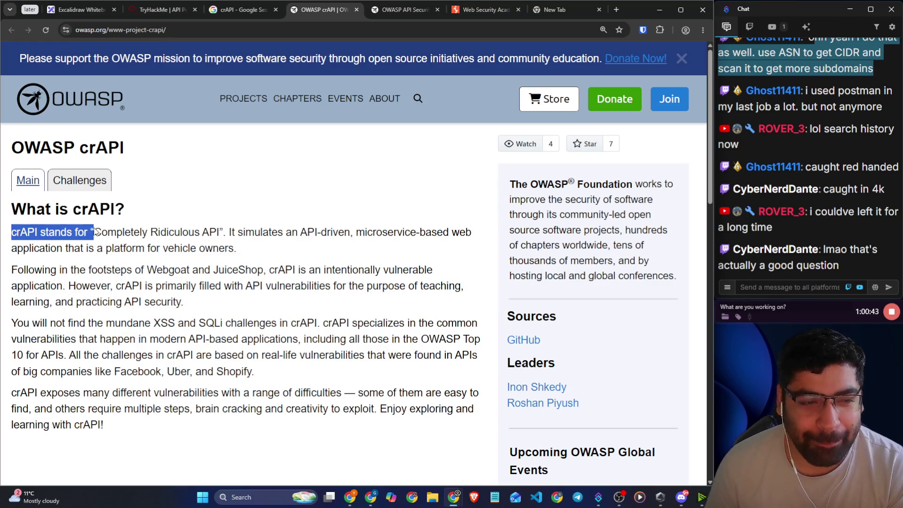
{"action": "left_click_drag", "start_coordinate": [128, 233], "coordinate": [463, 235]}
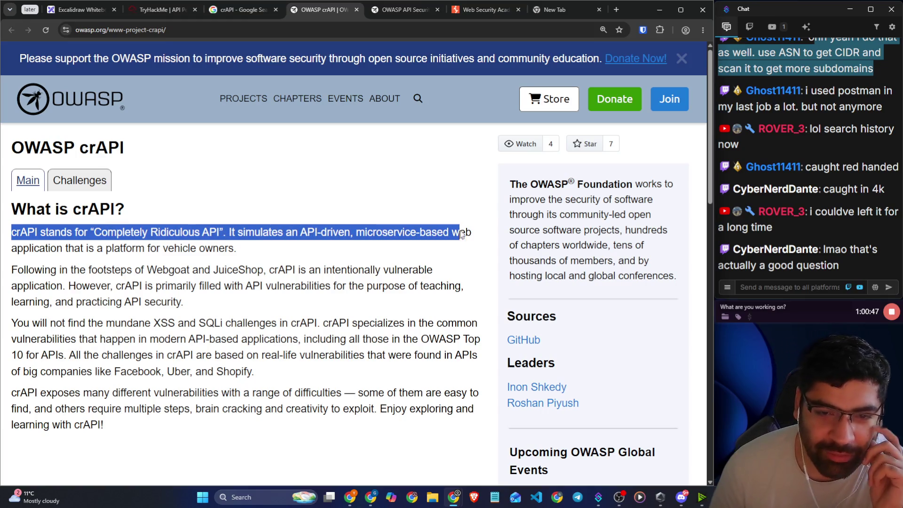
{"action": "left_click_drag", "start_coordinate": [66, 248], "coordinate": [238, 254]}
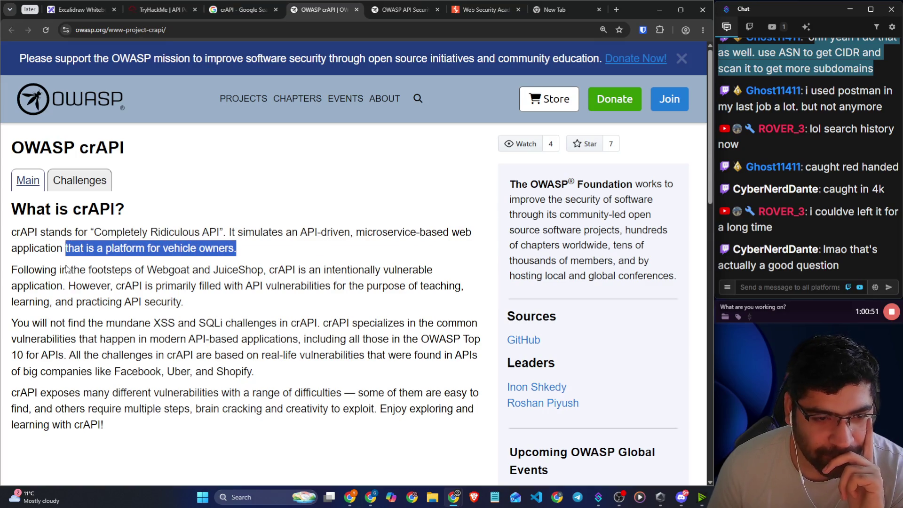
{"action": "scroll", "coordinate": [68, 268], "scroll_direction": "down", "scroll_amount": 1}
{"action": "left_click_drag", "start_coordinate": [120, 224], "coordinate": [413, 226]}
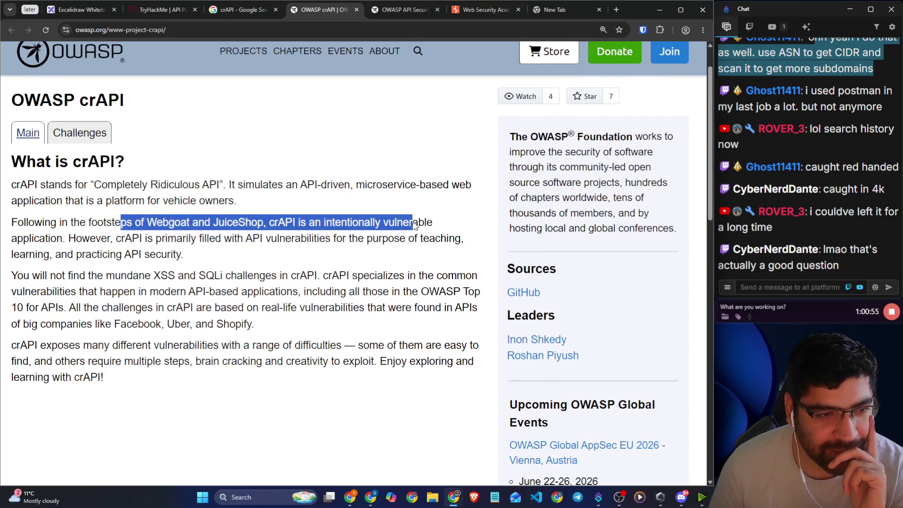
{"action": "left_click_drag", "start_coordinate": [210, 245], "coordinate": [336, 247]}
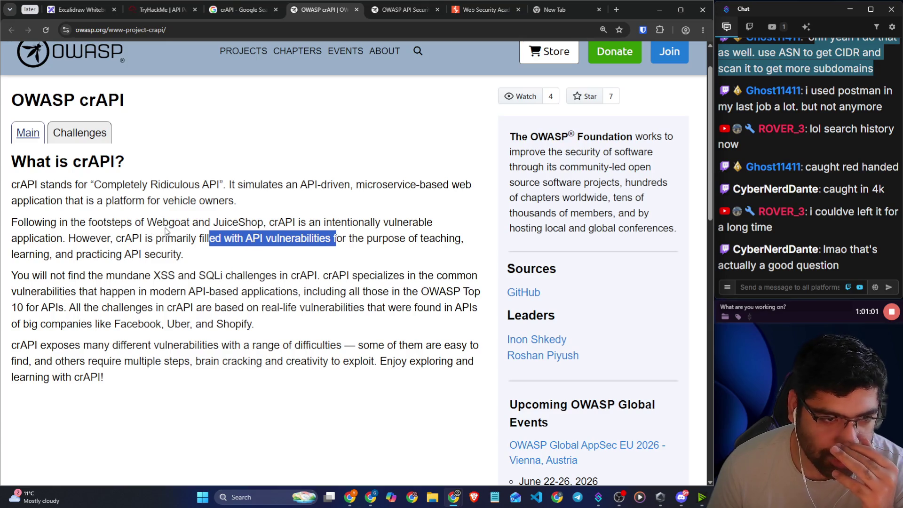
{"action": "scroll", "coordinate": [109, 259], "scroll_direction": "down", "scroll_amount": 1}
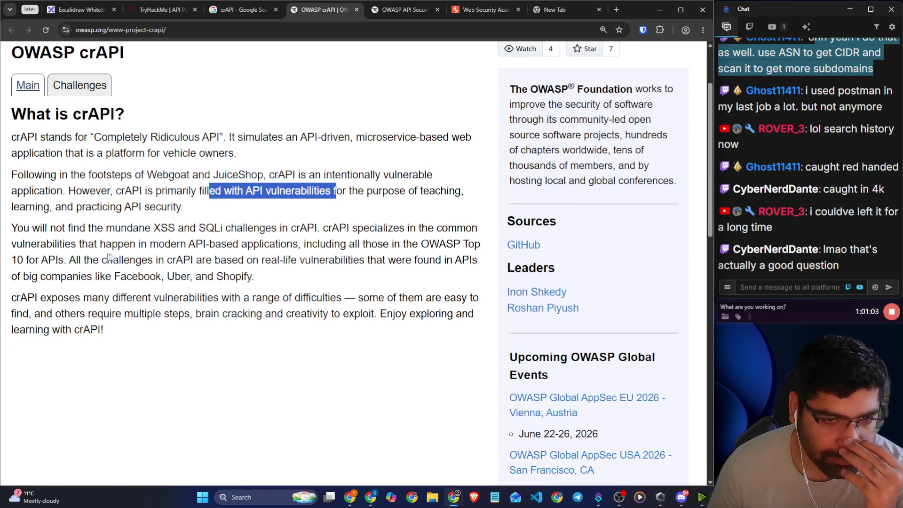
Step: Highlight the XSS and SQLi challenges sentence, then switch to the OWASP API Security Top 10 page
{"action": "left_click", "coordinate": [156, 231]}
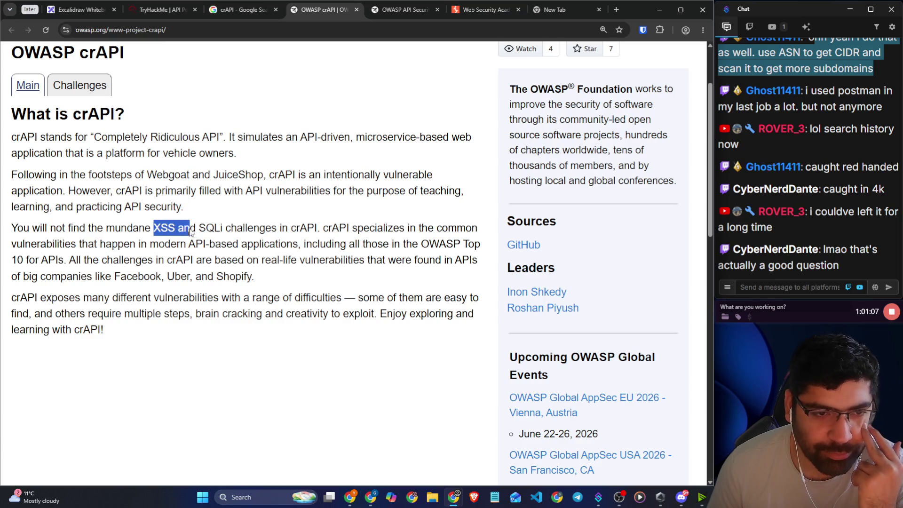
{"action": "left_click_drag", "start_coordinate": [249, 233], "coordinate": [328, 233]}
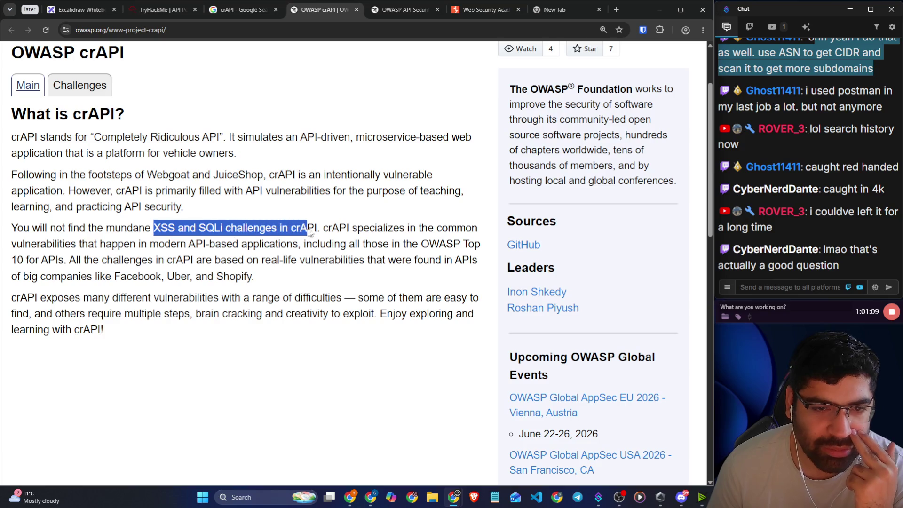
{"action": "scroll", "coordinate": [197, 246], "scroll_direction": "down", "scroll_amount": 2}
{"action": "scroll", "coordinate": [199, 248], "scroll_direction": "down", "scroll_amount": 3}
{"action": "scroll", "coordinate": [297, 256], "scroll_direction": "up", "scroll_amount": 3}
{"action": "scroll", "coordinate": [337, 261], "scroll_direction": "up", "scroll_amount": 3}
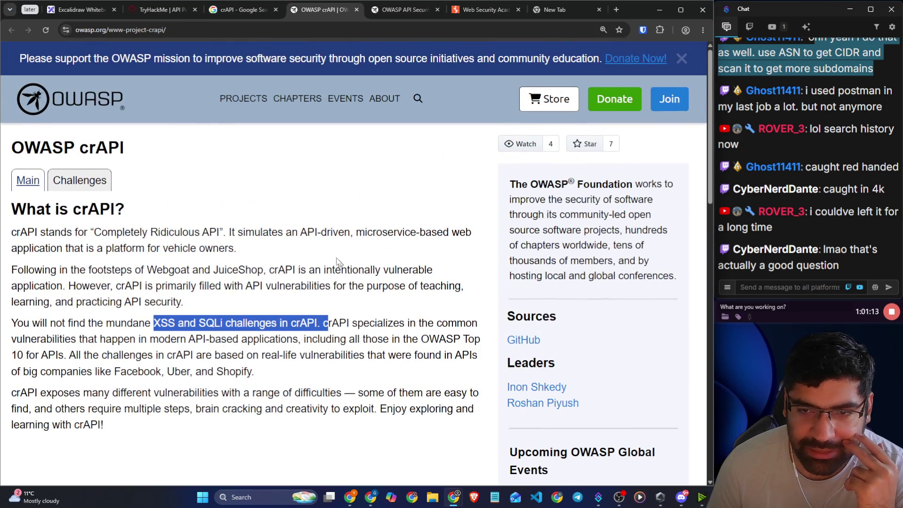
{"action": "left_click", "coordinate": [390, 14]}
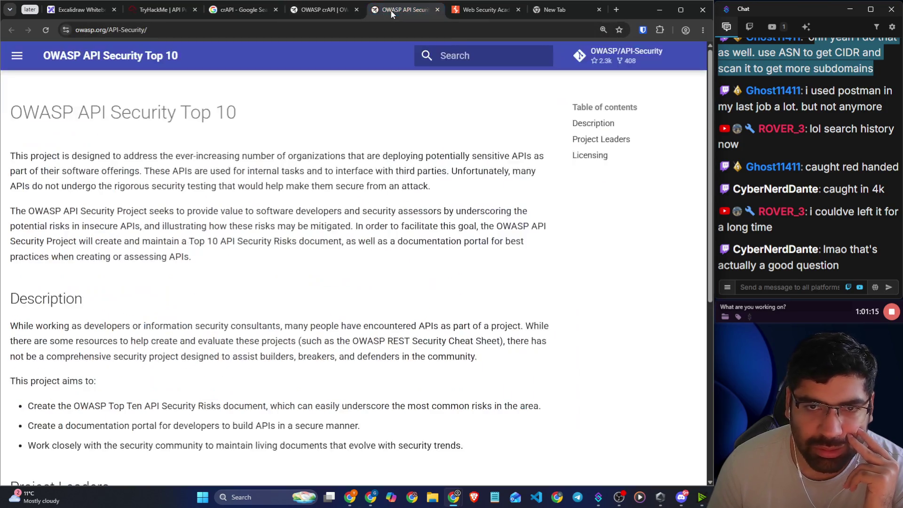
{"action": "scroll", "coordinate": [146, 139], "scroll_direction": "down", "scroll_amount": 3}
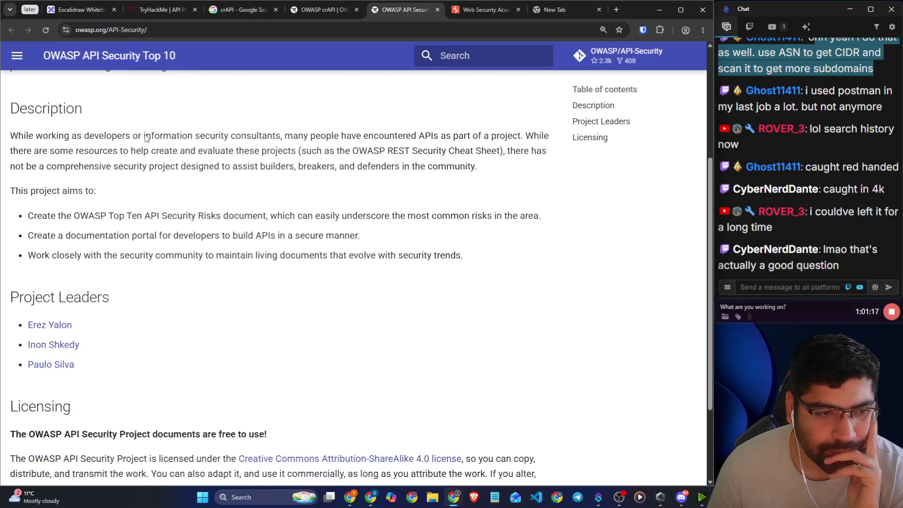
{"action": "scroll", "coordinate": [145, 138], "scroll_direction": "down", "scroll_amount": 2}
{"action": "scroll", "coordinate": [148, 143], "scroll_direction": "up", "scroll_amount": 5}
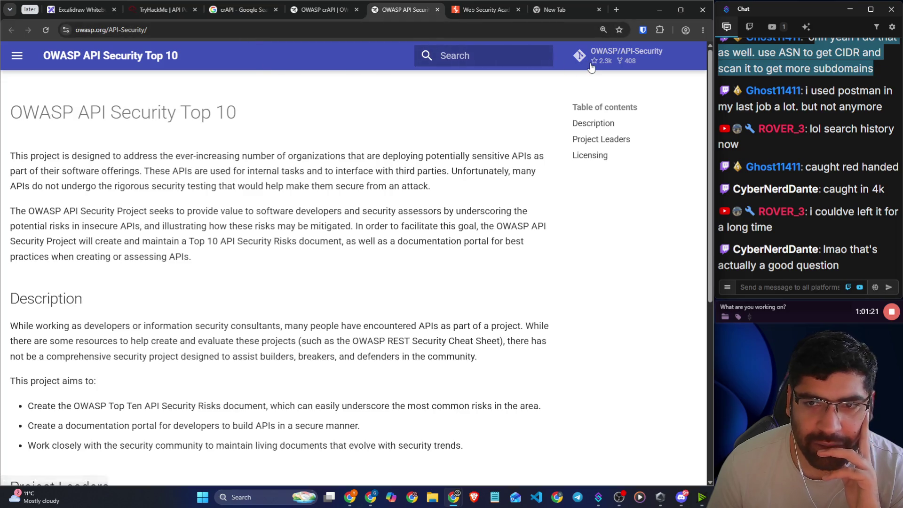
{"action": "left_click", "coordinate": [18, 59]}
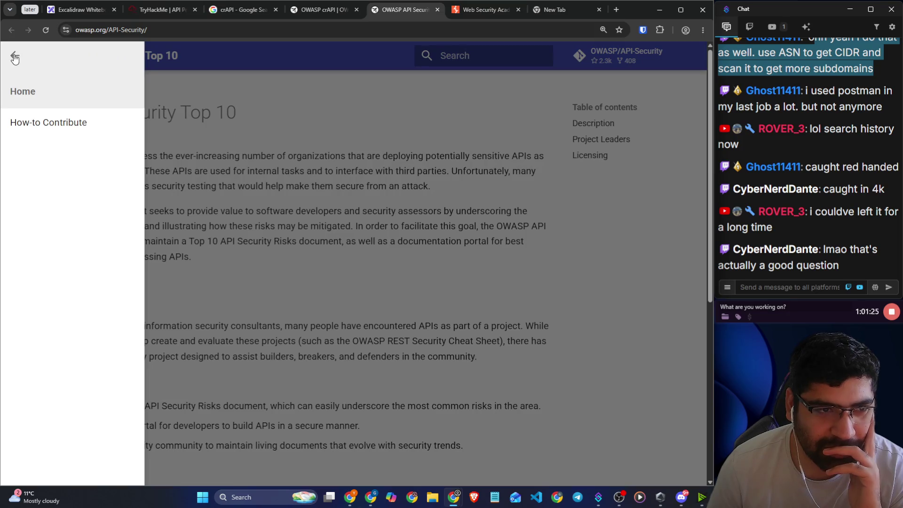
{"action": "right_click", "coordinate": [319, 146]}
{"action": "left_click", "coordinate": [367, 370]}
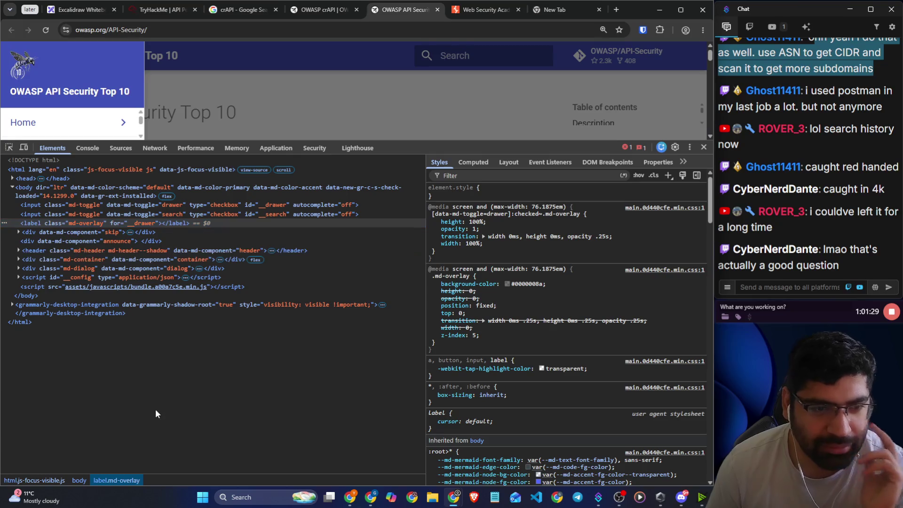
{"action": "key", "text": "ctrl+f"}
{"action": "type", "text": "an"}
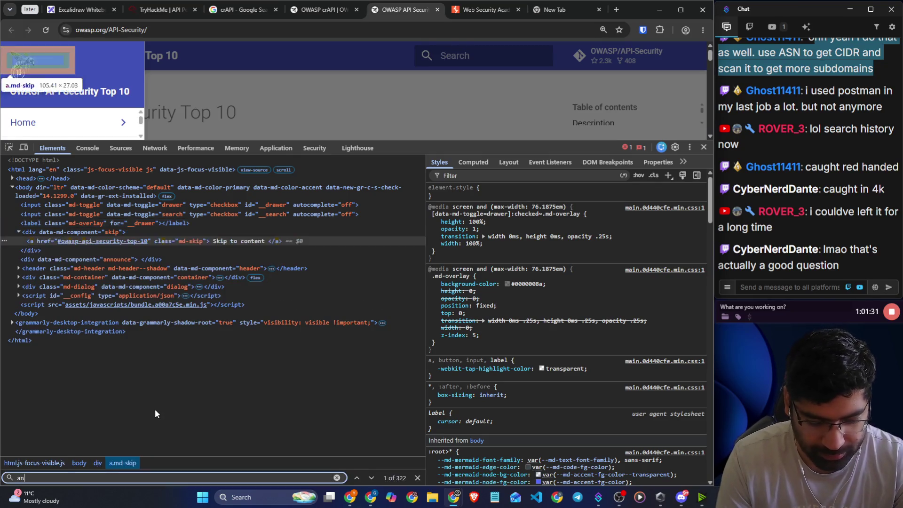
{"action": "type", "text": "gul"}
{"action": "key", "text": "BackSpace"}
{"action": "key", "text": "BackSpace"}
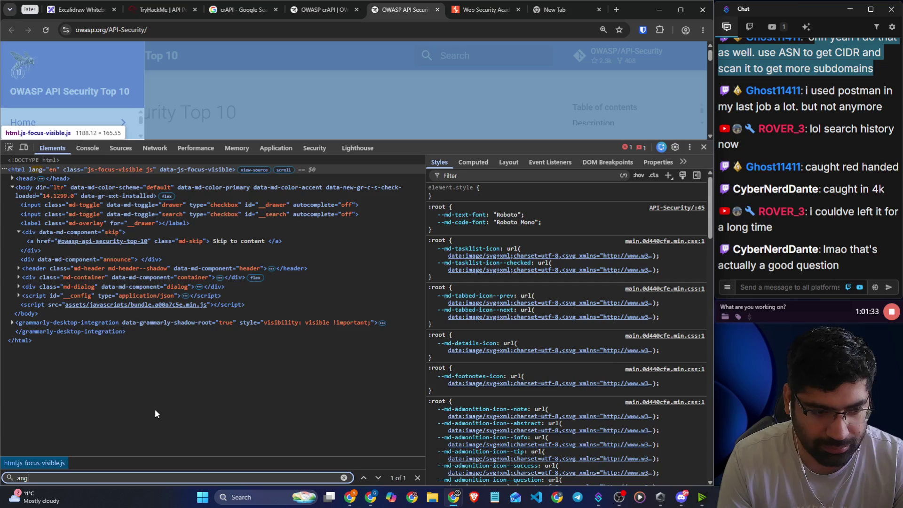
{"action": "key", "text": "BackSpace"}
{"action": "key", "text": "BackSpace"}
{"action": "key", "text": "BackSpace"}
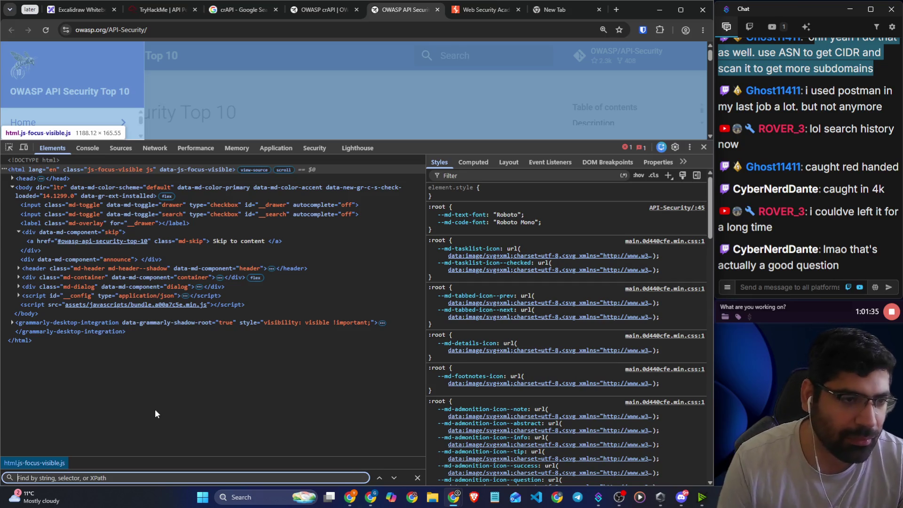
{"action": "left_click", "coordinate": [703, 147]}
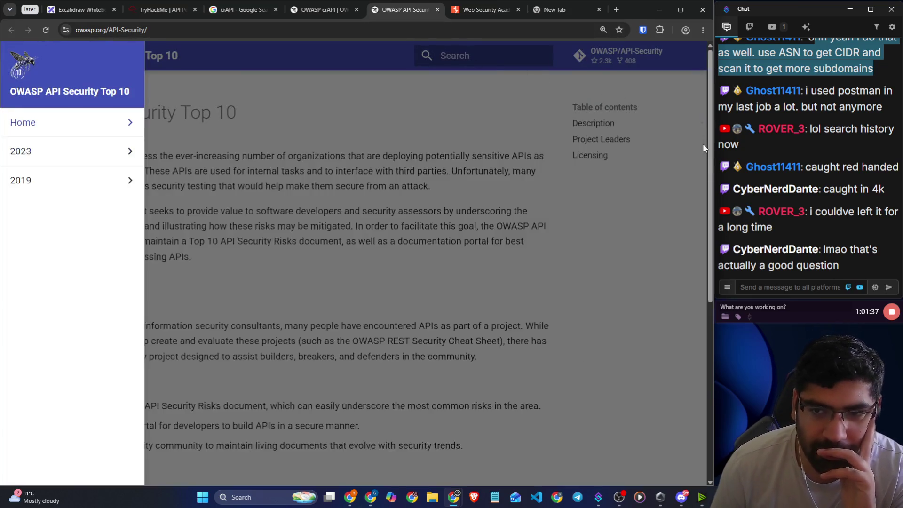
{"action": "left_click", "coordinate": [196, 80]}
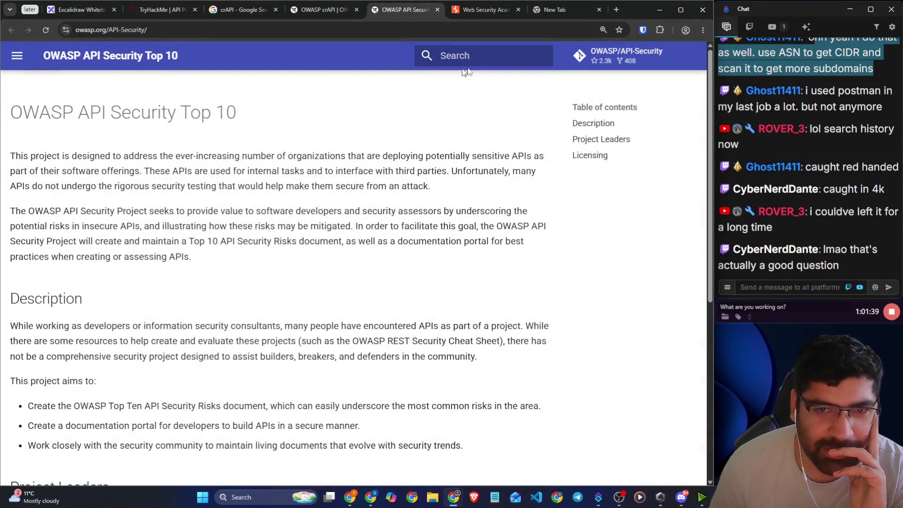
{"action": "left_click", "coordinate": [479, 9]}
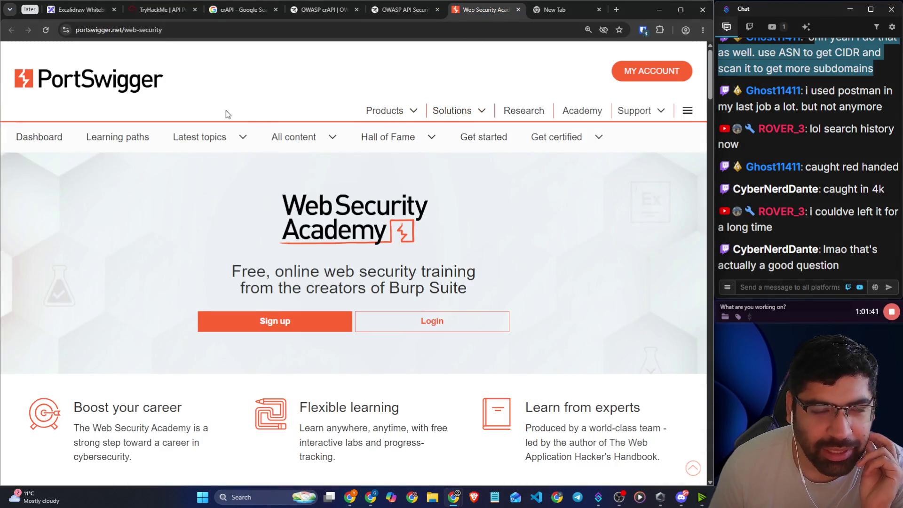
{"action": "scroll", "coordinate": [227, 113], "scroll_direction": "down", "scroll_amount": 3}
{"action": "scroll", "coordinate": [339, 183], "scroll_direction": "down", "scroll_amount": 3}
{"action": "scroll", "coordinate": [339, 183], "scroll_direction": "down", "scroll_amount": 5}
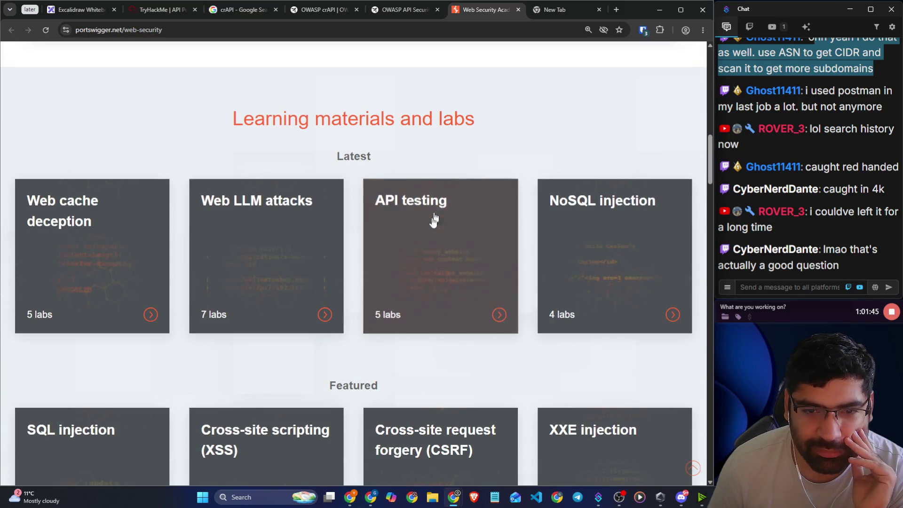
Step: Open the API testing learning topic in Web Security Academy
{"action": "left_click", "coordinate": [504, 222]}
{"action": "scroll", "coordinate": [327, 205], "scroll_direction": "down", "scroll_amount": 2}
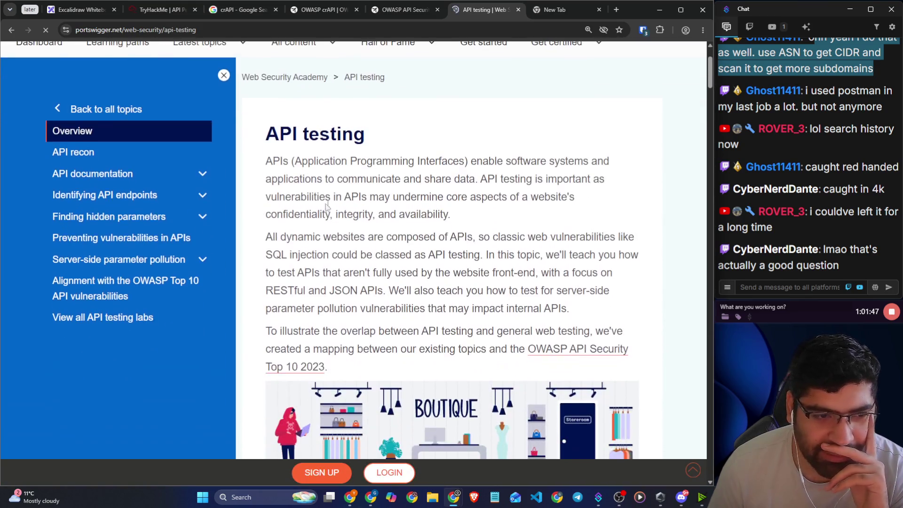
{"action": "scroll", "coordinate": [335, 200], "scroll_direction": "down", "scroll_amount": 3}
{"action": "scroll", "coordinate": [336, 201], "scroll_direction": "down", "scroll_amount": 5}
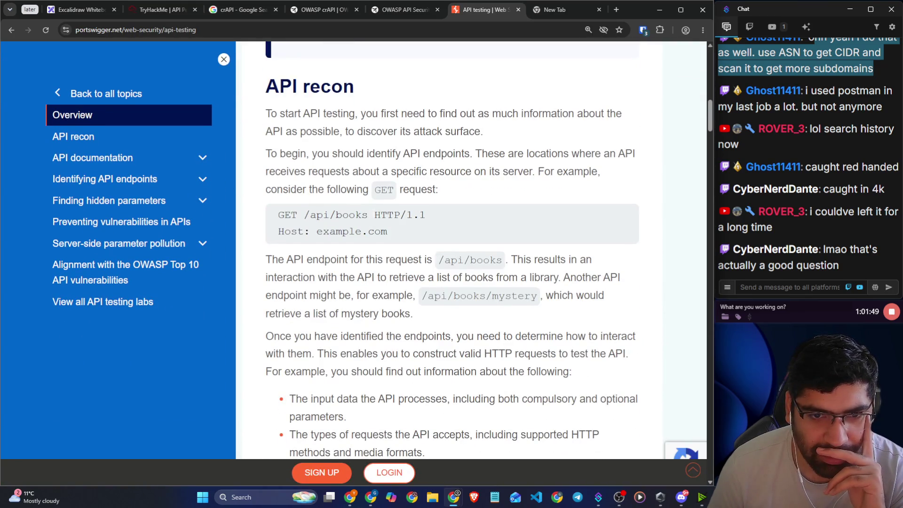
{"action": "scroll", "coordinate": [381, 205], "scroll_direction": "down", "scroll_amount": 5}
{"action": "scroll", "coordinate": [381, 205], "scroll_direction": "down", "scroll_amount": 3}
{"action": "scroll", "coordinate": [375, 210], "scroll_direction": "down", "scroll_amount": 4}
{"action": "scroll", "coordinate": [390, 189], "scroll_direction": "down", "scroll_amount": 3}
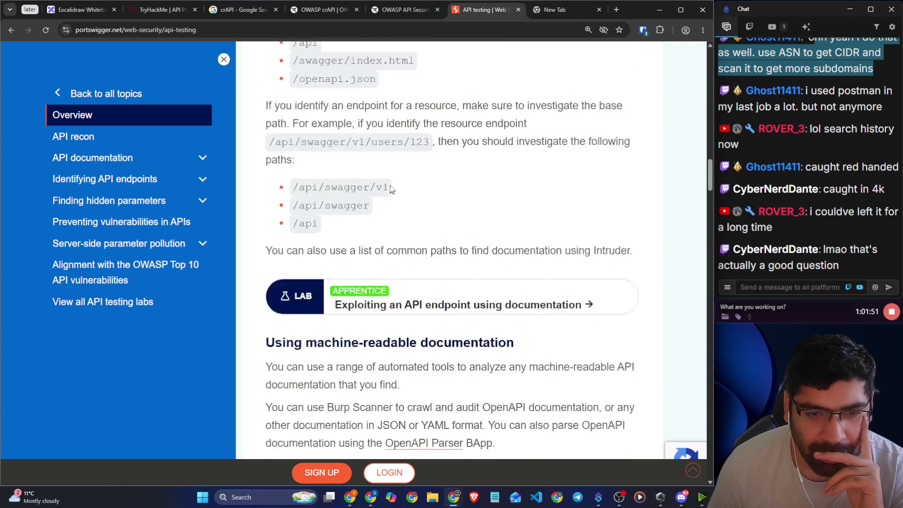
{"action": "scroll", "coordinate": [391, 189], "scroll_direction": "down", "scroll_amount": 3}
{"action": "scroll", "coordinate": [392, 189], "scroll_direction": "down", "scroll_amount": 3}
{"action": "scroll", "coordinate": [392, 177], "scroll_direction": "down", "scroll_amount": 4}
{"action": "scroll", "coordinate": [393, 158], "scroll_direction": "down", "scroll_amount": 4}
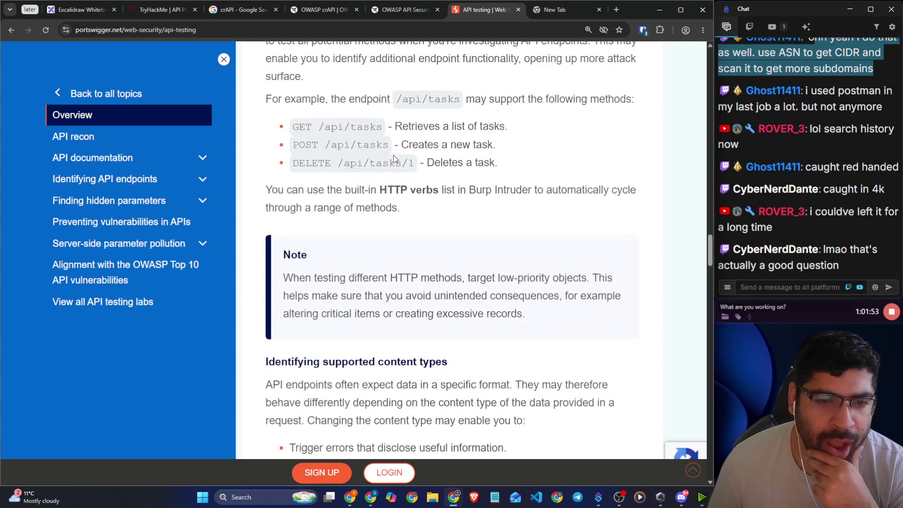
{"action": "scroll", "coordinate": [393, 159], "scroll_direction": "down", "scroll_amount": 4}
{"action": "scroll", "coordinate": [393, 159], "scroll_direction": "down", "scroll_amount": 3}
{"action": "scroll", "coordinate": [393, 159], "scroll_direction": "down", "scroll_amount": 4}
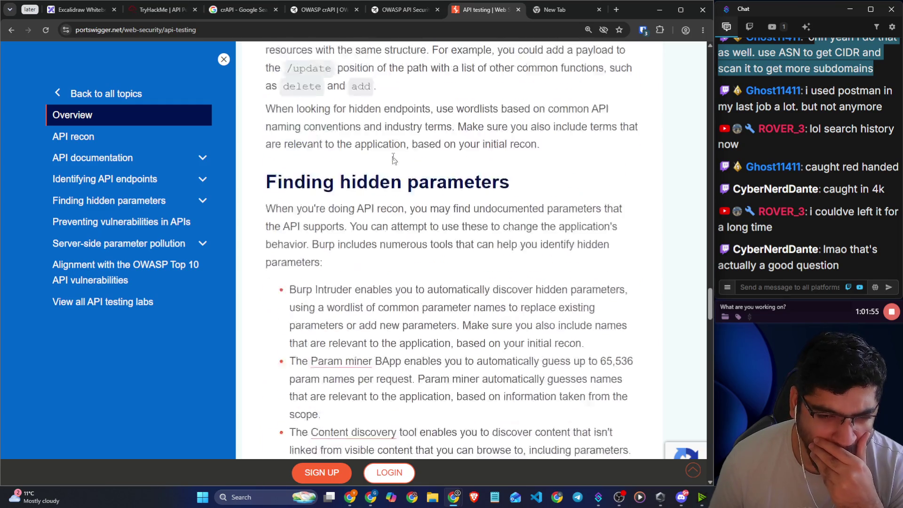
{"action": "scroll", "coordinate": [393, 159], "scroll_direction": "down", "scroll_amount": 1}
{"action": "scroll", "coordinate": [393, 159], "scroll_direction": "down", "scroll_amount": 4}
{"action": "scroll", "coordinate": [452, 251], "scroll_direction": "down", "scroll_amount": 4}
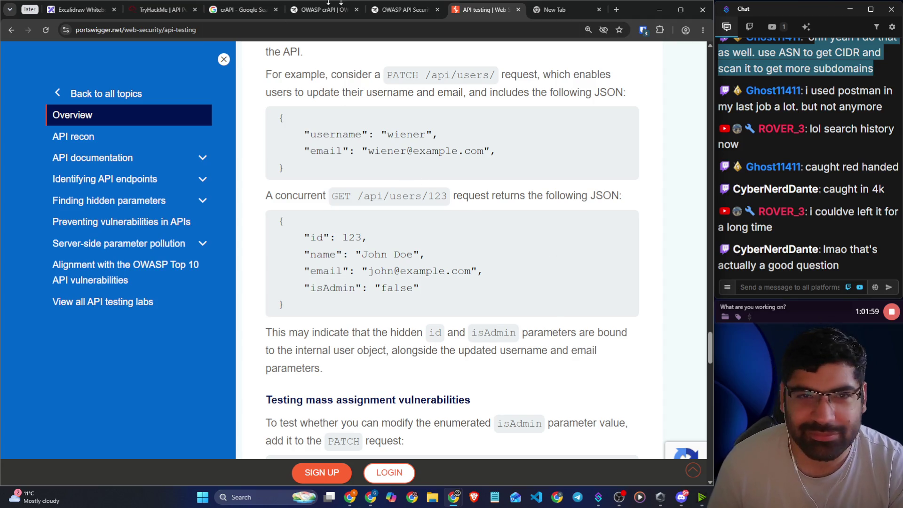
Step: On the completed TryHackMe room, commit to a 3 Days streak goal and go to the dashboard
{"action": "left_click", "coordinate": [164, 14]}
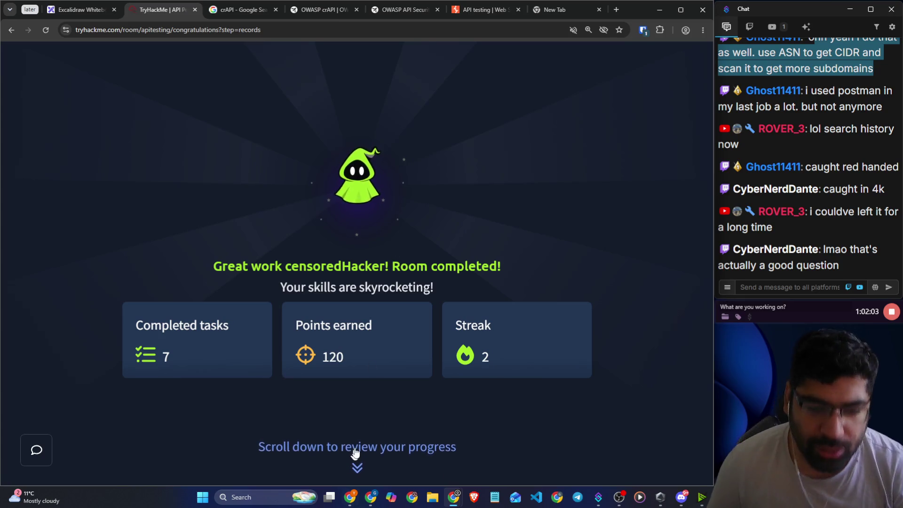
{"action": "scroll", "coordinate": [361, 444], "scroll_direction": "down", "scroll_amount": 2}
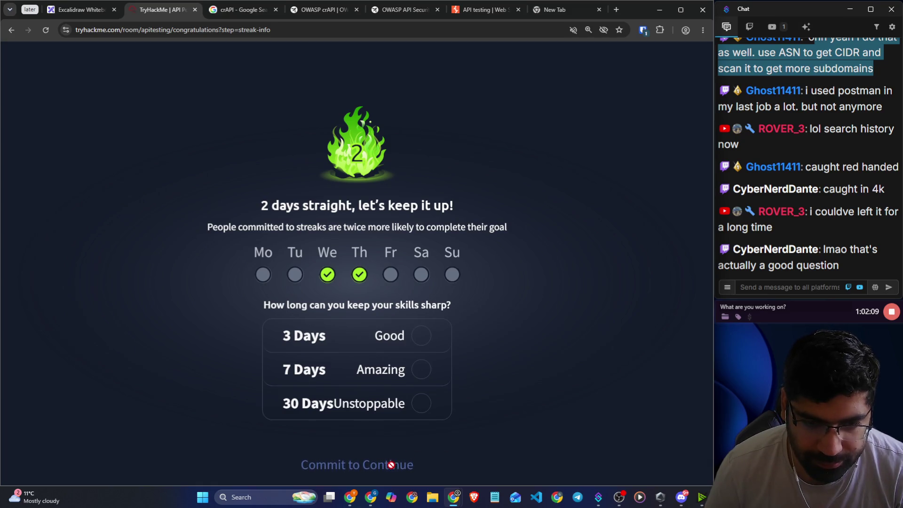
{"action": "left_click", "coordinate": [420, 345]}
{"action": "left_click", "coordinate": [357, 467]}
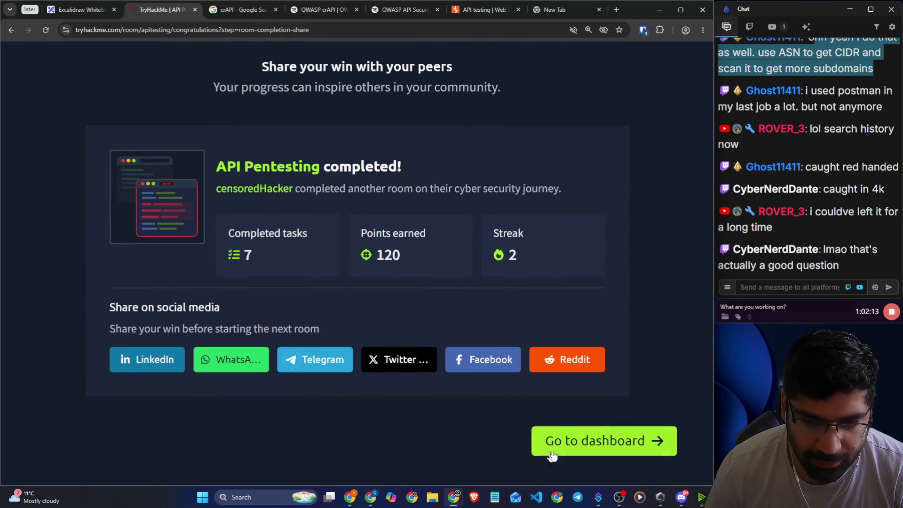
{"action": "left_click", "coordinate": [362, 425]}
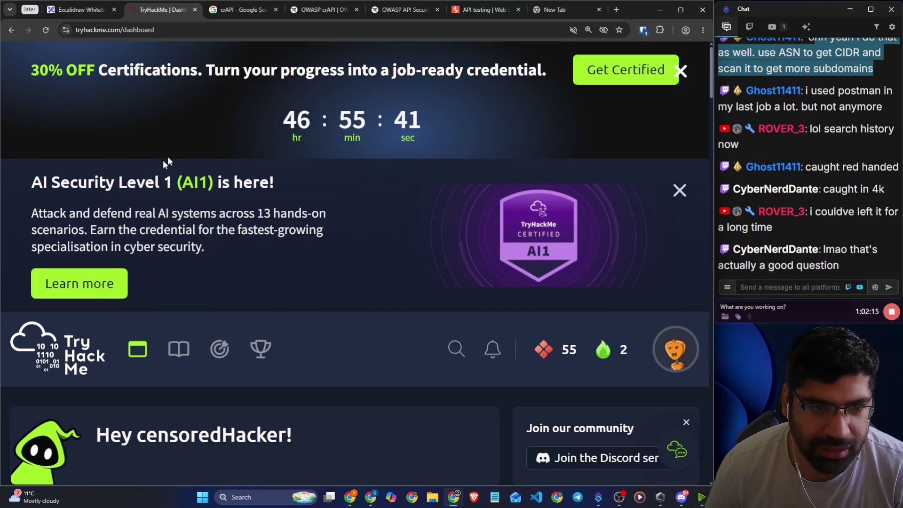
{"action": "scroll", "coordinate": [156, 287], "scroll_direction": "down", "scroll_amount": 2}
{"action": "scroll", "coordinate": [171, 250], "scroll_direction": "down", "scroll_amount": 5}
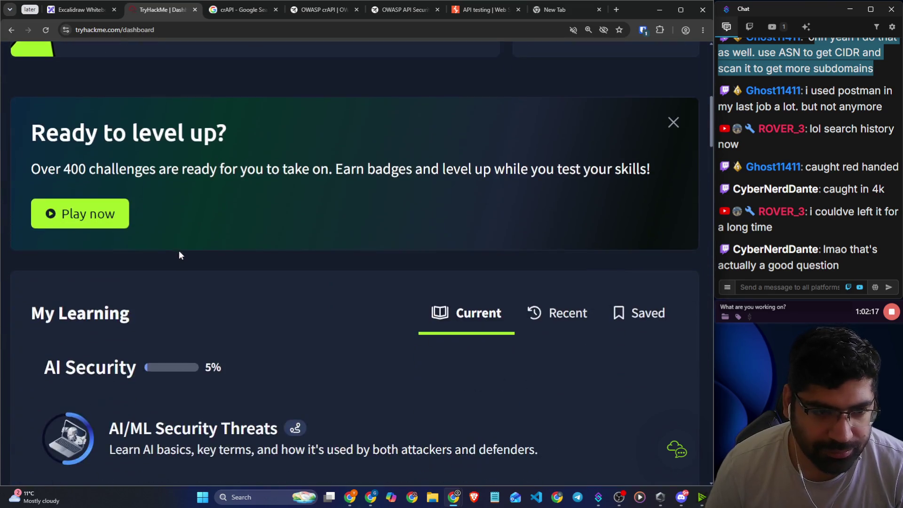
{"action": "scroll", "coordinate": [179, 252], "scroll_direction": "down", "scroll_amount": 4}
{"action": "scroll", "coordinate": [206, 385], "scroll_direction": "down", "scroll_amount": 3}
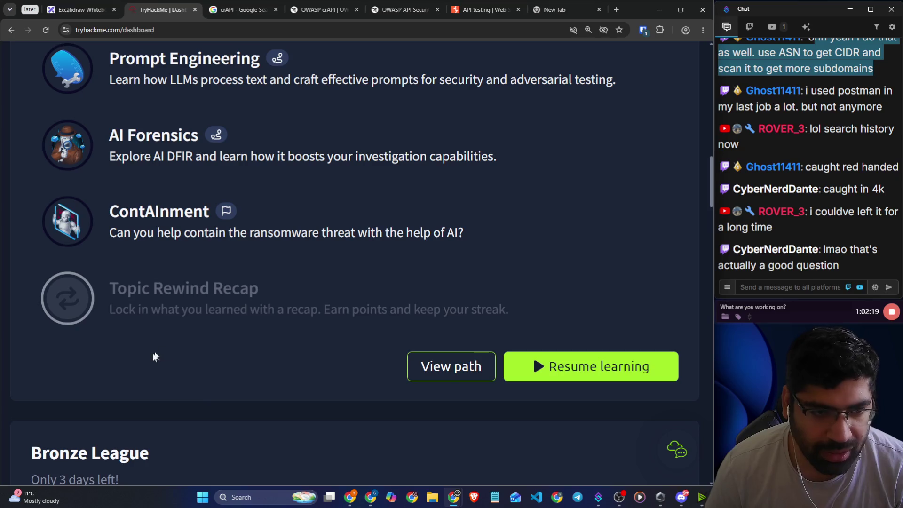
{"action": "scroll", "coordinate": [177, 374], "scroll_direction": "up", "scroll_amount": 5}
{"action": "scroll", "coordinate": [176, 374], "scroll_direction": "down", "scroll_amount": 1}
{"action": "scroll", "coordinate": [191, 324], "scroll_direction": "down", "scroll_amount": 5}
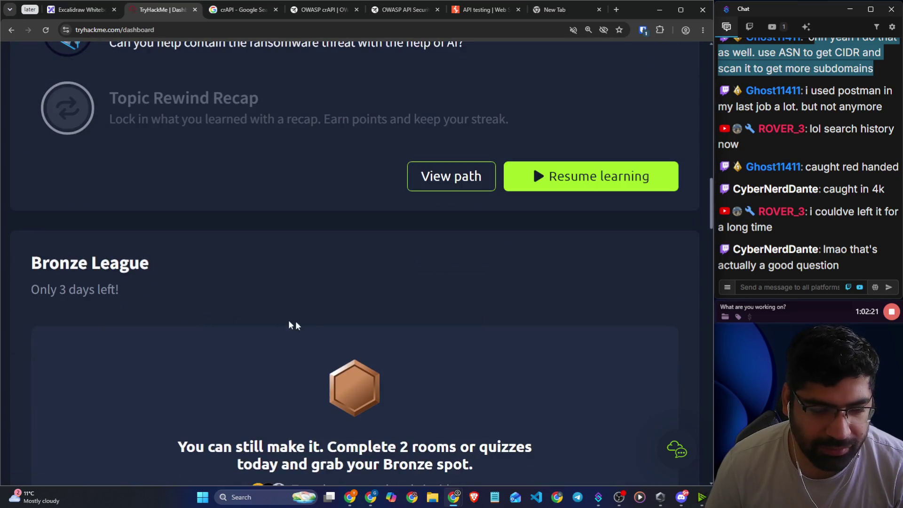
{"action": "scroll", "coordinate": [288, 320], "scroll_direction": "down", "scroll_amount": 4}
{"action": "scroll", "coordinate": [313, 325], "scroll_direction": "down", "scroll_amount": 2}
{"action": "scroll", "coordinate": [463, 329], "scroll_direction": "down", "scroll_amount": 2}
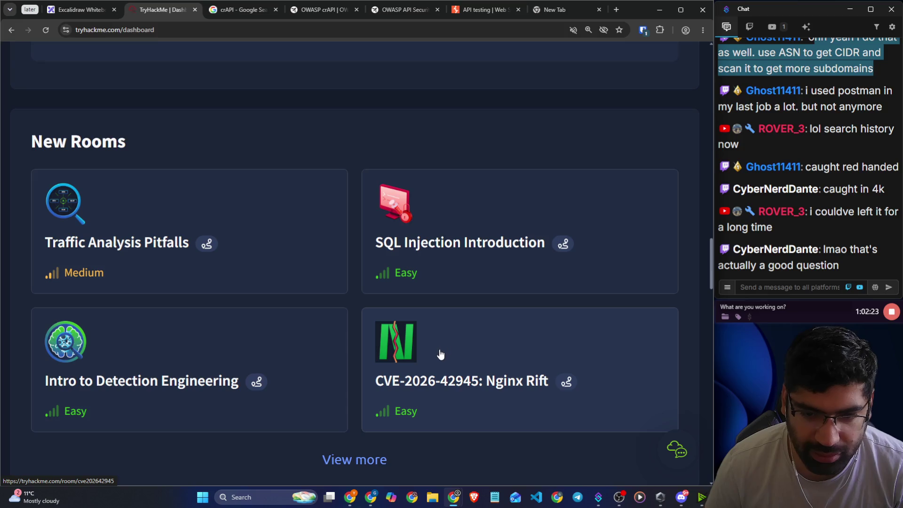
{"action": "scroll", "coordinate": [228, 317], "scroll_direction": "up", "scroll_amount": 5}
{"action": "scroll", "coordinate": [226, 312], "scroll_direction": "up", "scroll_amount": 5}
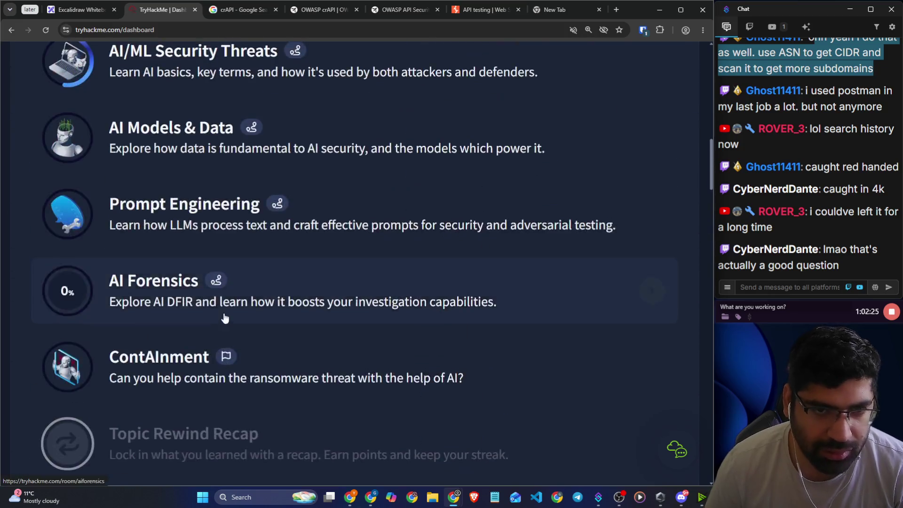
{"action": "scroll", "coordinate": [218, 298], "scroll_direction": "up", "scroll_amount": 6}
{"action": "scroll", "coordinate": [218, 298], "scroll_direction": "up", "scroll_amount": 4}
Step: Open TryHackMe's Learn catalogue page from the dashboard
{"action": "left_click", "coordinate": [176, 299]}
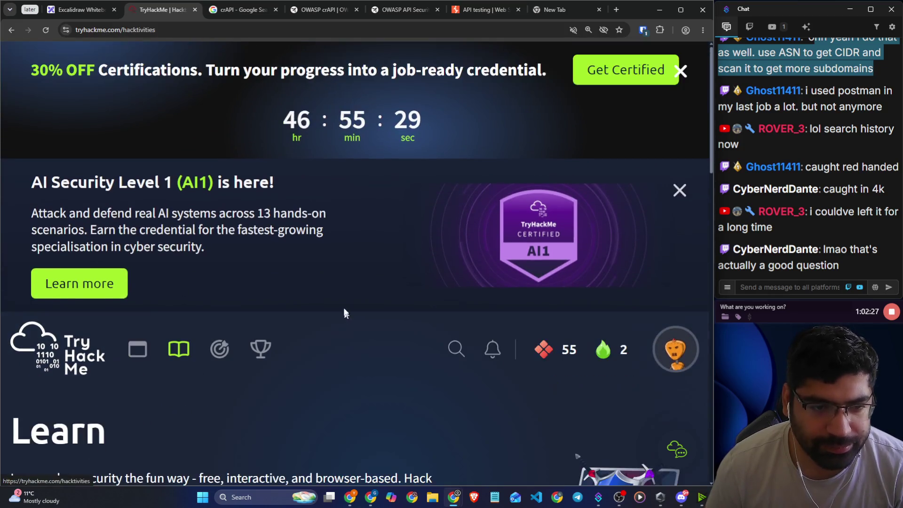
{"action": "scroll", "coordinate": [345, 296], "scroll_direction": "down", "scroll_amount": 3}
{"action": "scroll", "coordinate": [254, 254], "scroll_direction": "down", "scroll_amount": 3}
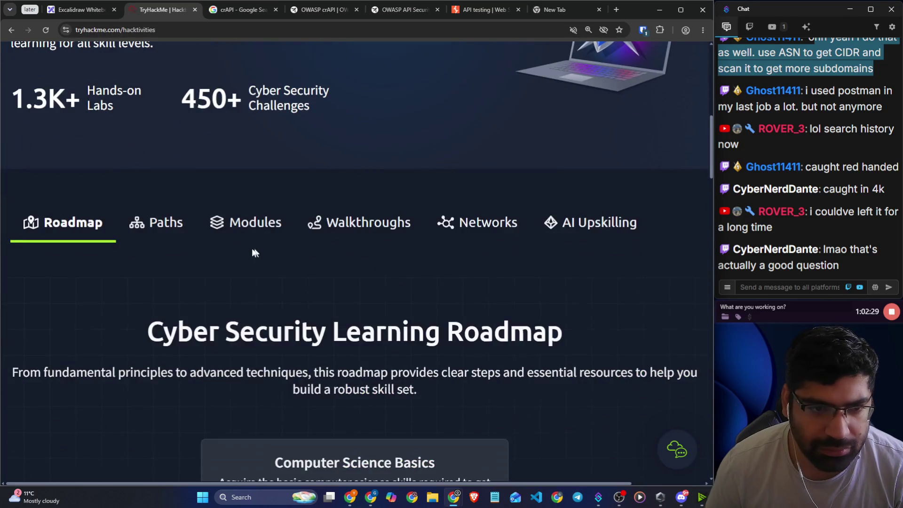
Step: From the Modules list, open the OWASP Top 10 (2025) module in a new tab and view it
{"action": "left_click", "coordinate": [248, 224]}
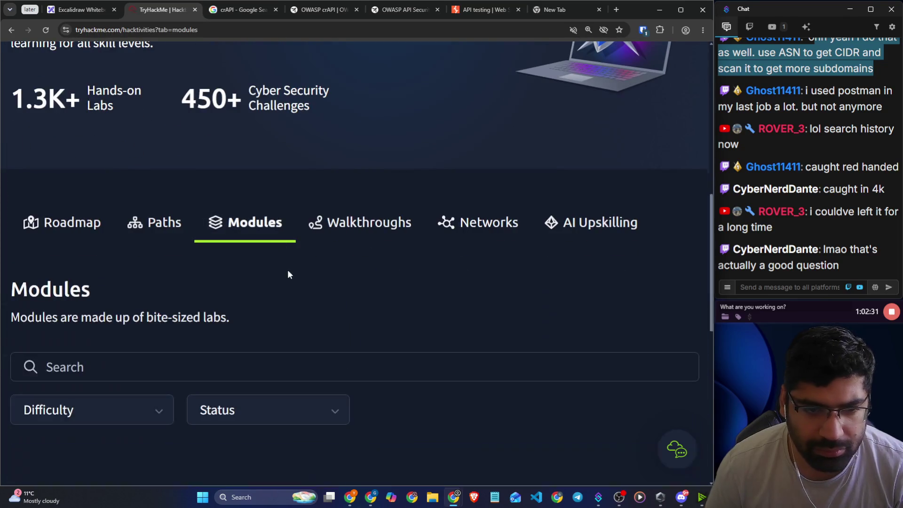
{"action": "type", "text": "owasp"}
{"action": "scroll", "coordinate": [251, 328], "scroll_direction": "down", "scroll_amount": 3}
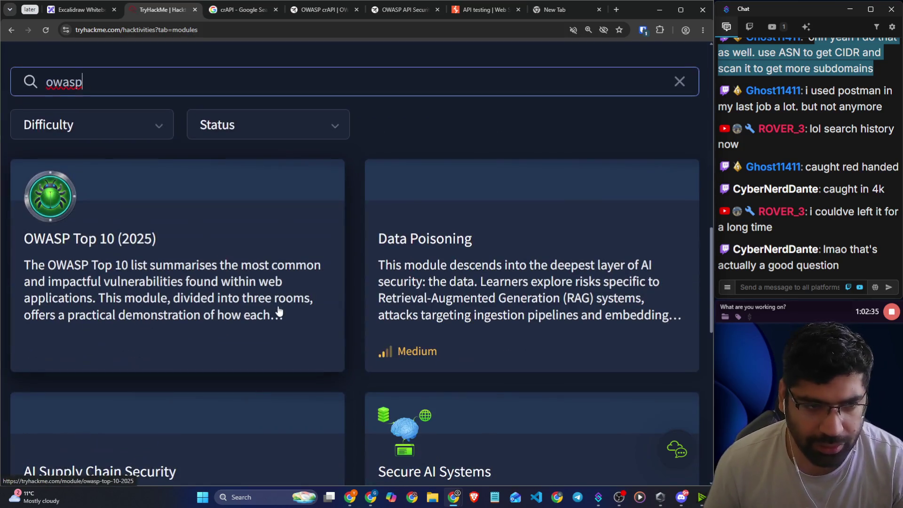
{"action": "right_click", "coordinate": [76, 248]}
{"action": "left_click", "coordinate": [153, 255]}
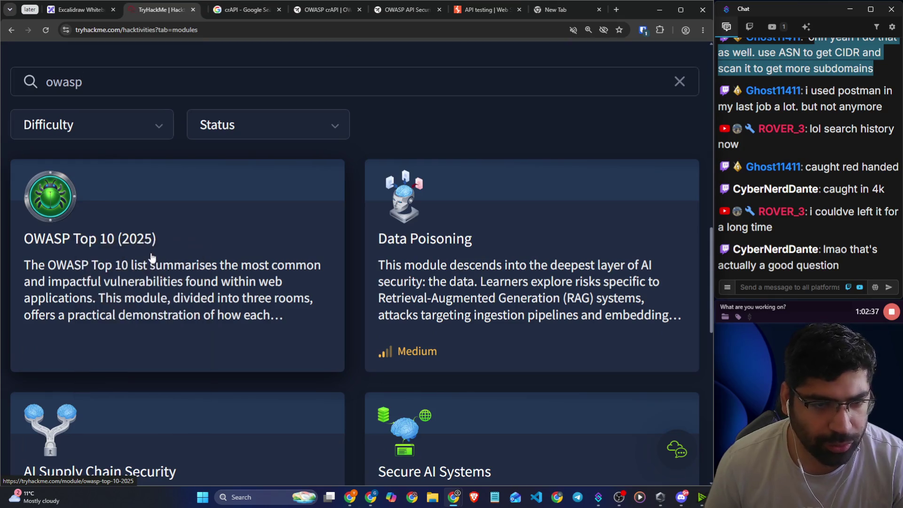
{"action": "scroll", "coordinate": [220, 282], "scroll_direction": "down", "scroll_amount": 4}
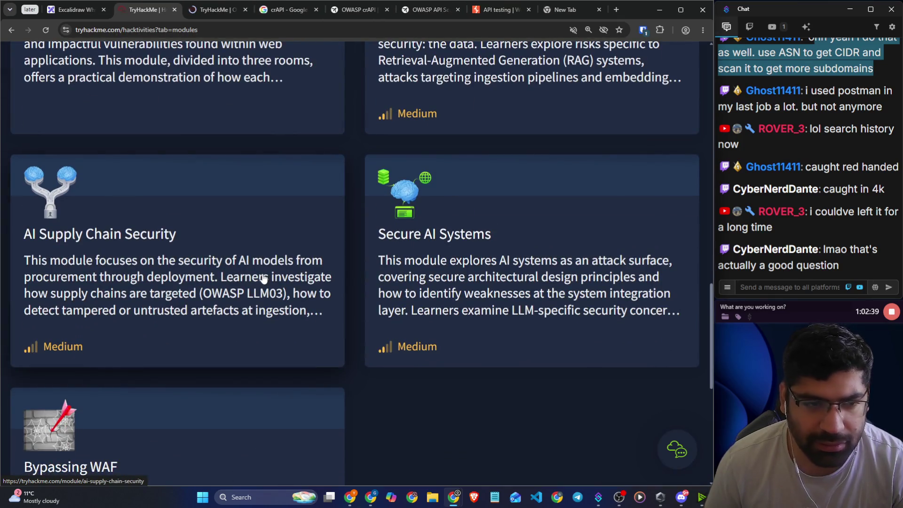
{"action": "scroll", "coordinate": [262, 282], "scroll_direction": "down", "scroll_amount": 1}
{"action": "scroll", "coordinate": [355, 324], "scroll_direction": "up", "scroll_amount": 3}
{"action": "scroll", "coordinate": [355, 324], "scroll_direction": "up", "scroll_amount": 2}
{"action": "scroll", "coordinate": [459, 359], "scroll_direction": "up", "scroll_amount": 1}
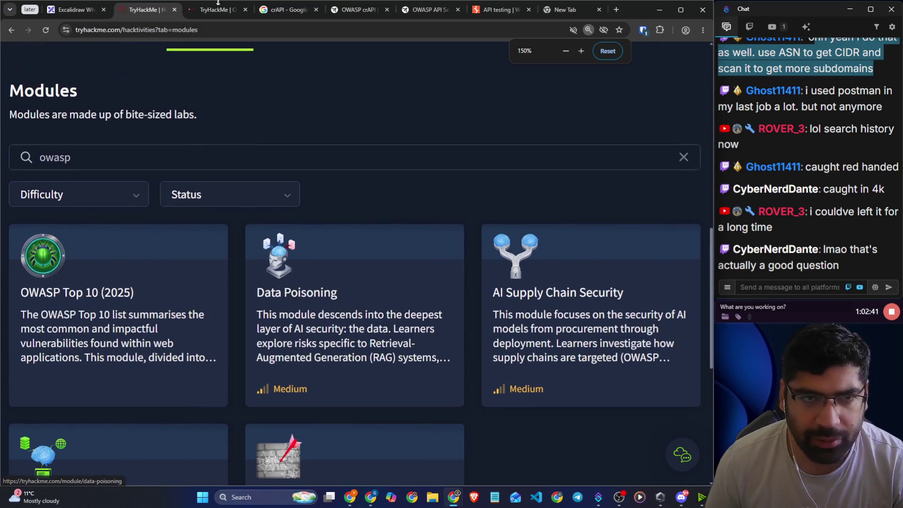
{"action": "left_click", "coordinate": [215, 9]}
Step: Close the leftover API security, API testing and empty new tabs
{"action": "left_click", "coordinate": [316, 10]}
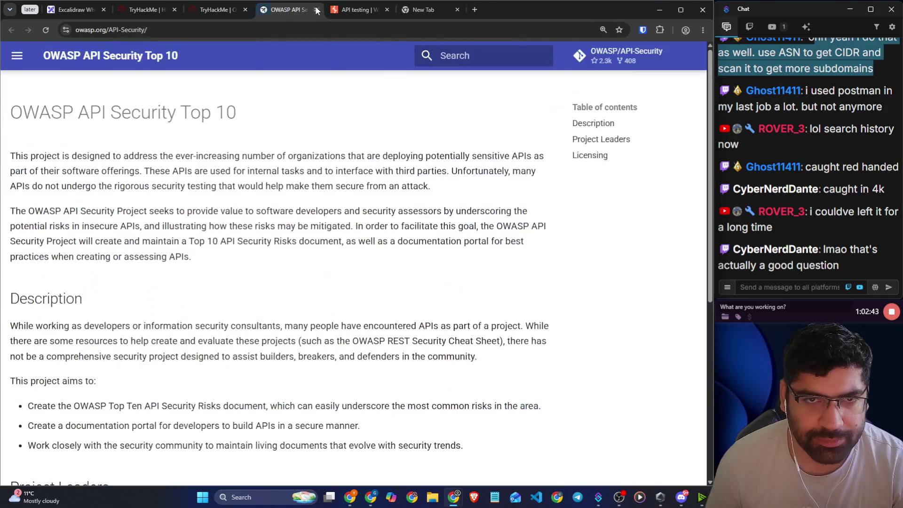
{"action": "left_click", "coordinate": [316, 10]}
{"action": "left_click", "coordinate": [315, 10]}
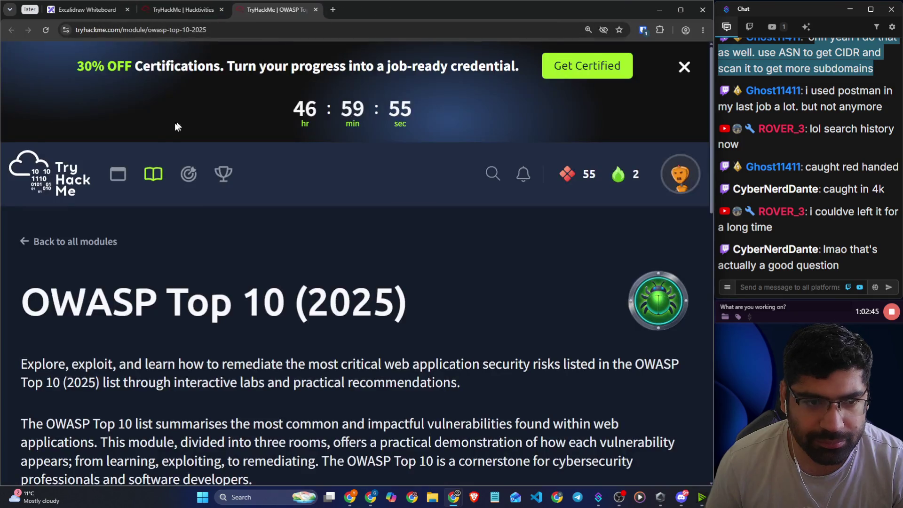
{"action": "scroll", "coordinate": [198, 395], "scroll_direction": "down", "scroll_amount": 1}
{"action": "scroll", "coordinate": [200, 376], "scroll_direction": "down", "scroll_amount": 3}
{"action": "scroll", "coordinate": [201, 376], "scroll_direction": "down", "scroll_amount": 3}
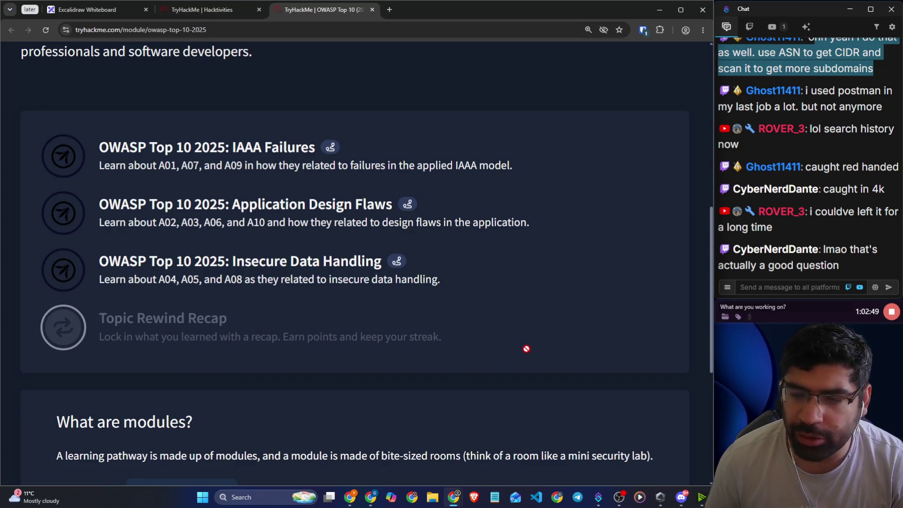
Step: Open the IAAA Failures, Application Design Flaws and Insecure Data Handling rooms each in a new tab
{"action": "right_click", "coordinate": [210, 151]}
{"action": "left_click", "coordinate": [240, 157]}
{"action": "right_click", "coordinate": [279, 211]}
{"action": "left_click", "coordinate": [285, 220]}
{"action": "right_click", "coordinate": [292, 262]}
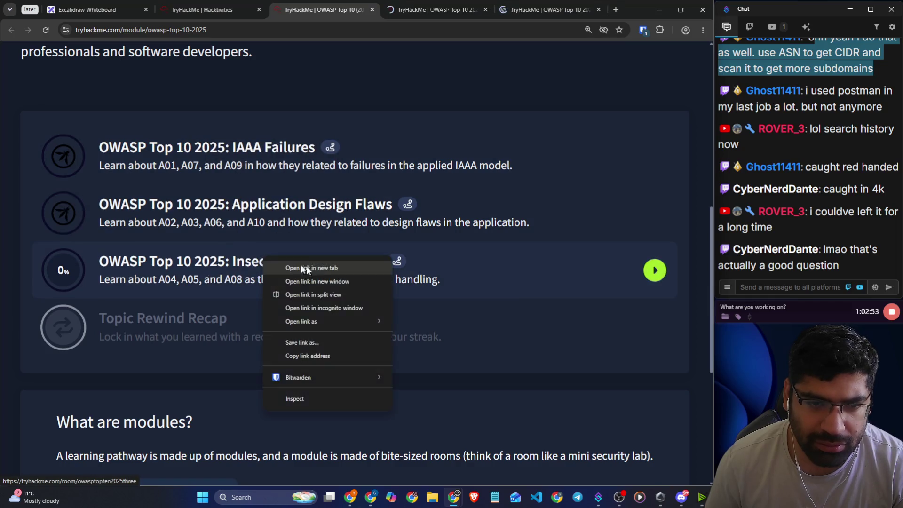
{"action": "left_click", "coordinate": [302, 268]}
Step: Cycle through the three room tabs, then return via the whiteboard and Hacktivities tabs to the module page
{"action": "key", "text": "ctrl+Tab"}
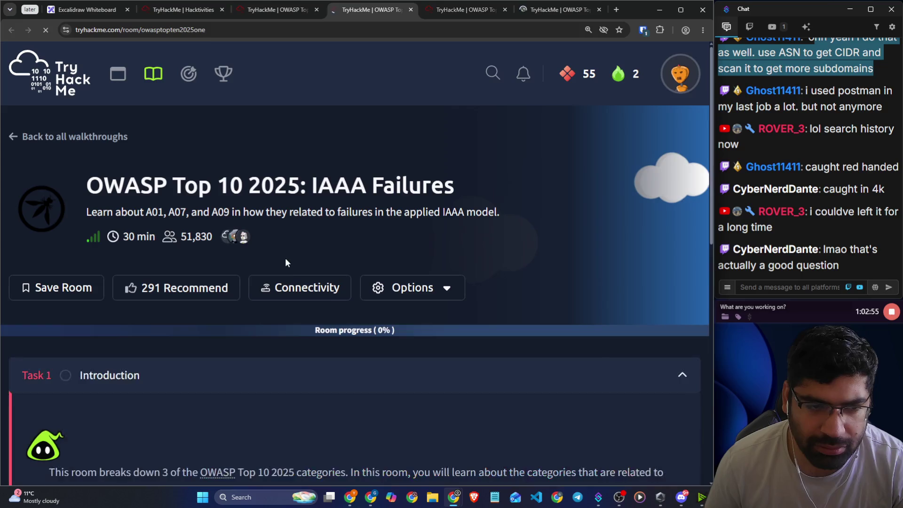
{"action": "scroll", "coordinate": [285, 257], "scroll_direction": "down", "scroll_amount": 3}
{"action": "scroll", "coordinate": [255, 322], "scroll_direction": "down", "scroll_amount": 5}
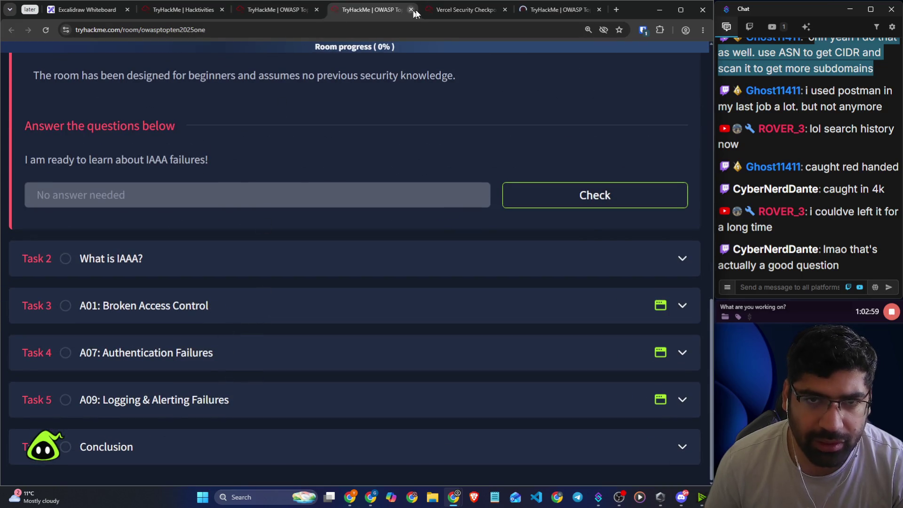
{"action": "key", "text": "ctrl+Tab"}
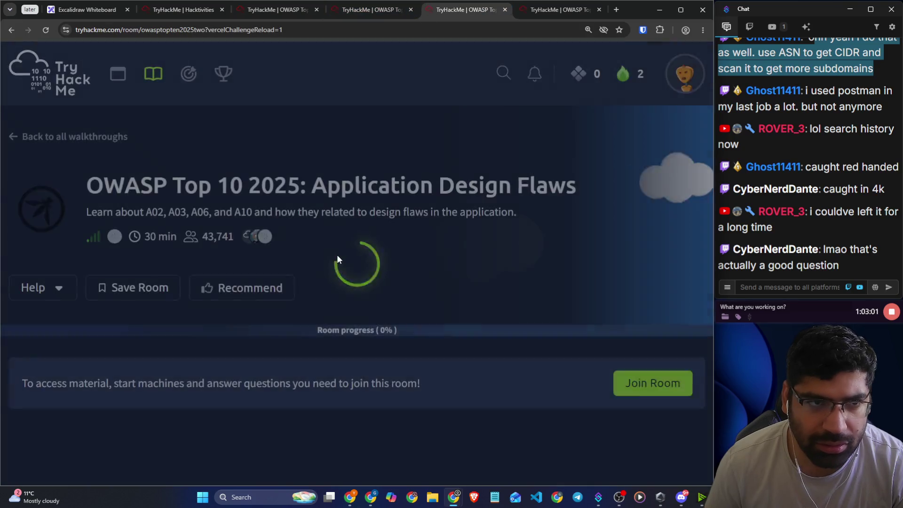
{"action": "scroll", "coordinate": [337, 255], "scroll_direction": "down", "scroll_amount": 5}
{"action": "scroll", "coordinate": [341, 259], "scroll_direction": "down", "scroll_amount": 5}
{"action": "scroll", "coordinate": [342, 264], "scroll_direction": "down", "scroll_amount": 6}
{"action": "scroll", "coordinate": [344, 263], "scroll_direction": "down", "scroll_amount": 3}
{"action": "scroll", "coordinate": [344, 263], "scroll_direction": "down", "scroll_amount": 1}
{"action": "left_click", "coordinate": [568, 9]}
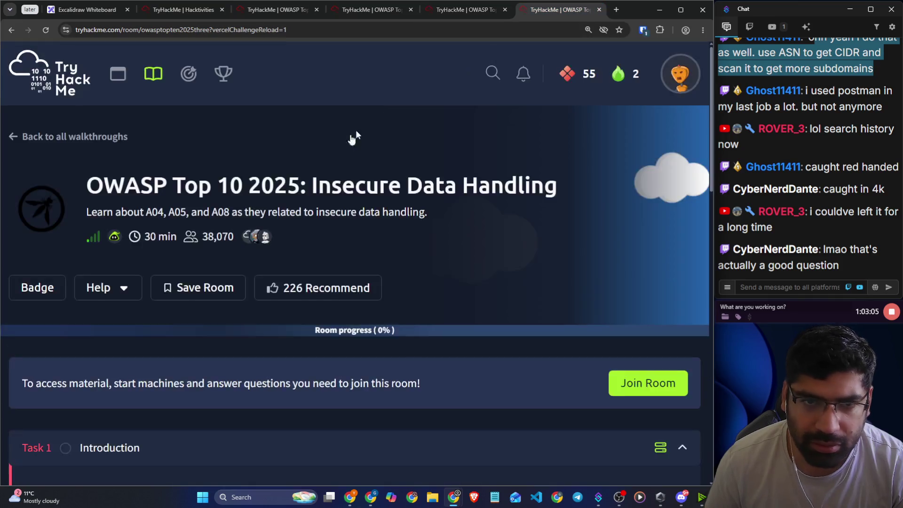
{"action": "scroll", "coordinate": [332, 184], "scroll_direction": "down", "scroll_amount": 3}
{"action": "scroll", "coordinate": [303, 250], "scroll_direction": "down", "scroll_amount": 5}
{"action": "scroll", "coordinate": [303, 246], "scroll_direction": "down", "scroll_amount": 2}
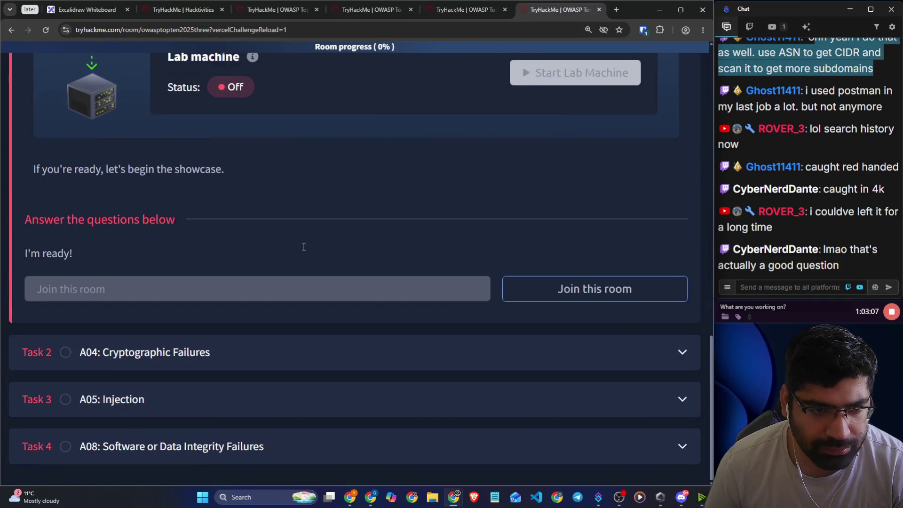
{"action": "left_click", "coordinate": [104, 10]}
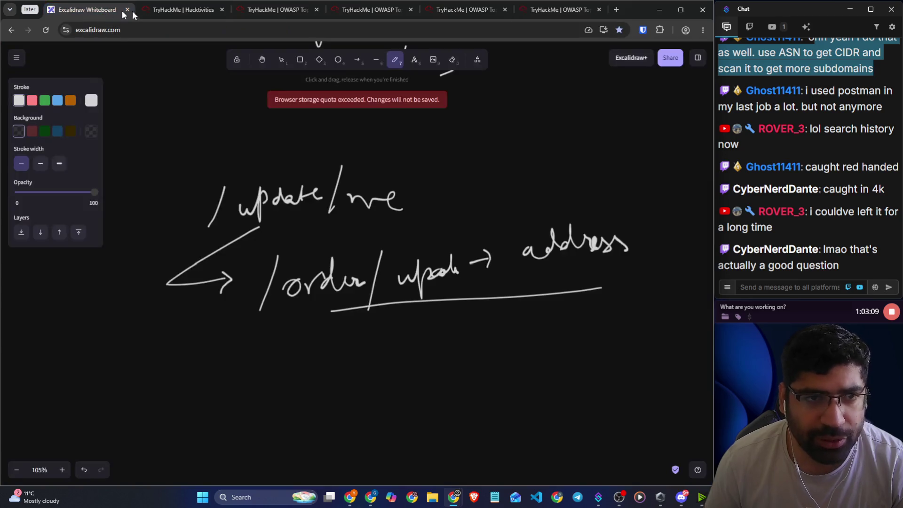
{"action": "left_click", "coordinate": [169, 10]}
{"action": "left_click", "coordinate": [268, 10]}
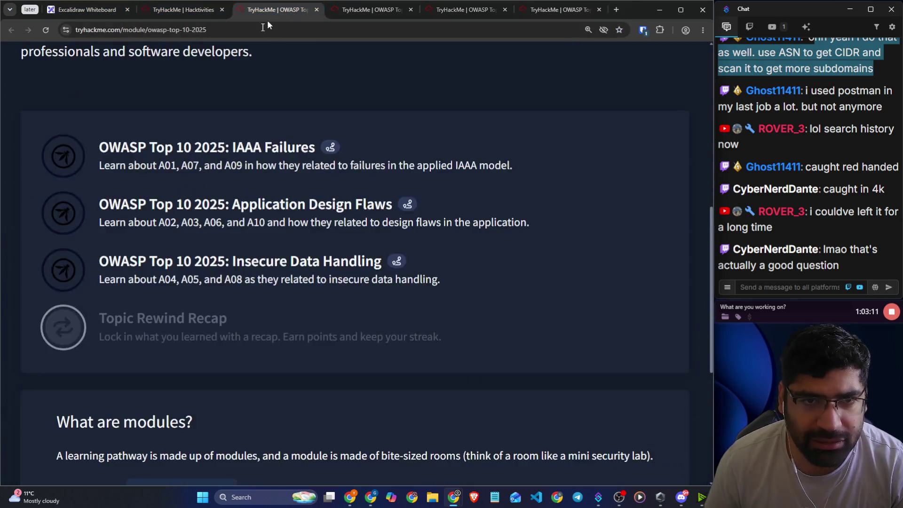
{"action": "scroll", "coordinate": [226, 178], "scroll_direction": "up", "scroll_amount": 5}
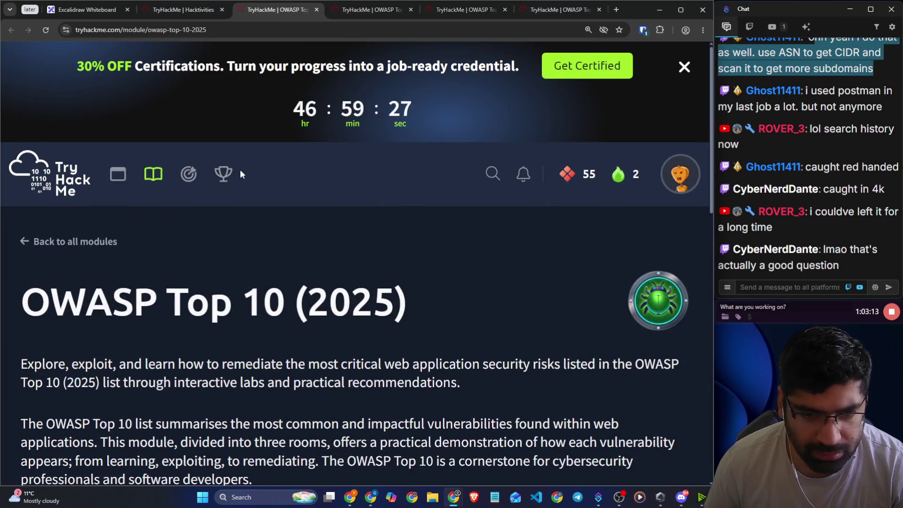
{"action": "scroll", "coordinate": [240, 173], "scroll_direction": "down", "scroll_amount": 1}
Step: Post the OWASP Top 10 (2025) module URL in the stream chat, revisit IAAA Failures, and dismiss the Windows notifications panel
{"action": "left_click", "coordinate": [296, 33]}
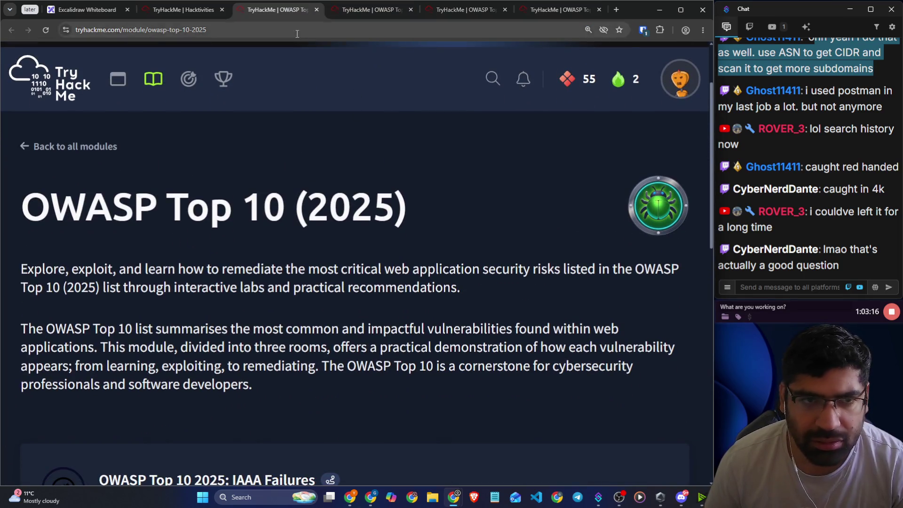
{"action": "left_click", "coordinate": [787, 291]}
{"action": "key", "text": "Return"}
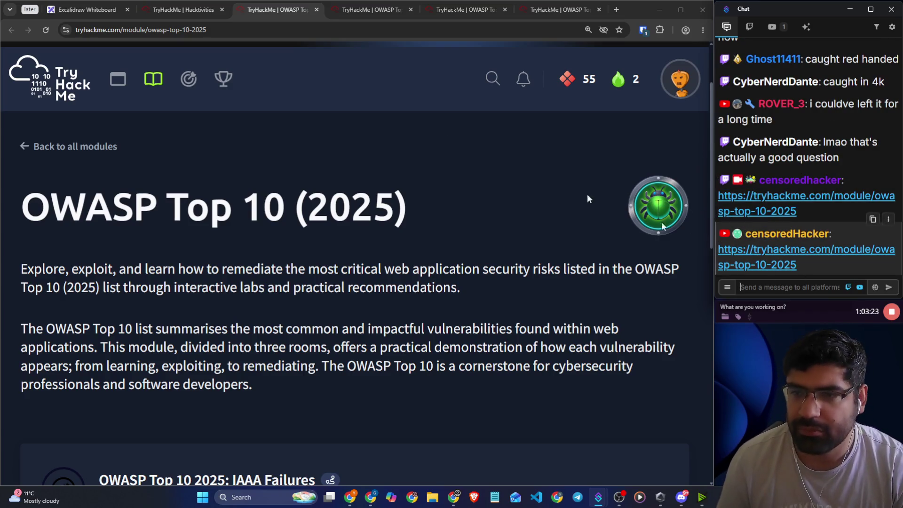
{"action": "left_click", "coordinate": [391, 13]}
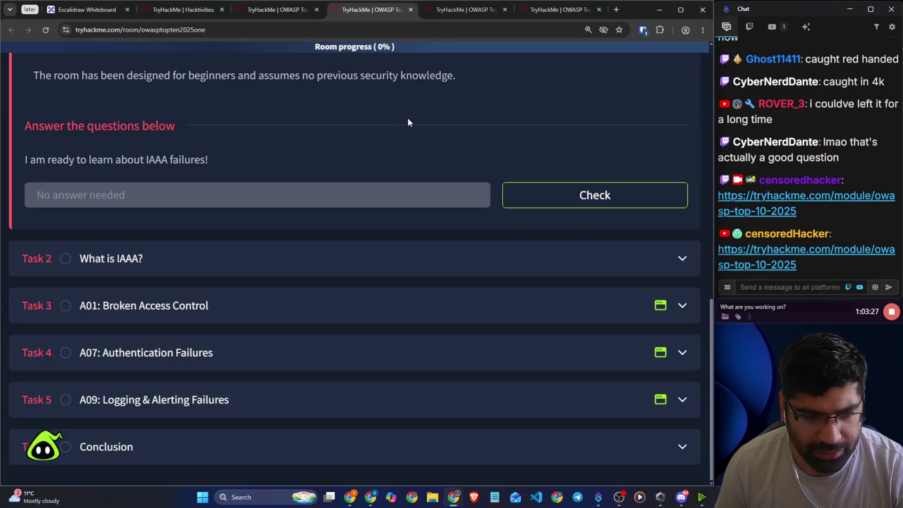
{"action": "left_click", "coordinate": [278, 14]}
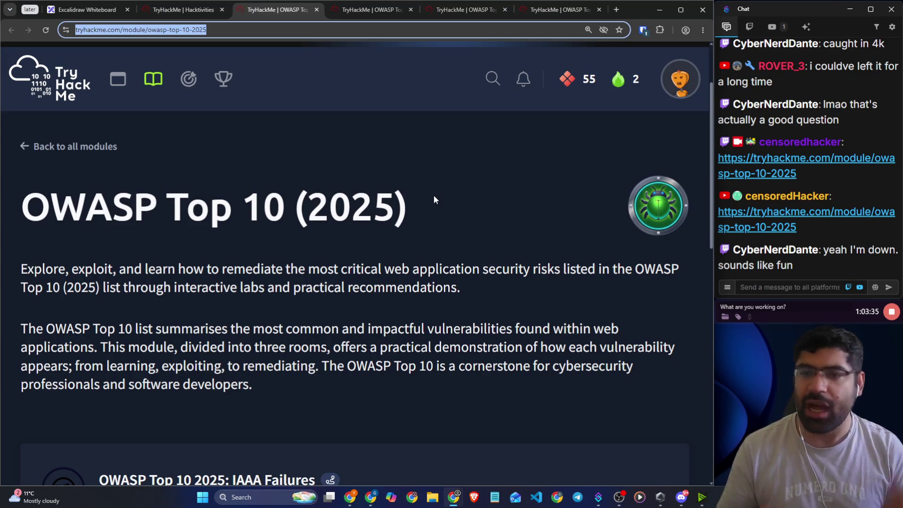
{"action": "left_click", "coordinate": [875, 497]}
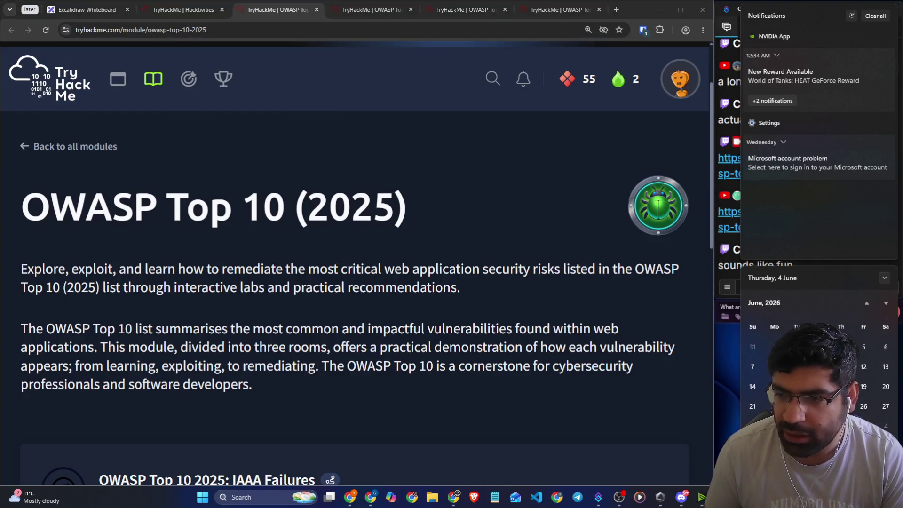
{"action": "left_click", "coordinate": [600, 355]}
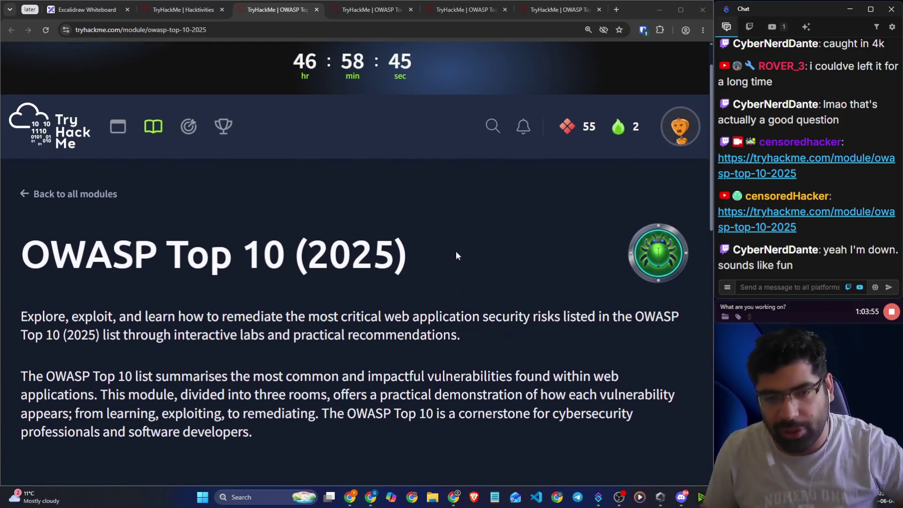
{"action": "scroll", "coordinate": [425, 282], "scroll_direction": "down", "scroll_amount": 3}
{"action": "scroll", "coordinate": [416, 279], "scroll_direction": "down", "scroll_amount": 3}
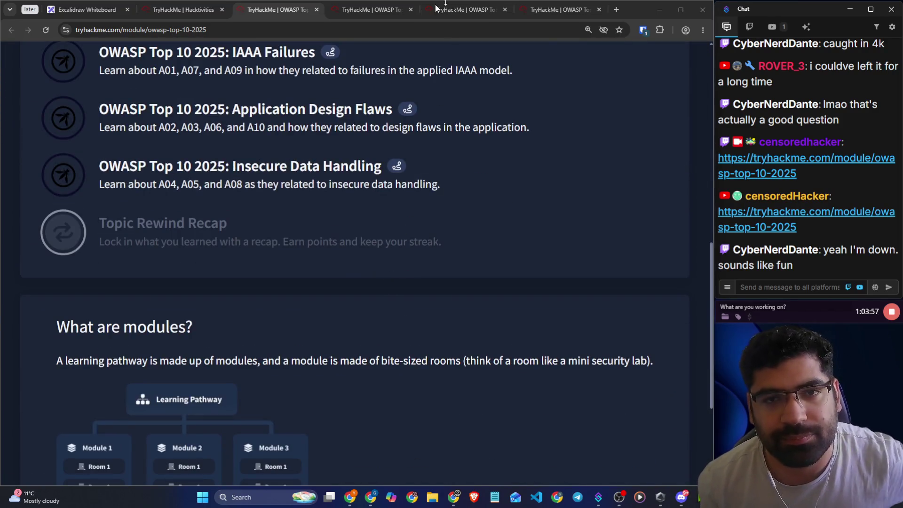
{"action": "left_click", "coordinate": [372, 10]}
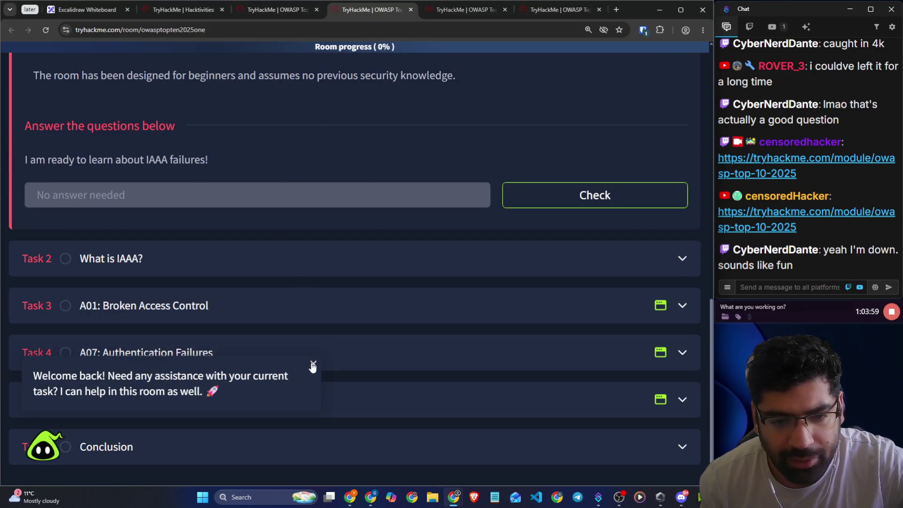
{"action": "left_click", "coordinate": [219, 307]}
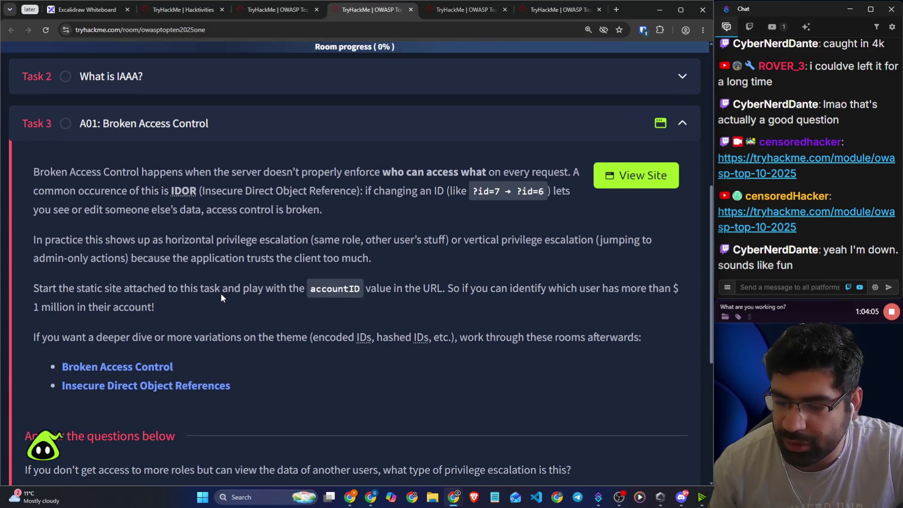
{"action": "scroll", "coordinate": [221, 292], "scroll_direction": "down", "scroll_amount": 4}
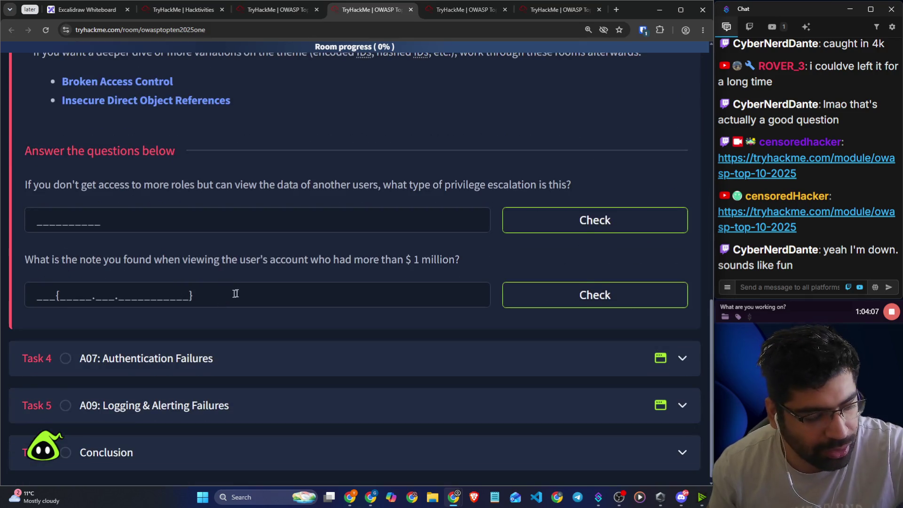
{"action": "scroll", "coordinate": [235, 294], "scroll_direction": "up", "scroll_amount": 5}
{"action": "right_click", "coordinate": [238, 295]}
{"action": "left_click", "coordinate": [416, 343]}
{"action": "scroll", "coordinate": [494, 356], "scroll_direction": "up", "scroll_amount": 4}
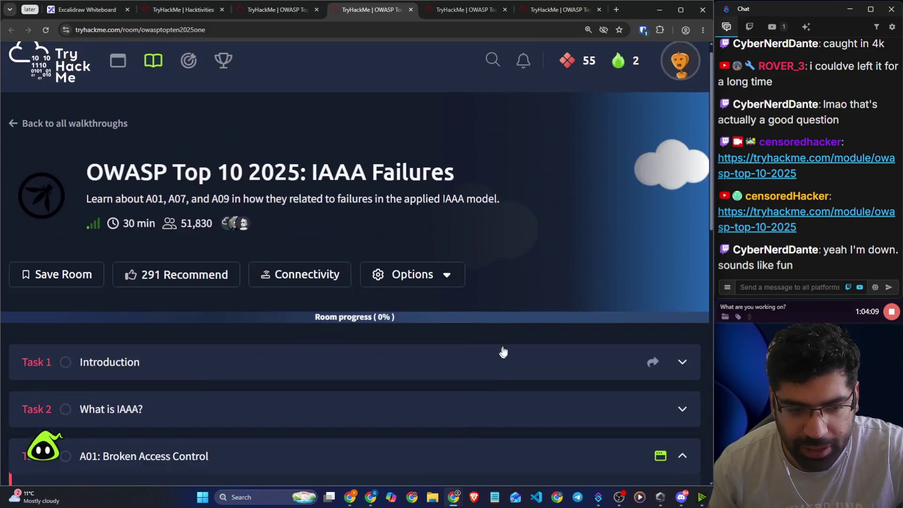
{"action": "scroll", "coordinate": [502, 338], "scroll_direction": "up", "scroll_amount": 1}
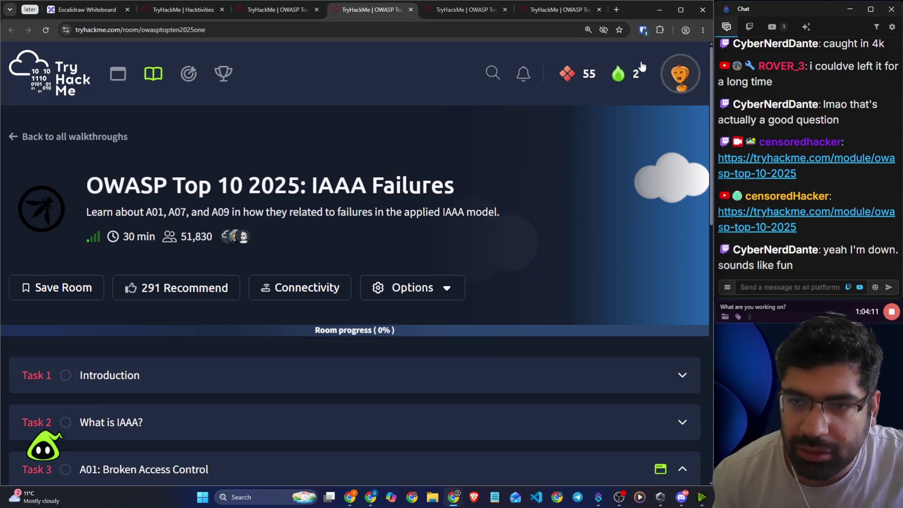
{"action": "left_click", "coordinate": [634, 74]}
{"action": "left_click", "coordinate": [634, 75]}
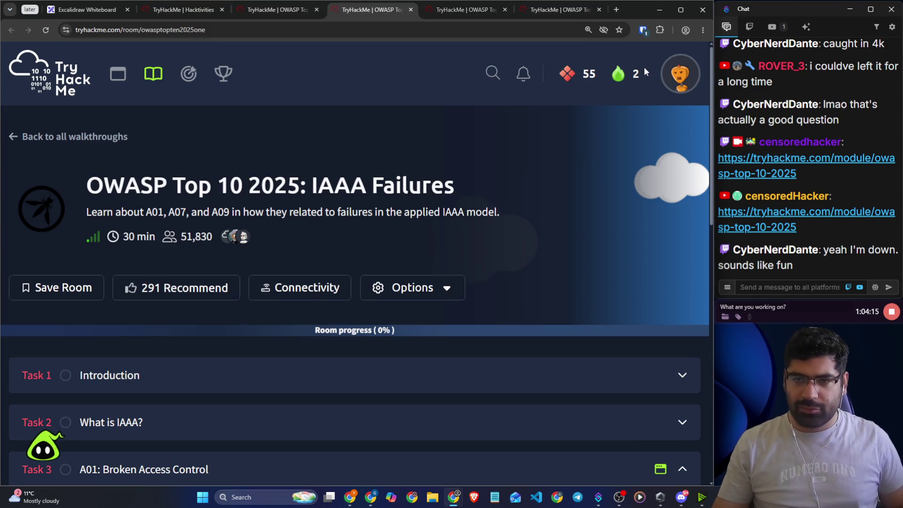
{"action": "left_click", "coordinate": [635, 77]}
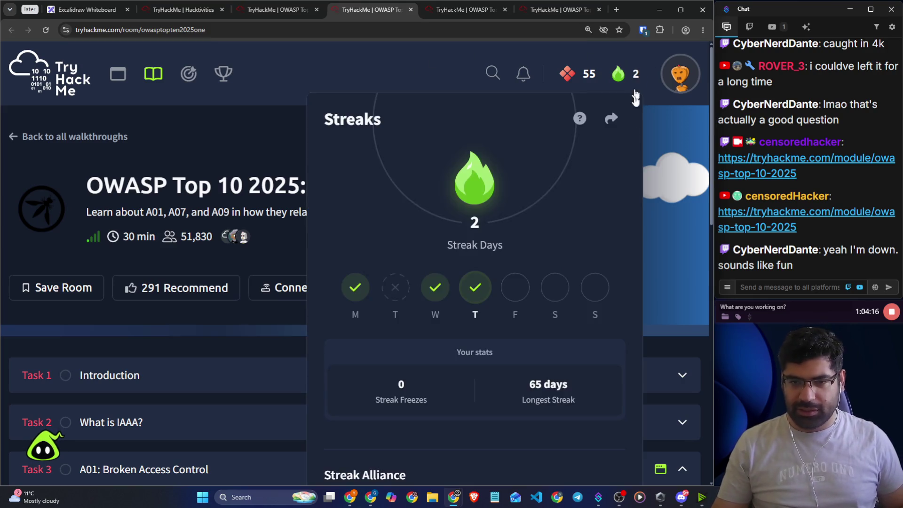
{"action": "left_click", "coordinate": [210, 344]}
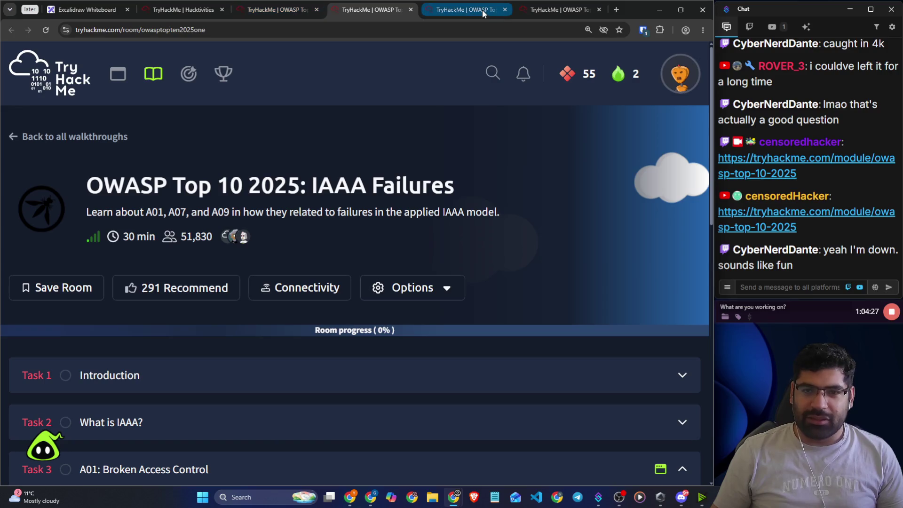
Step: Send the !discord command to the stream chat and start a new blank browser tab
{"action": "left_click", "coordinate": [820, 286]}
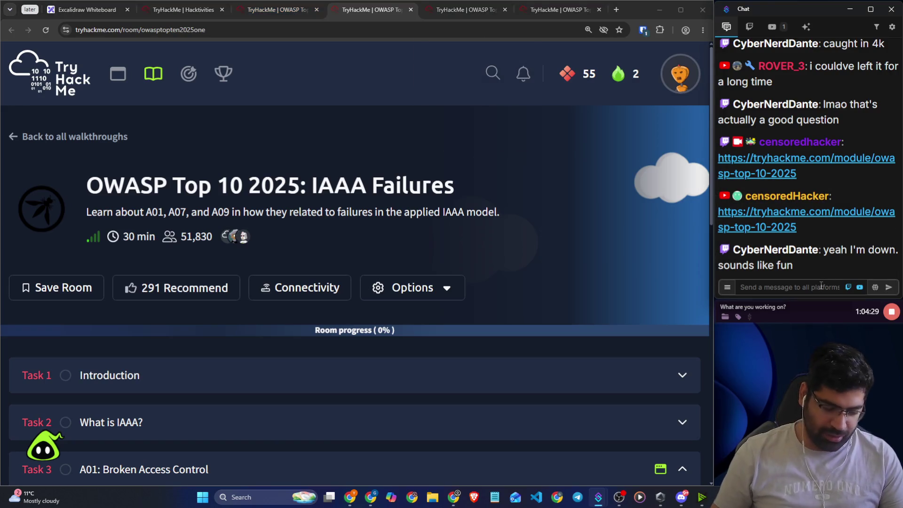
{"action": "type", "text": "!di"}
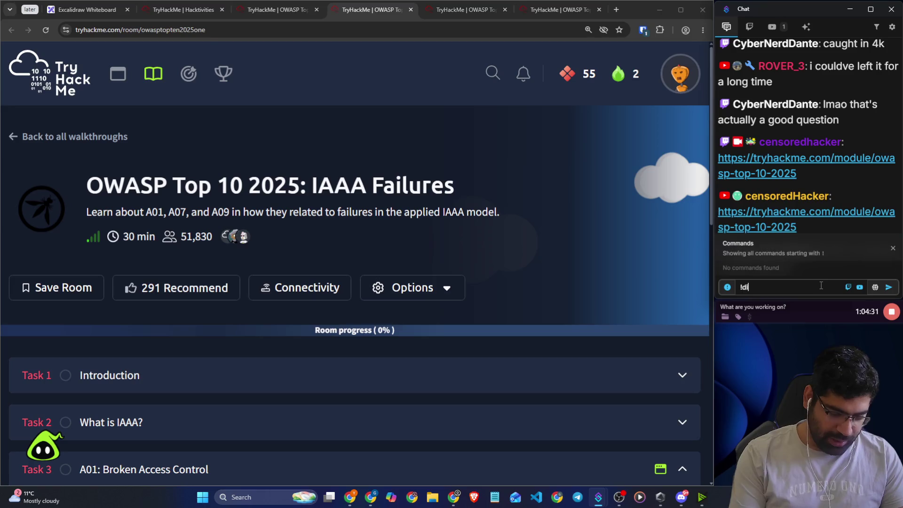
{"action": "type", "text": "d"}
{"action": "key", "text": "Return"}
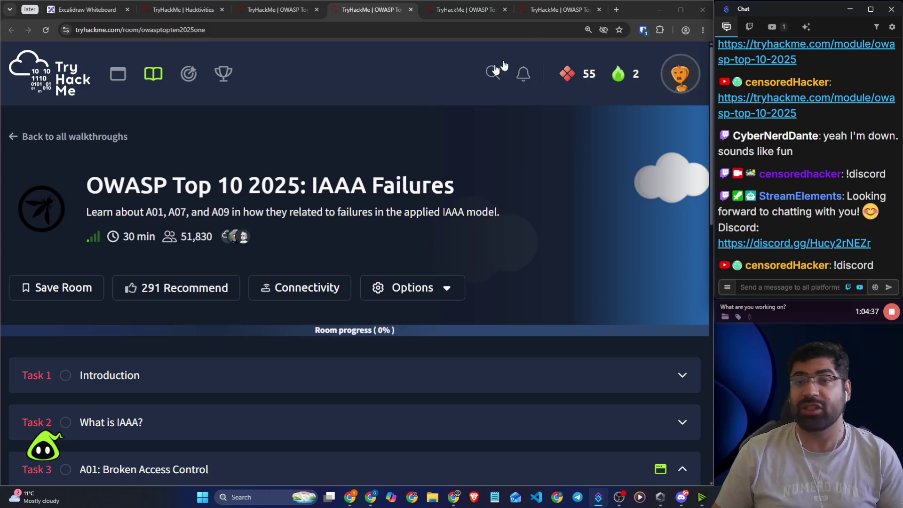
{"action": "left_click", "coordinate": [617, 9]}
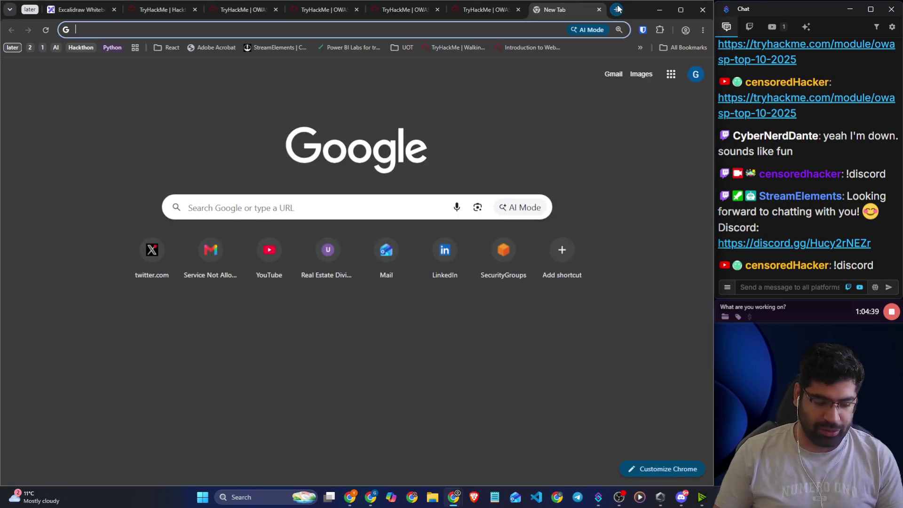
{"action": "type", "text": "skill"}
Step: Go to skillbuilder.aws and sign in to reach the learning dashboard
{"action": "key", "text": "Return"}
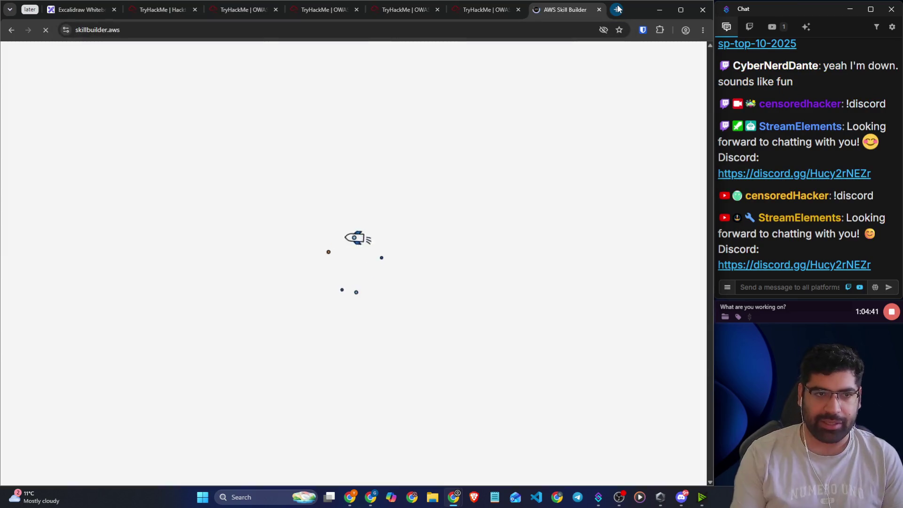
{"action": "scroll", "coordinate": [313, 289], "scroll_direction": "down", "scroll_amount": 3}
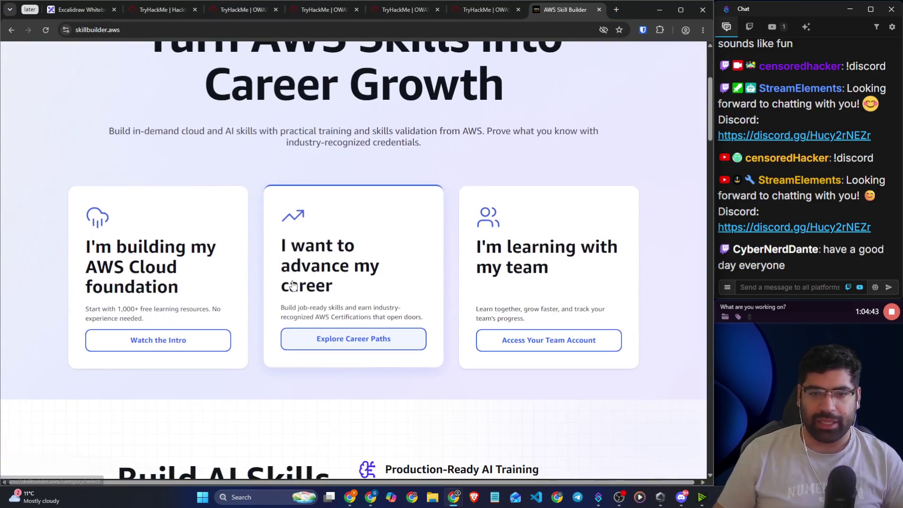
{"action": "scroll", "coordinate": [424, 225], "scroll_direction": "up", "scroll_amount": 3}
{"action": "left_click", "coordinate": [568, 55]}
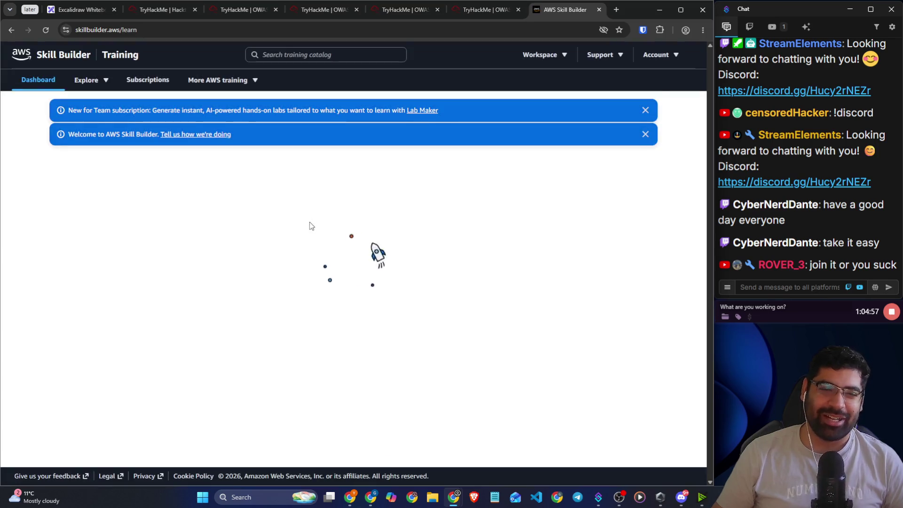
{"action": "scroll", "coordinate": [132, 254], "scroll_direction": "down", "scroll_amount": 1}
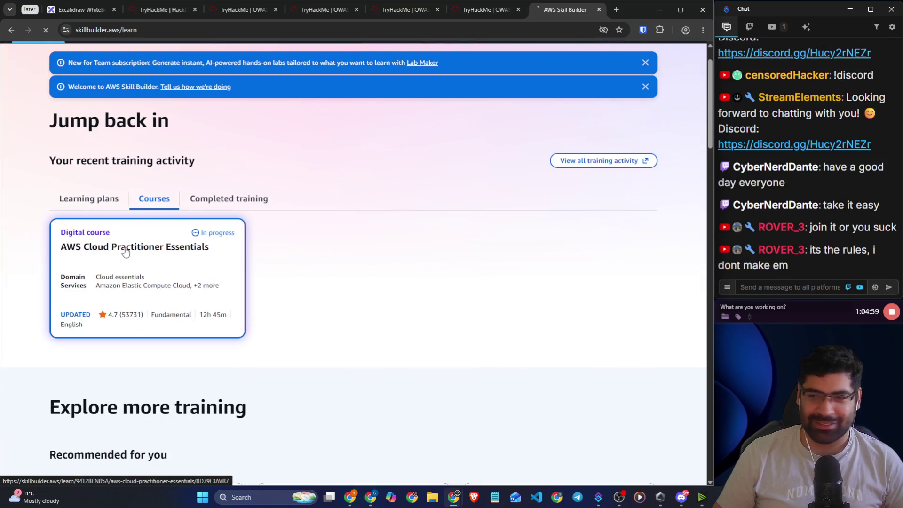
Step: Open the AWS Cloud Practitioner Essentials outline and show Module 3 - Exploring Compute Services
{"action": "left_click", "coordinate": [131, 254]}
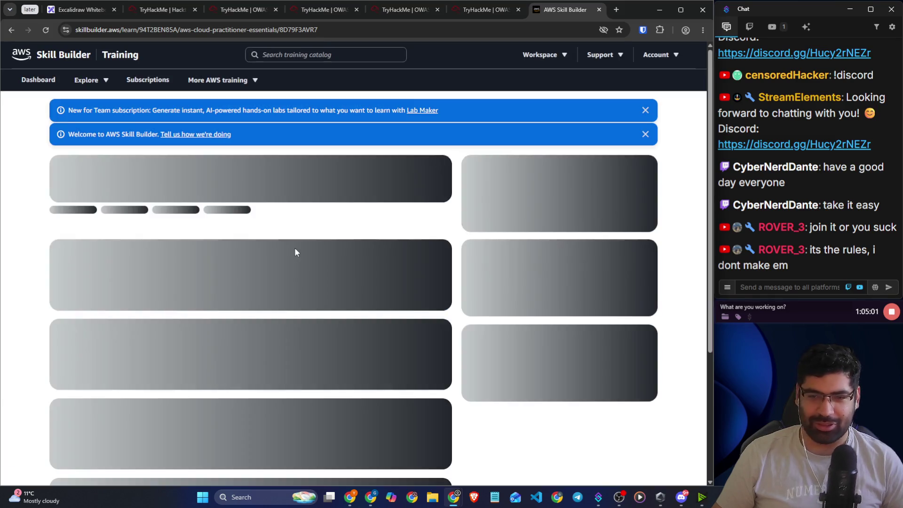
{"action": "scroll", "coordinate": [302, 248], "scroll_direction": "down", "scroll_amount": 4}
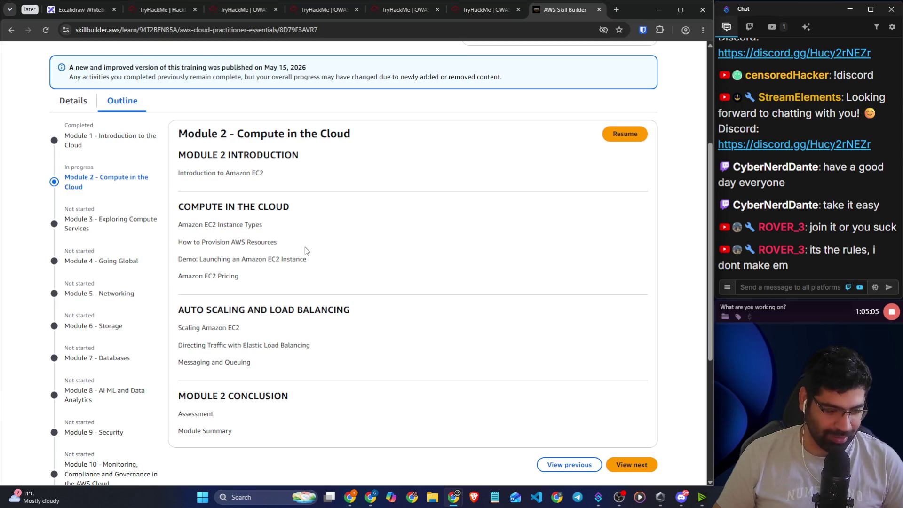
{"action": "scroll", "coordinate": [297, 254], "scroll_direction": "down", "scroll_amount": 3}
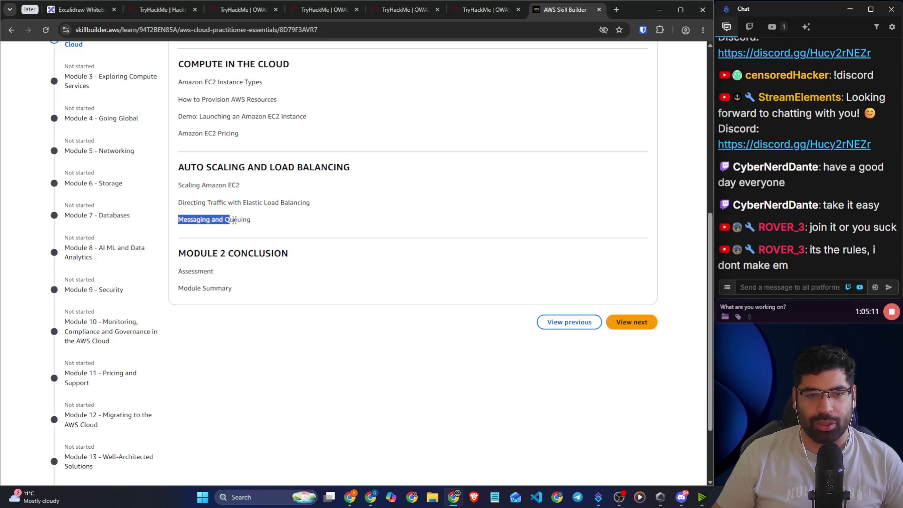
{"action": "left_click", "coordinate": [203, 282]}
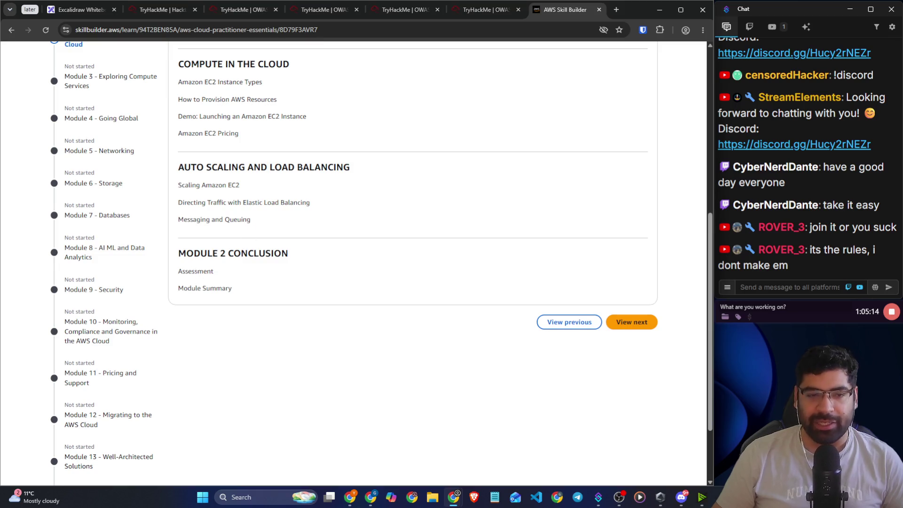
{"action": "left_click", "coordinate": [113, 77]}
{"action": "scroll", "coordinate": [238, 138], "scroll_direction": "up", "scroll_amount": 3}
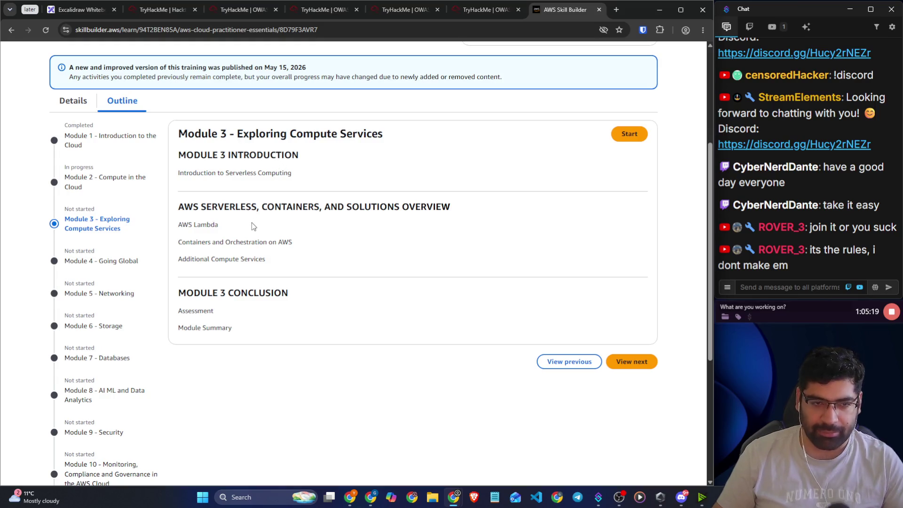
Step: Zoom in and review Module 3's lessons: AWS Lambda, Containers and Orchestration, Additional Compute Services
{"action": "key", "text": "ctrl+plus"}
{"action": "key", "text": "ctrl+plus"}
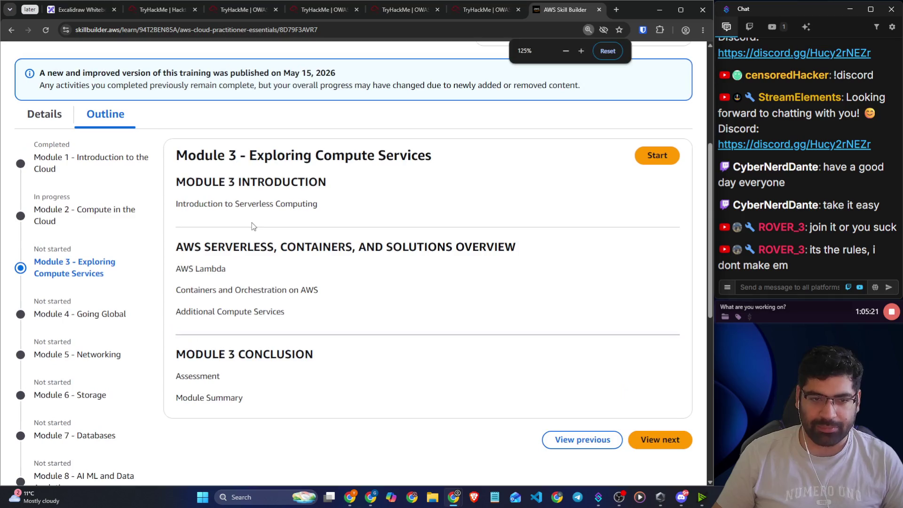
{"action": "triple_click", "coordinate": [242, 279]}
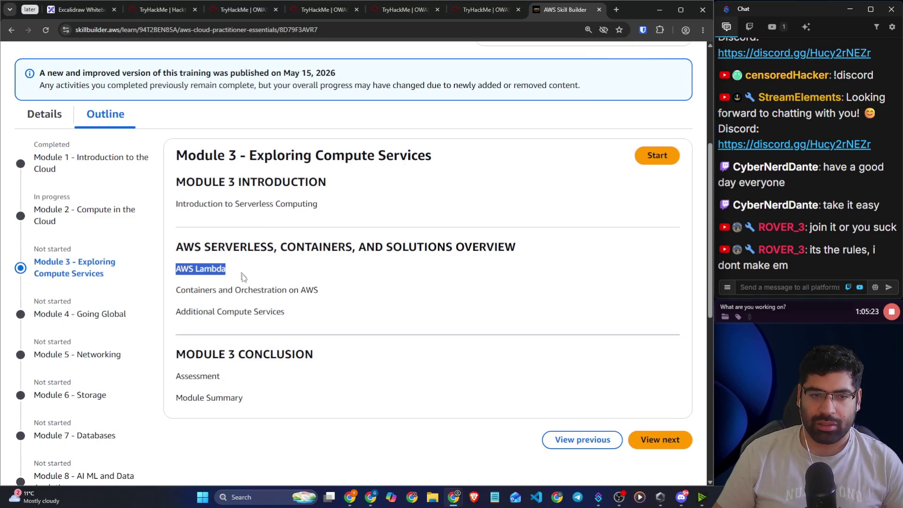
{"action": "left_click_drag", "start_coordinate": [186, 291], "coordinate": [311, 294]}
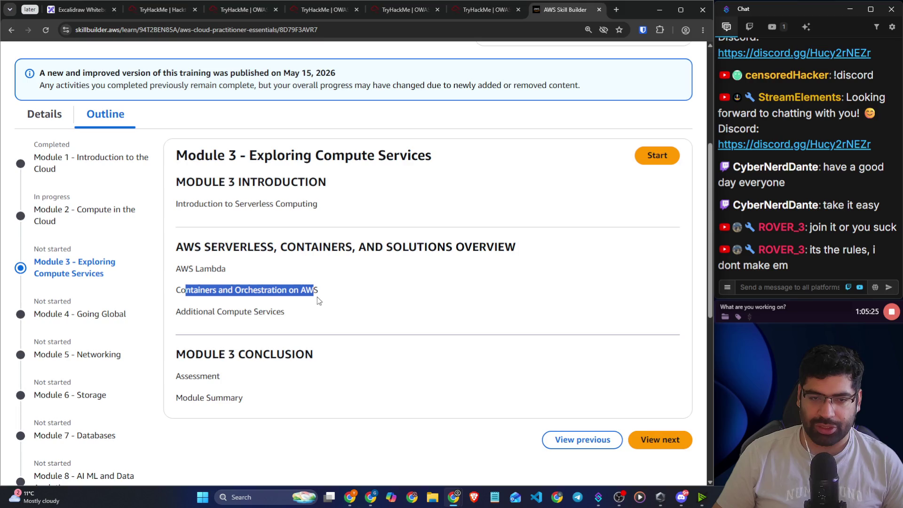
{"action": "left_click_drag", "start_coordinate": [180, 311], "coordinate": [272, 311]}
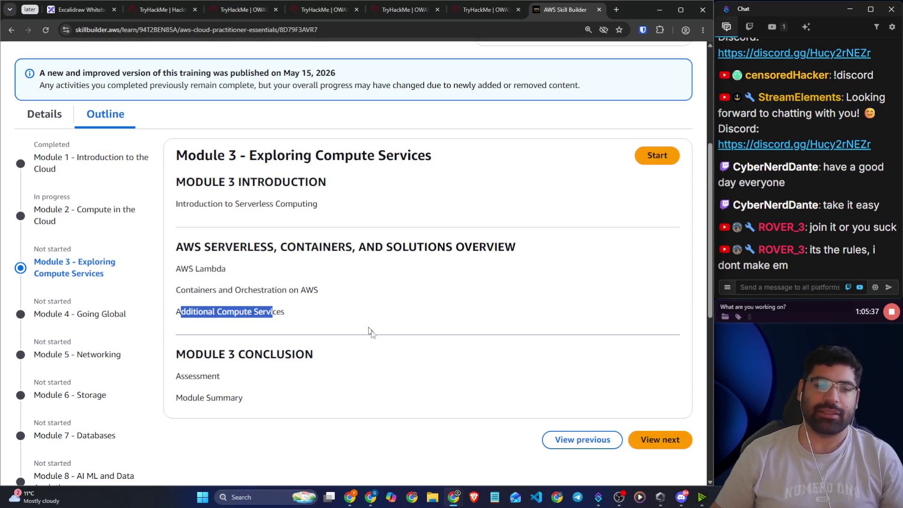
{"action": "scroll", "coordinate": [433, 419], "scroll_direction": "down", "scroll_amount": 1}
{"action": "left_click", "coordinate": [400, 404]}
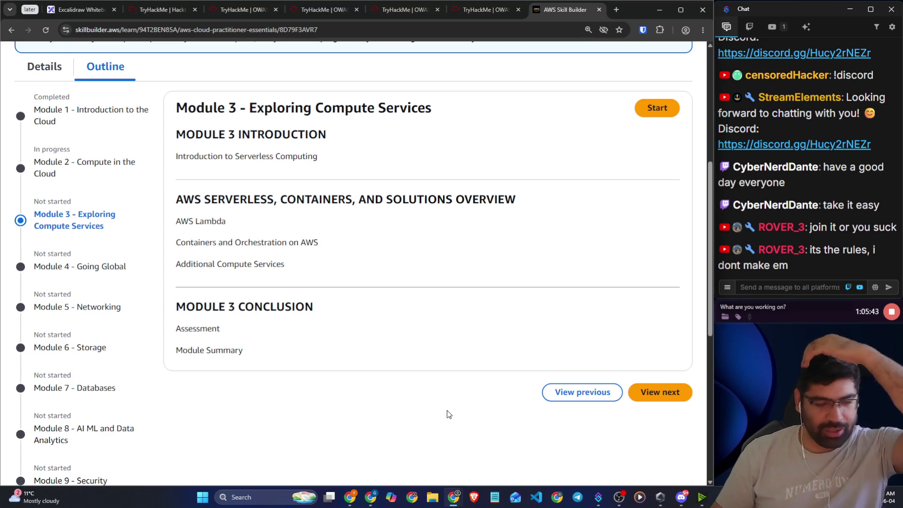
{"action": "scroll", "coordinate": [311, 394], "scroll_direction": "down", "scroll_amount": 2}
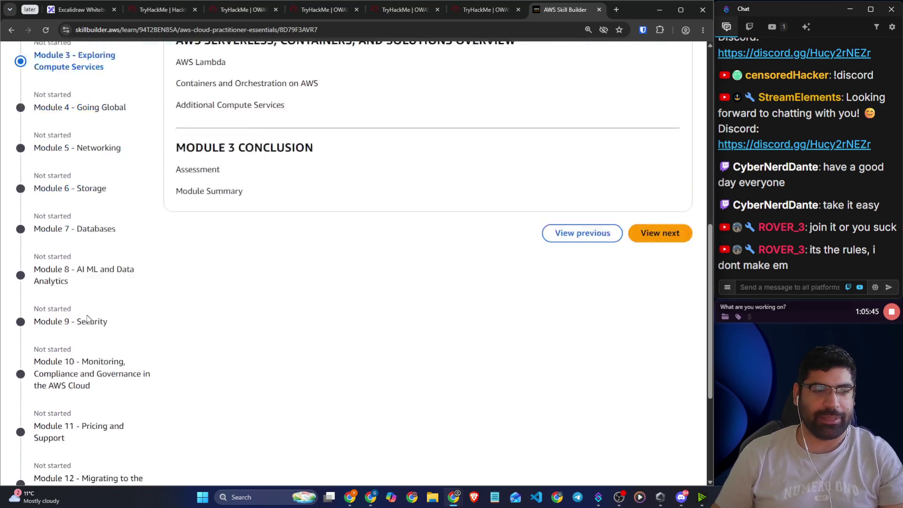
{"action": "scroll", "coordinate": [311, 394], "scroll_direction": "down", "scroll_amount": 1}
{"action": "scroll", "coordinate": [320, 351], "scroll_direction": "down", "scroll_amount": 2}
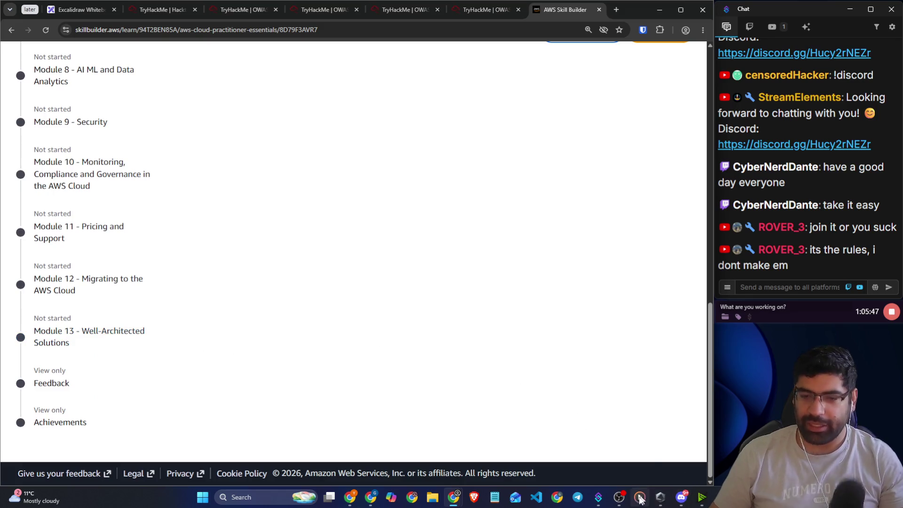
Step: Switch the OBS live stream to the webcam F2 scene
{"action": "left_click", "coordinate": [618, 497]}
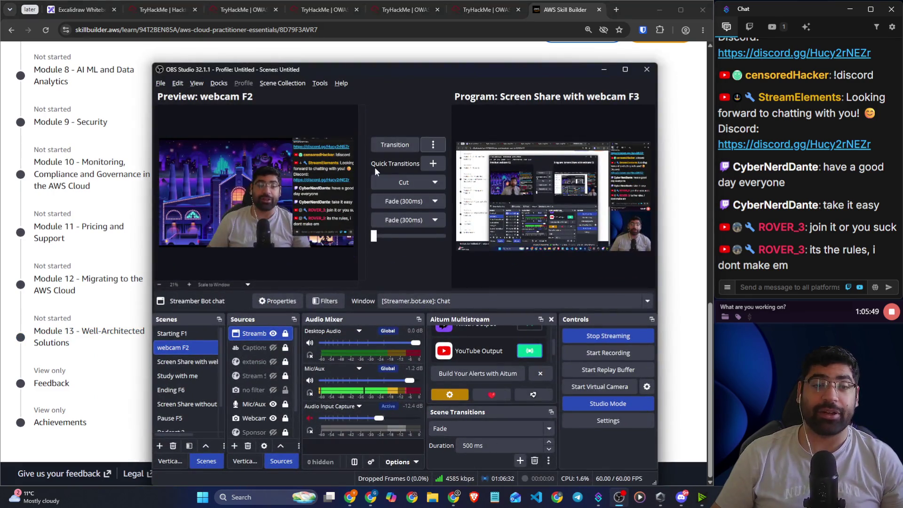
{"action": "left_click", "coordinate": [391, 146]}
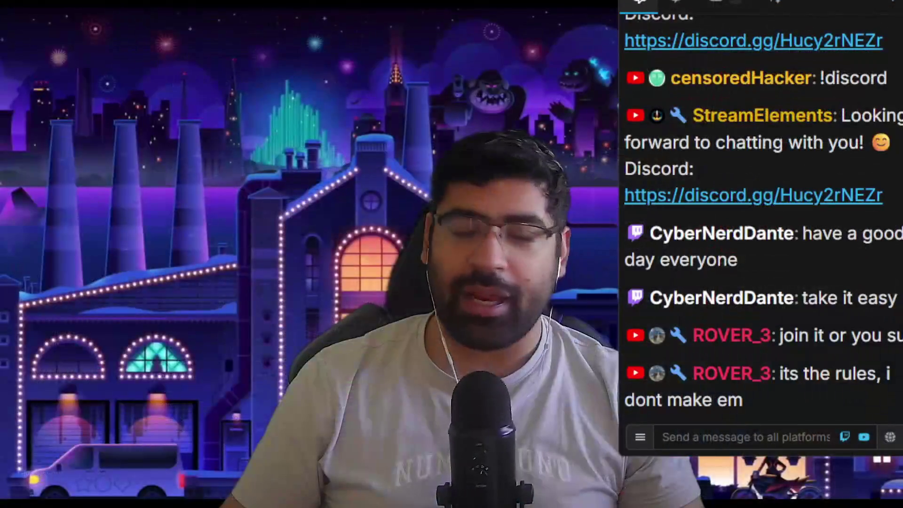